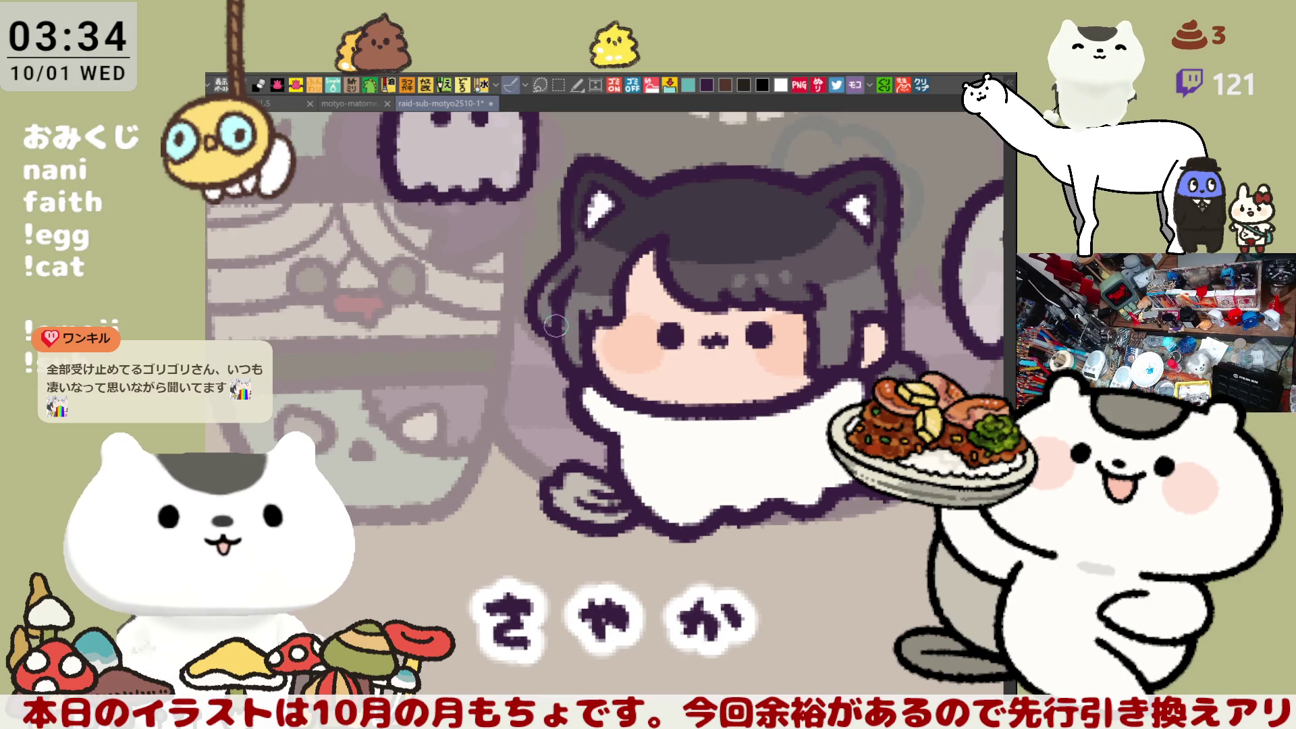
Step: Save, dab the lower-left edge of the chibi's white body, then save again
key("ctrl+s")
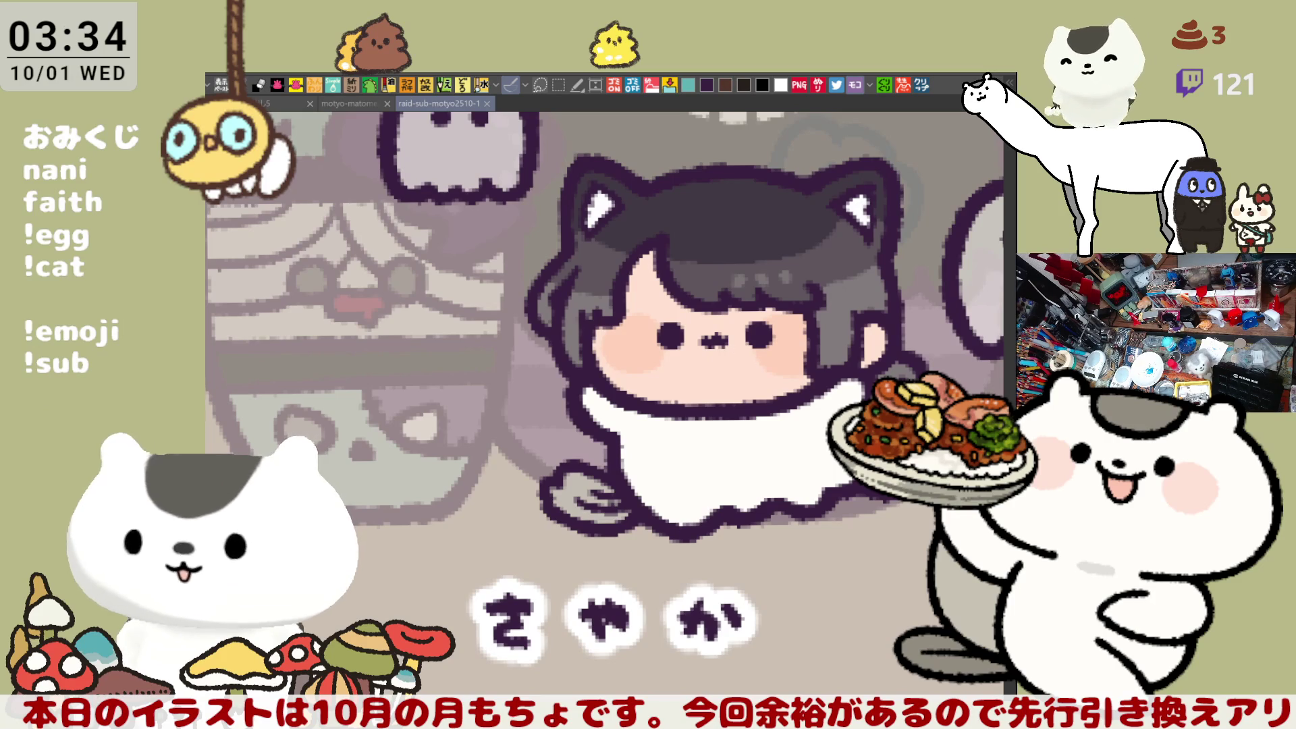
left_click(611, 499)
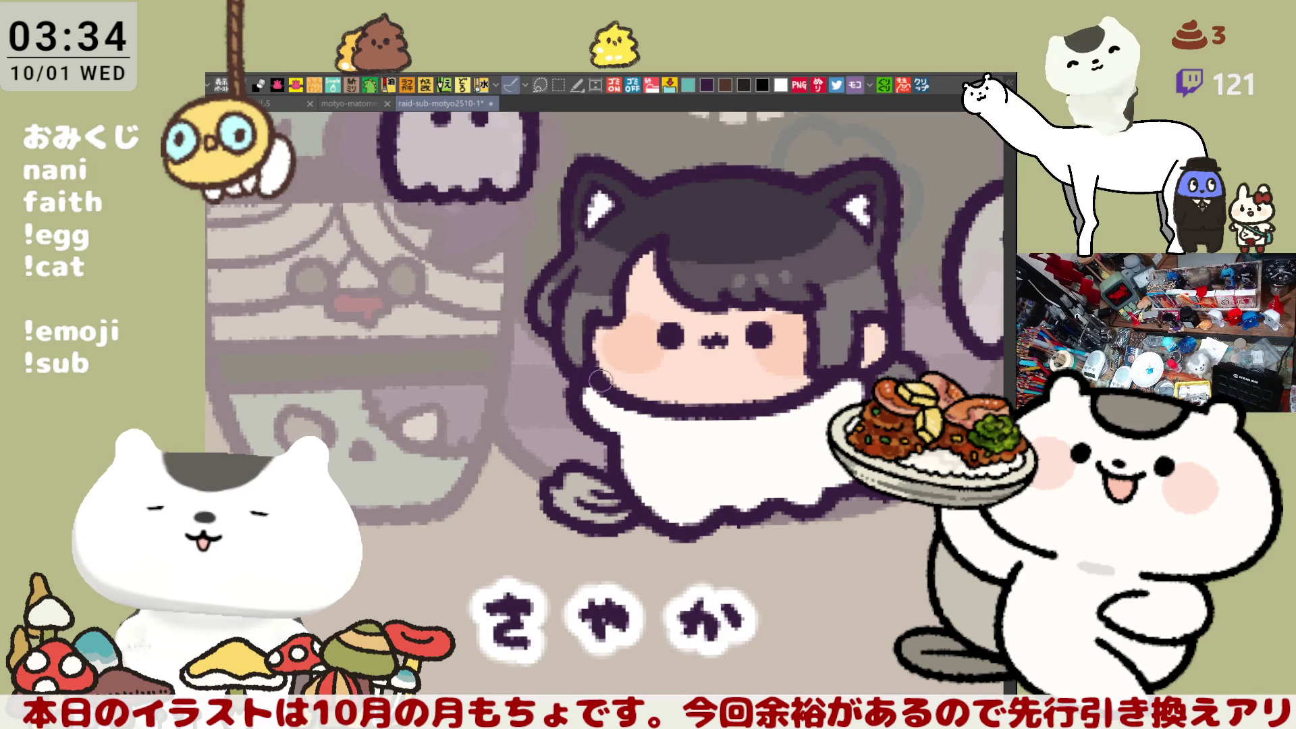
key("ctrl+s")
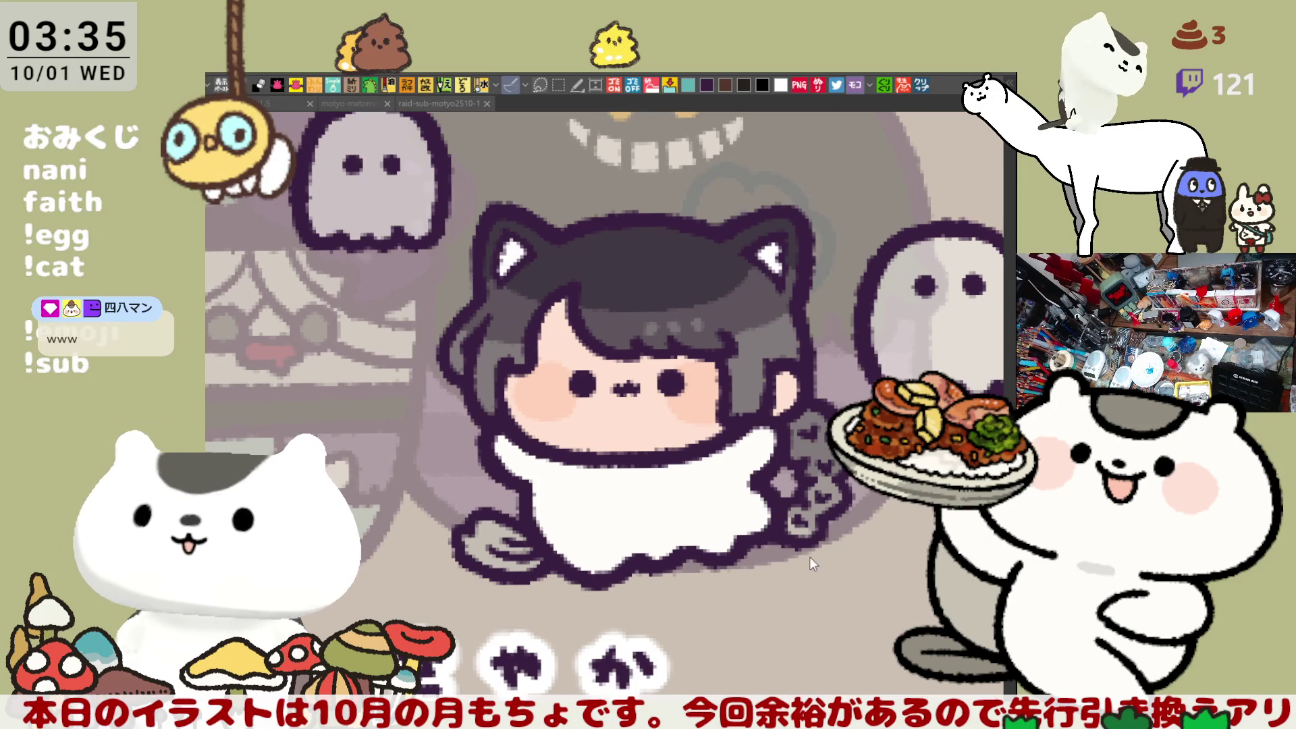
Step: Pan and zoom across the sheet until the purple ghost-like character is in view
left_click_drag(916, 611, 678, 517)
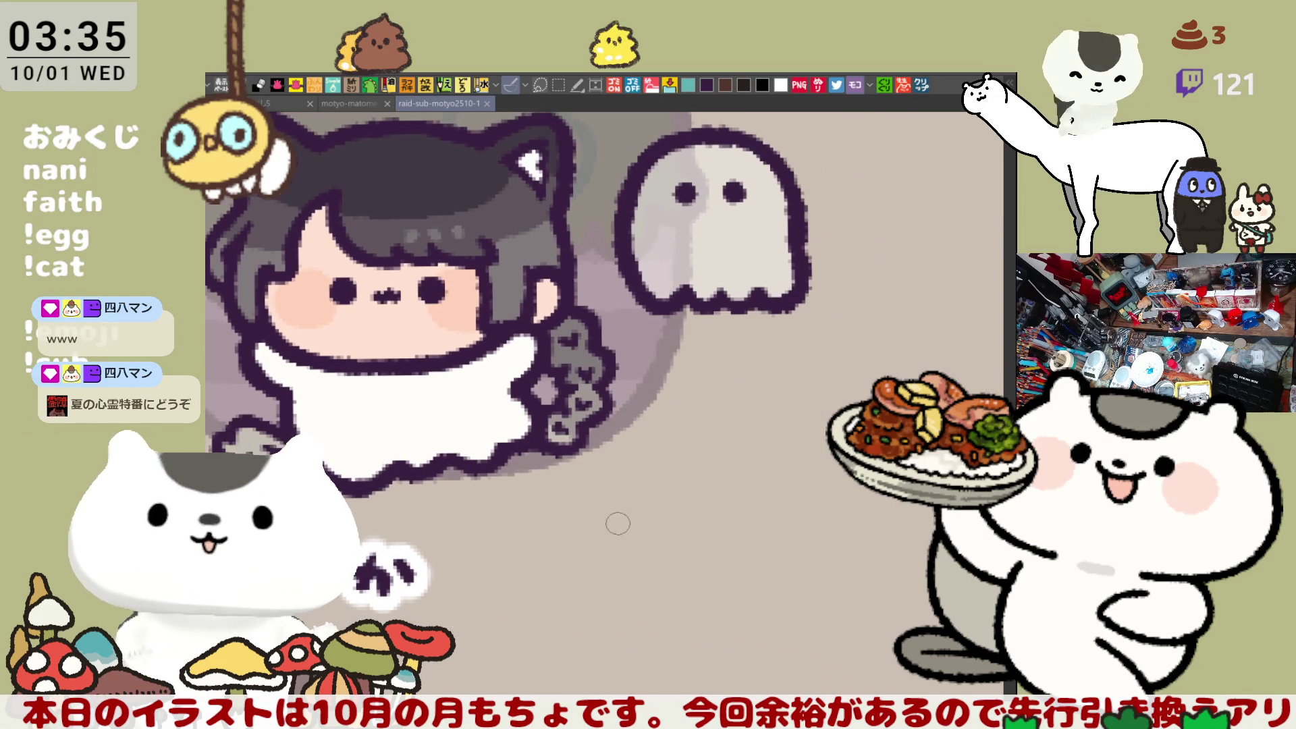
scroll(613, 520, "up", 3)
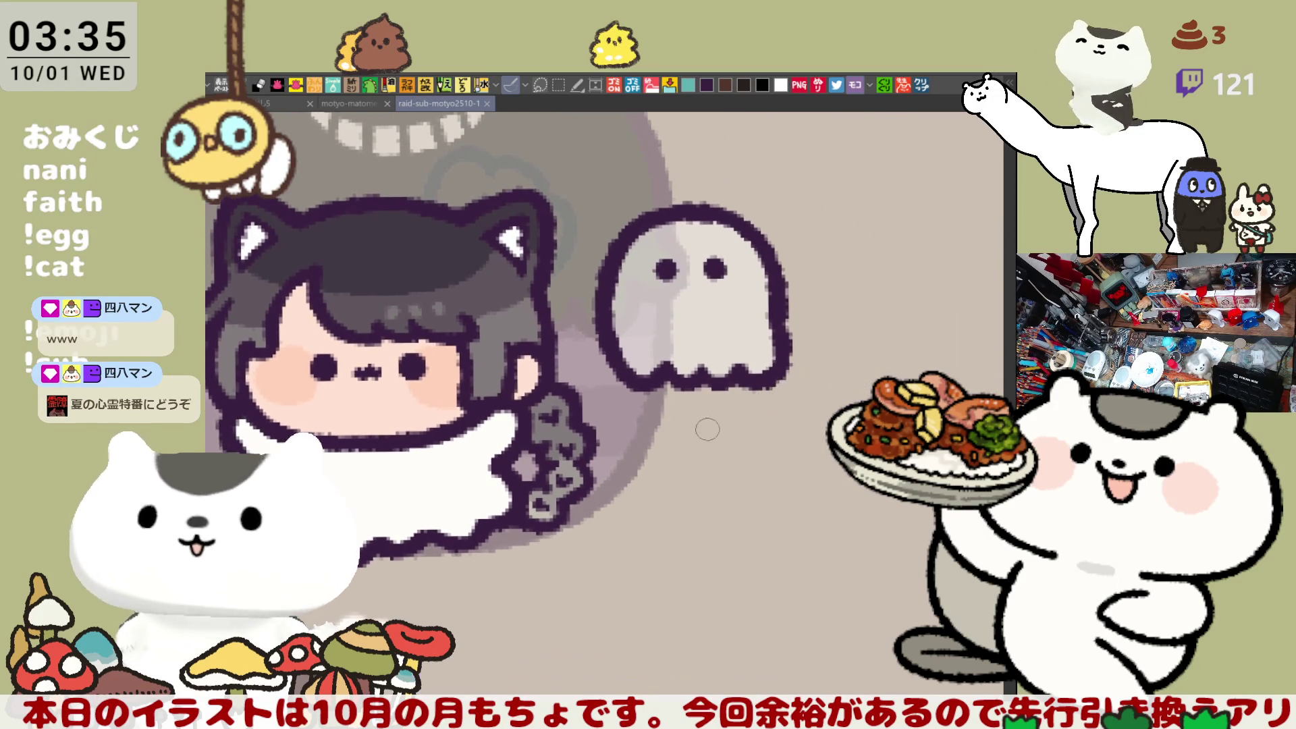
scroll(702, 452, "up", 1)
left_click_drag(694, 457, 459, 442)
scroll(459, 442, "down", 1)
left_click_drag(675, 473, 649, 527)
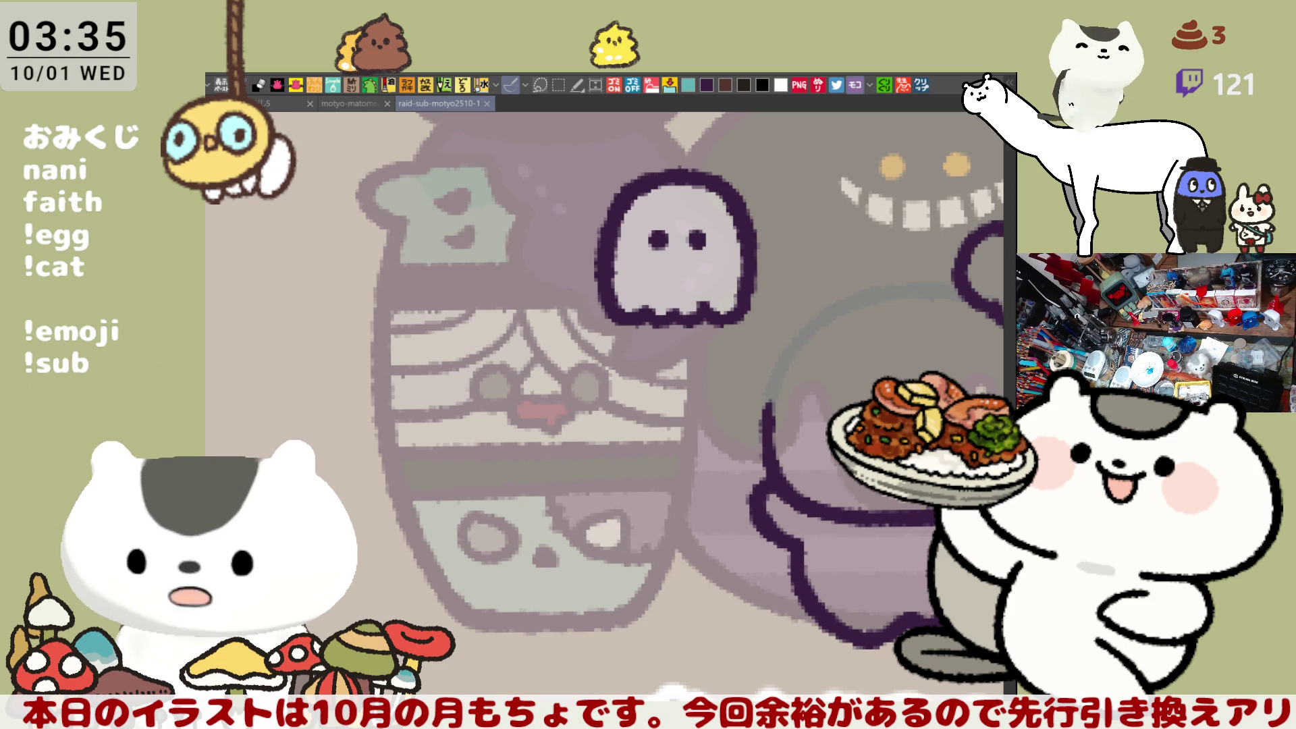
Step: Draw a wavy fringe line on the purple character and dot small marks above its mouth
mouse_move(768, 392)
left_mouse_down()
mouse_move(752, 380)
mouse_move(570, 438)
mouse_move(579, 357)
mouse_move(571, 385)
mouse_move(574, 365)
mouse_move(584, 395)
mouse_move(588, 357)
mouse_move(585, 430)
mouse_move(592, 398)
left_mouse_up()
mouse_move(662, 312)
left_mouse_down()
mouse_move(718, 326)
mouse_move(694, 351)
mouse_move(717, 327)
mouse_move(748, 334)
mouse_move(728, 347)
mouse_move(740, 337)
left_mouse_up()
key("ctrl+z")
key("ctrl+z")
key("ctrl+z")
key("ctrl+z")
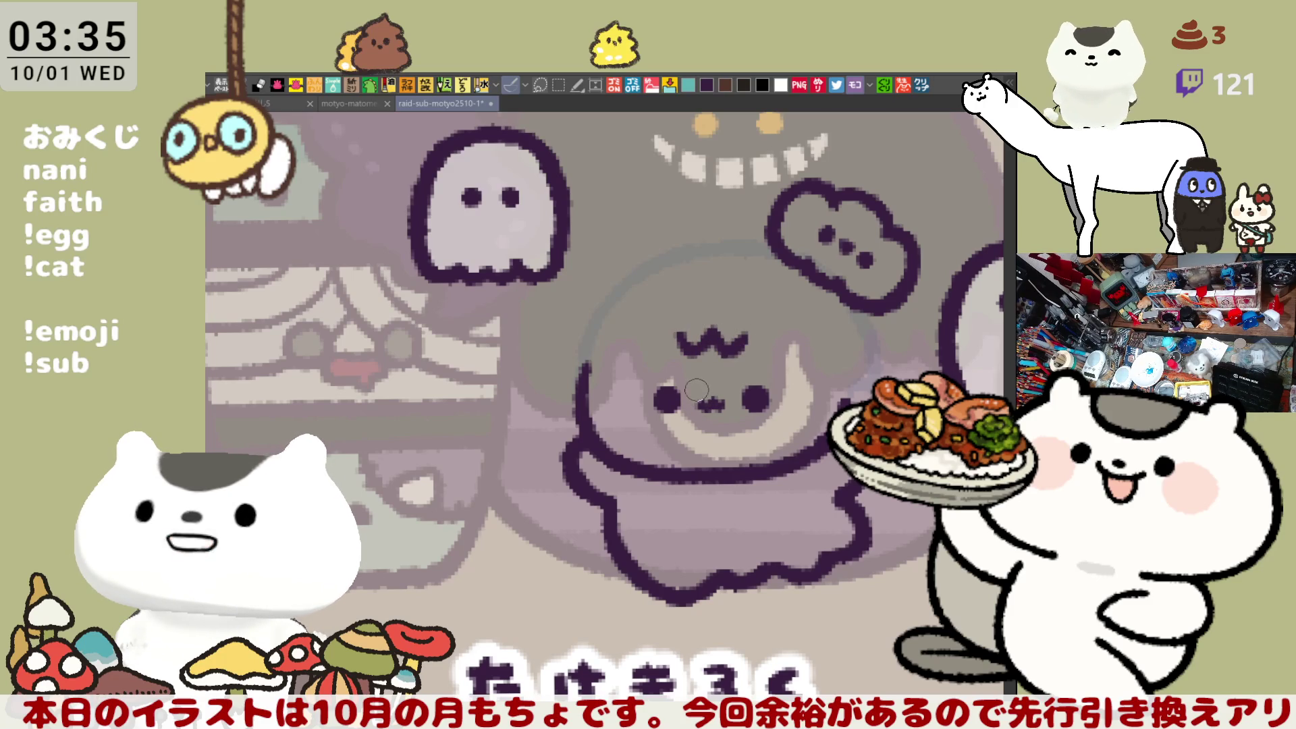
left_click_drag(702, 388, 723, 389)
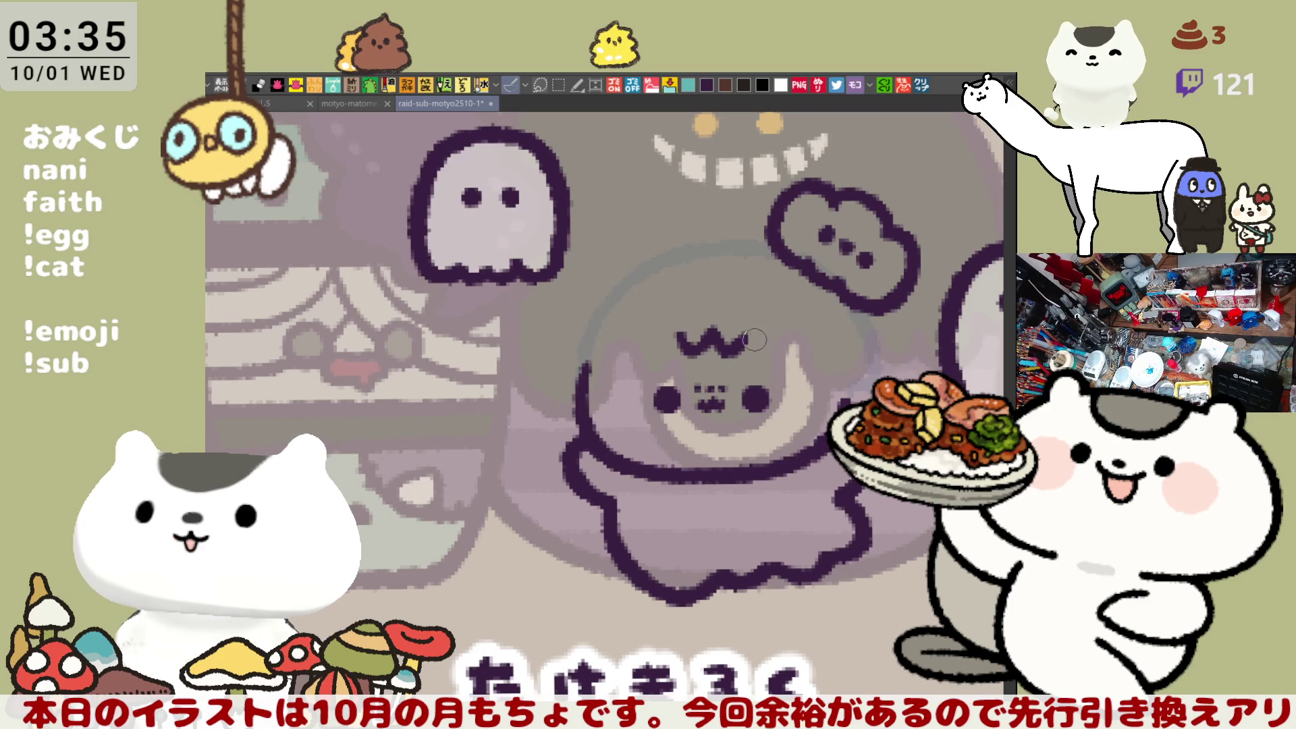
mouse_move(746, 341)
left_mouse_down()
mouse_move(788, 348)
mouse_move(783, 336)
left_mouse_up()
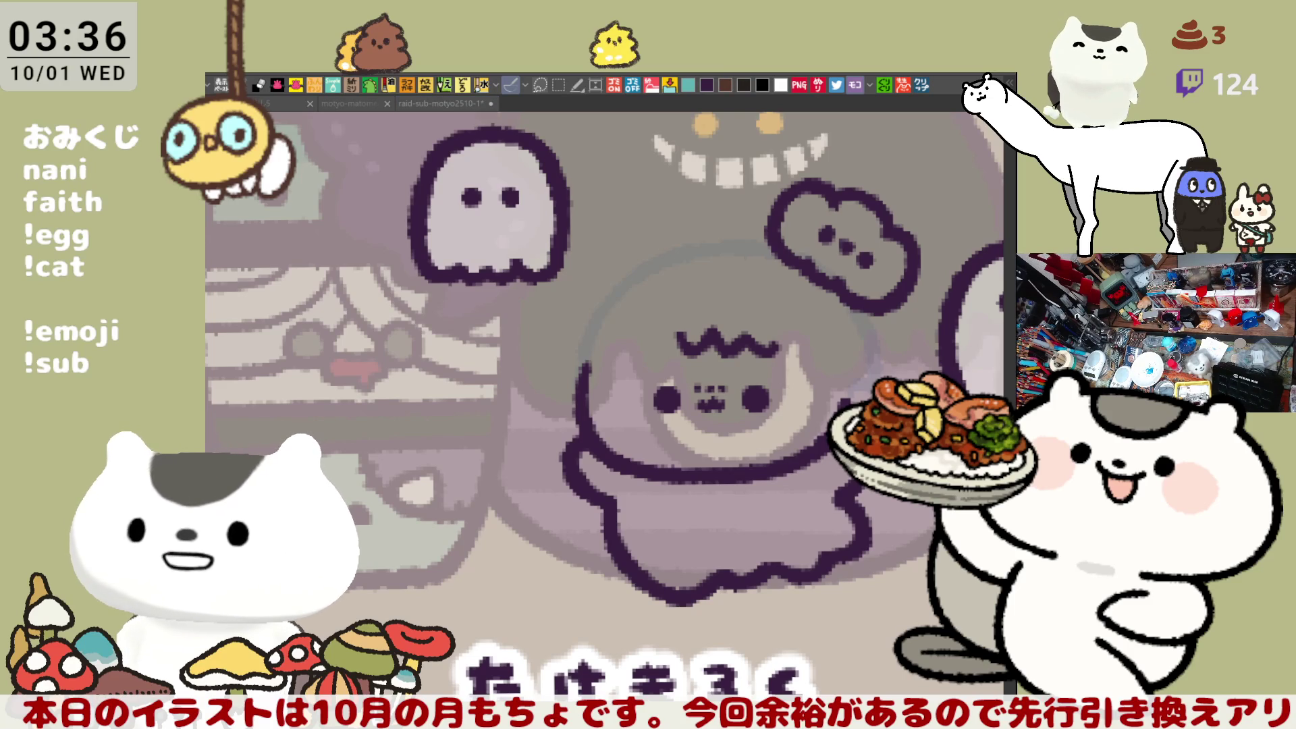
Step: Outline the hair's right side beside the face in dark lines
left_click(628, 459)
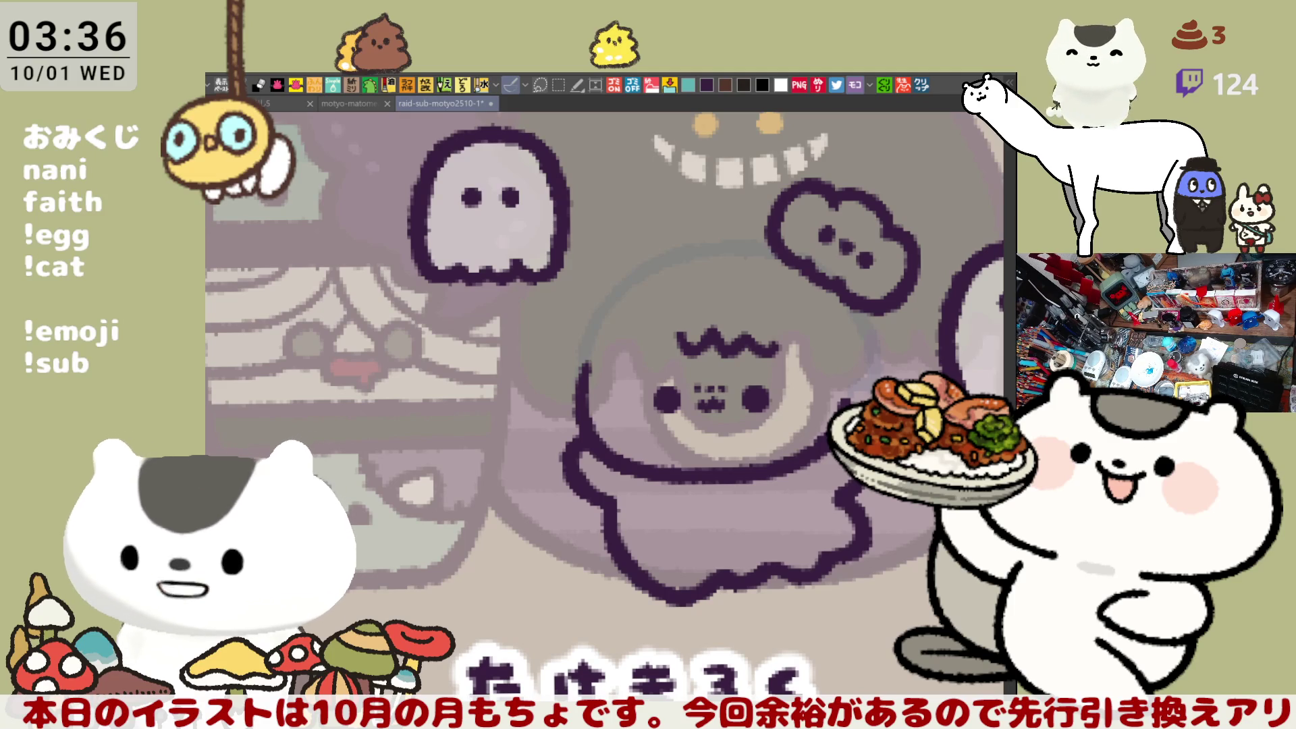
left_click_drag(782, 347, 722, 410)
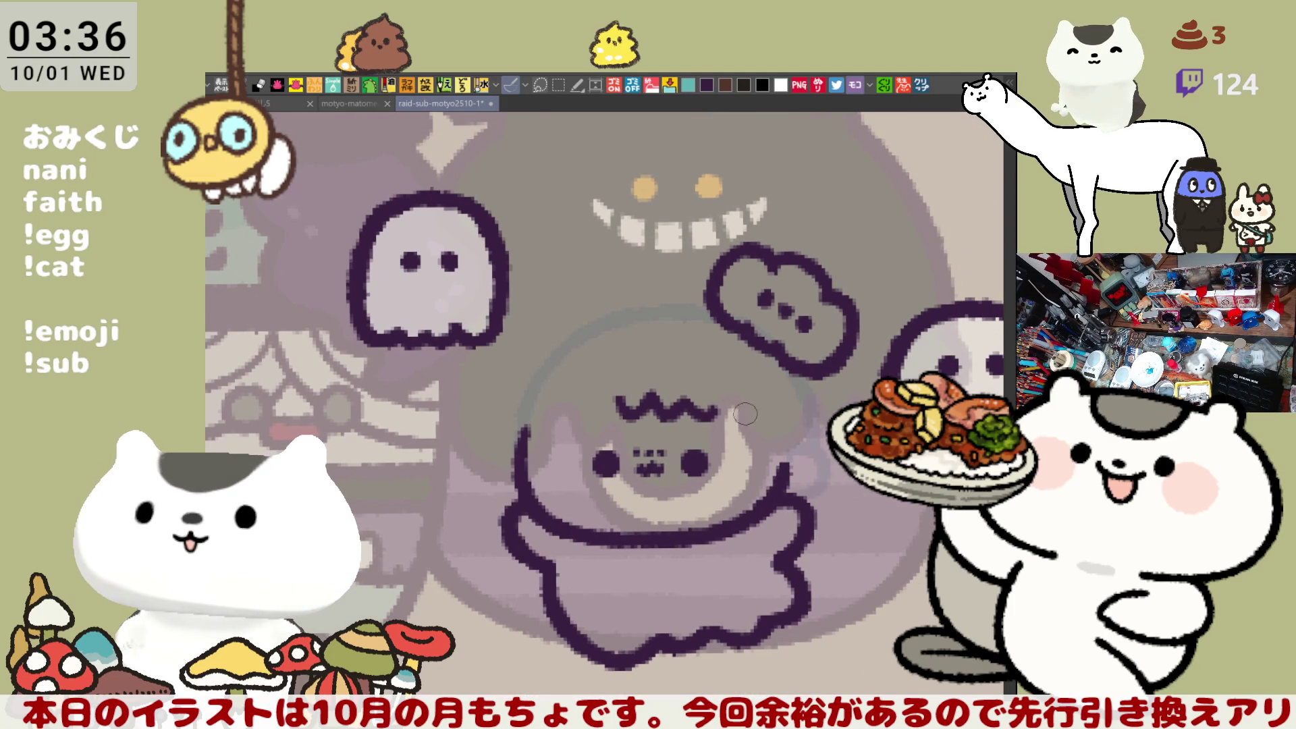
mouse_move(722, 411)
left_mouse_down()
mouse_move(755, 413)
mouse_move(770, 466)
mouse_move(775, 445)
left_mouse_up()
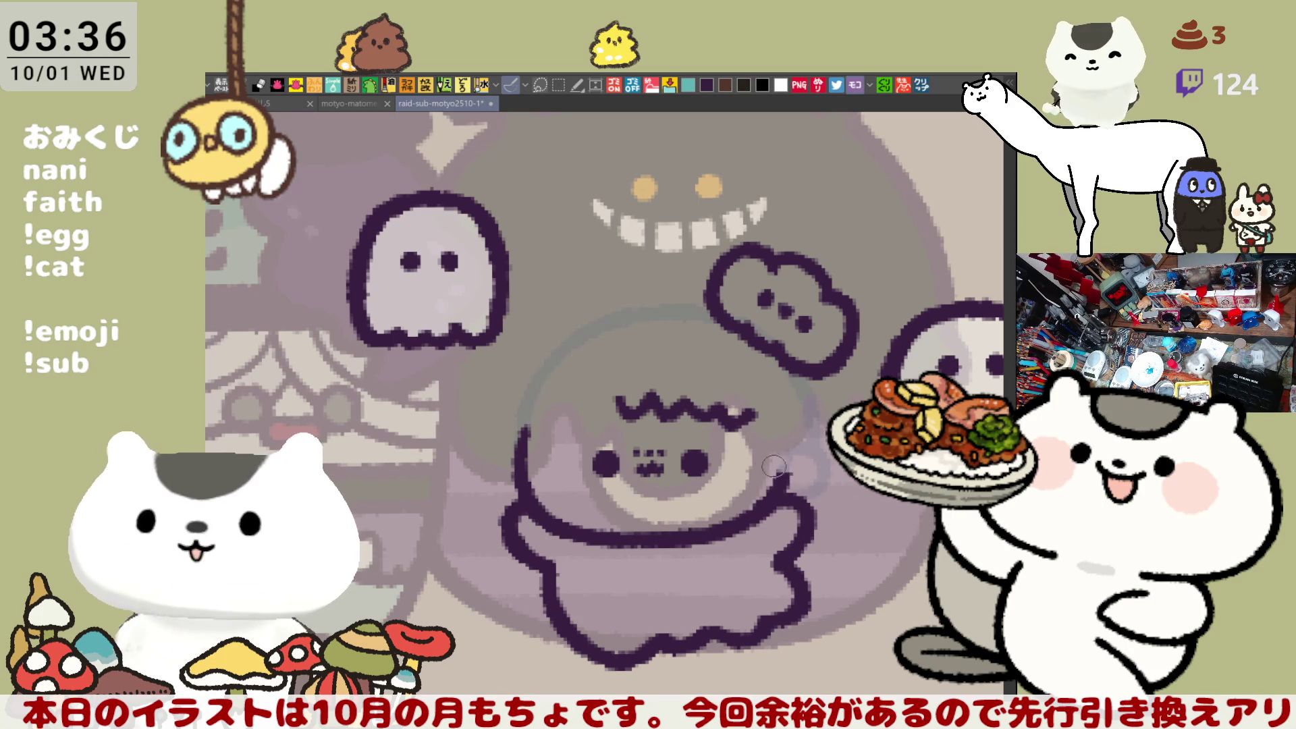
left_click_drag(770, 466, 799, 455)
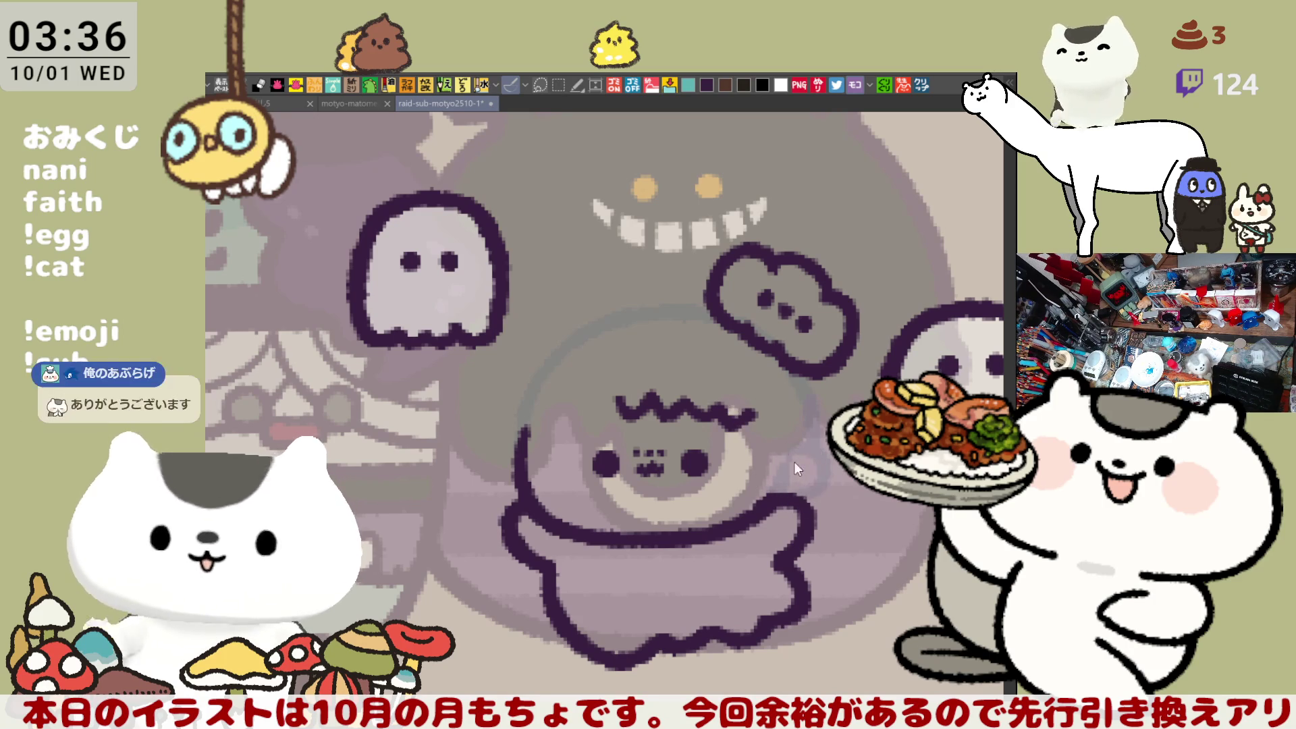
left_click_drag(746, 413, 803, 466)
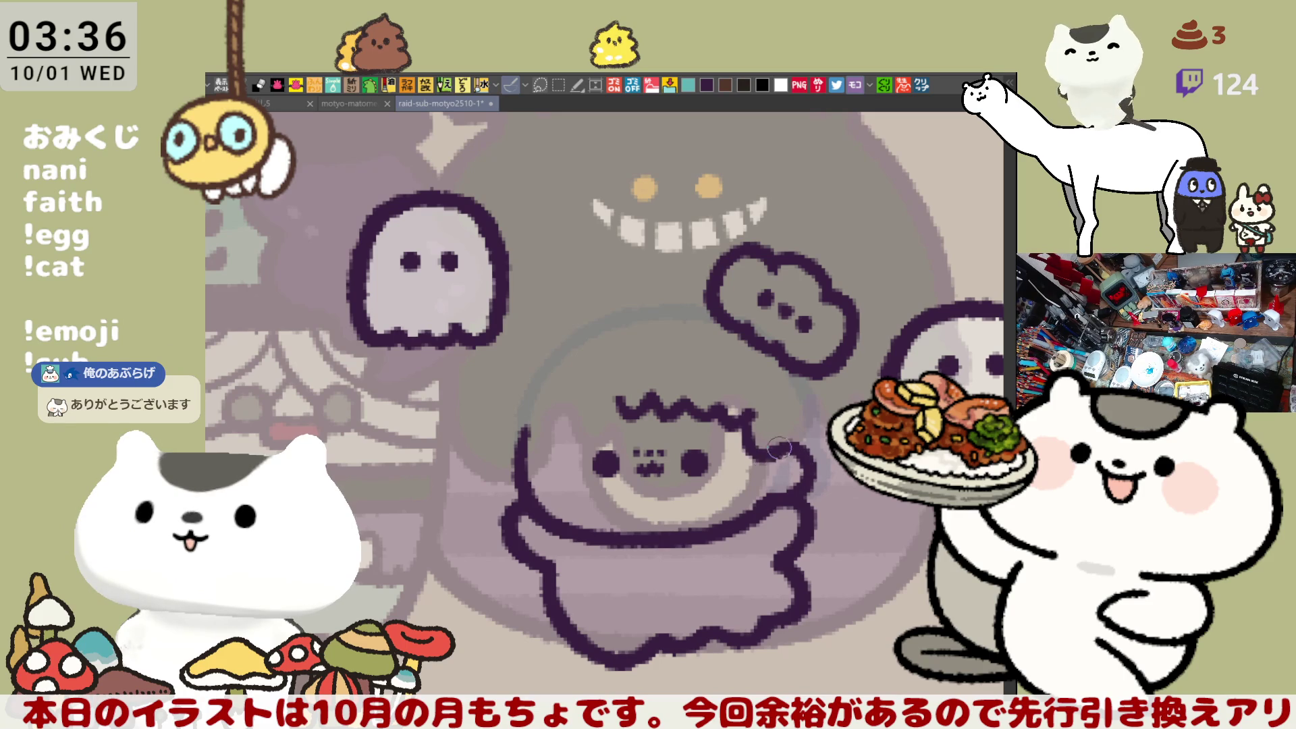
key("ctrl+z")
left_click_drag(740, 411, 790, 463)
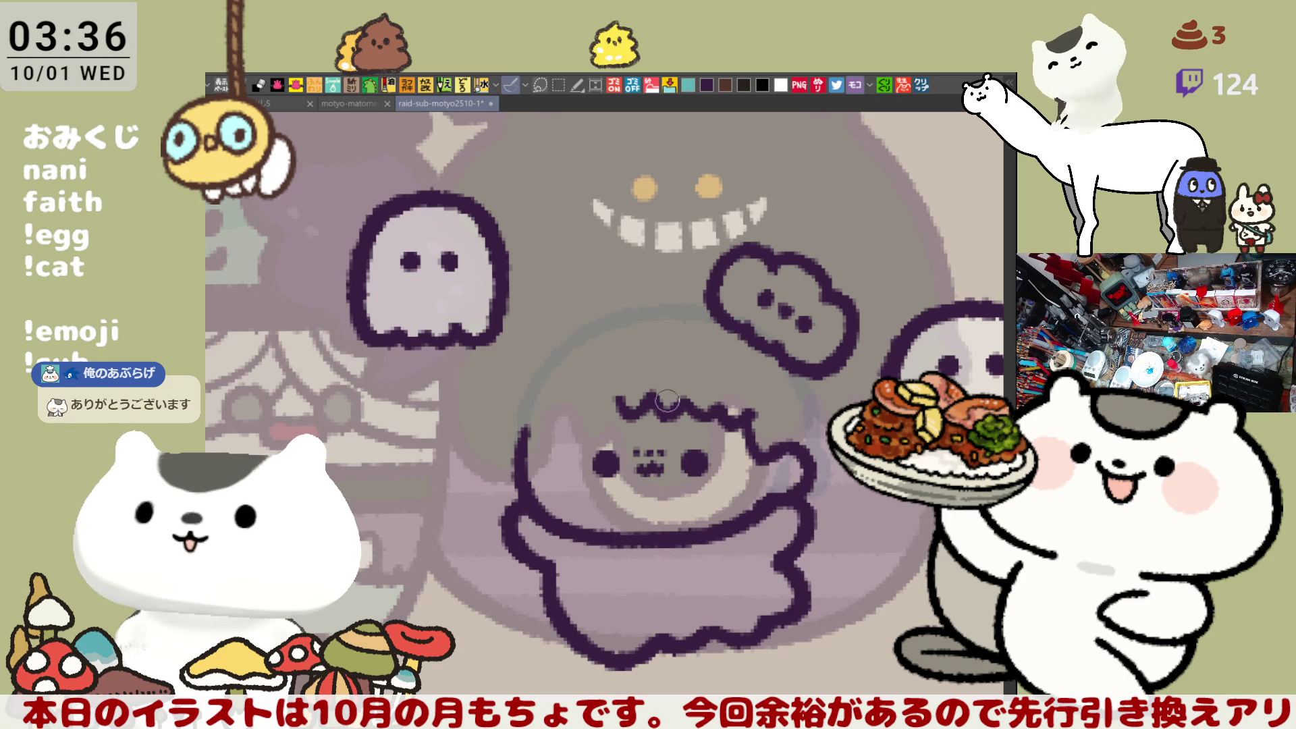
mouse_move(587, 410)
left_mouse_down()
mouse_move(622, 401)
mouse_move(553, 411)
mouse_move(582, 409)
left_mouse_up()
key("ctrl+z")
key("ctrl+z")
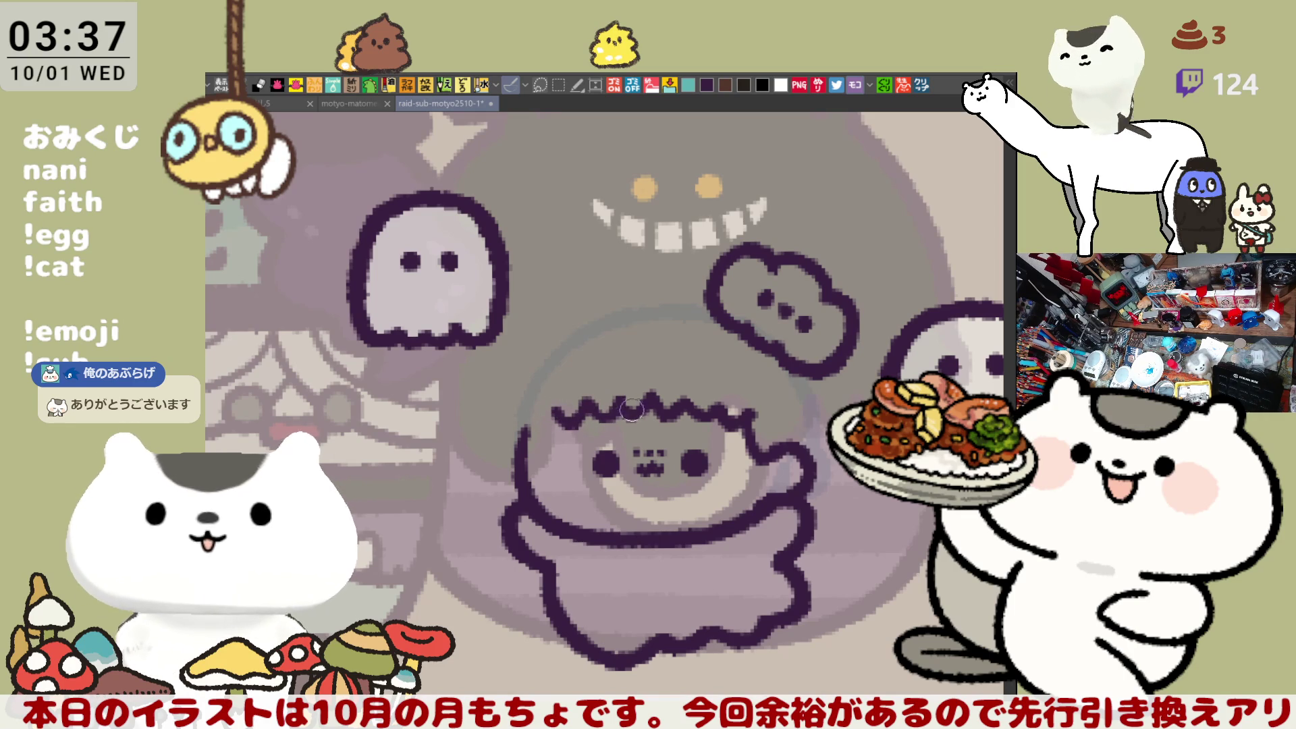
Step: Outline the hair's left side and draw a line across the top of the hair
left_click_drag(628, 413, 687, 349)
left_click_drag(594, 342, 579, 389)
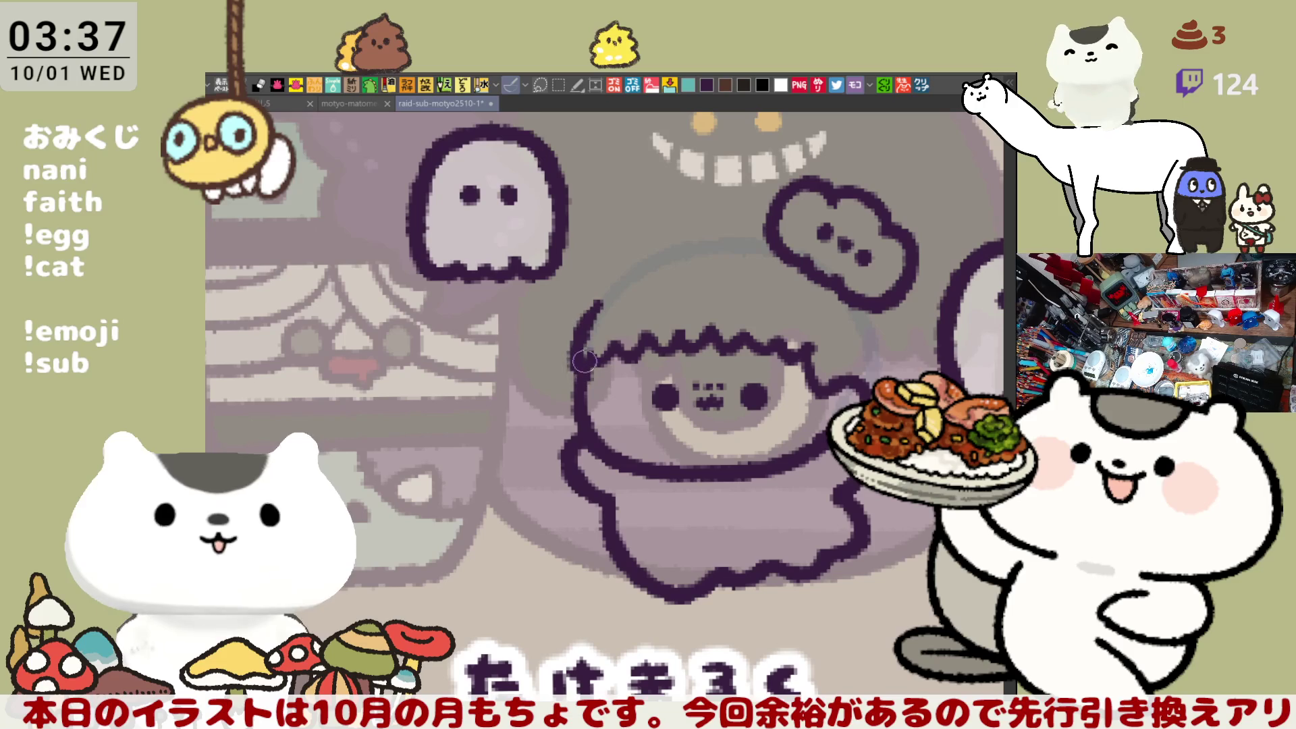
left_click_drag(582, 324, 580, 382)
key("ctrl+z")
key("ctrl+z")
left_click_drag(593, 313, 573, 378)
left_click_drag(588, 318, 582, 383)
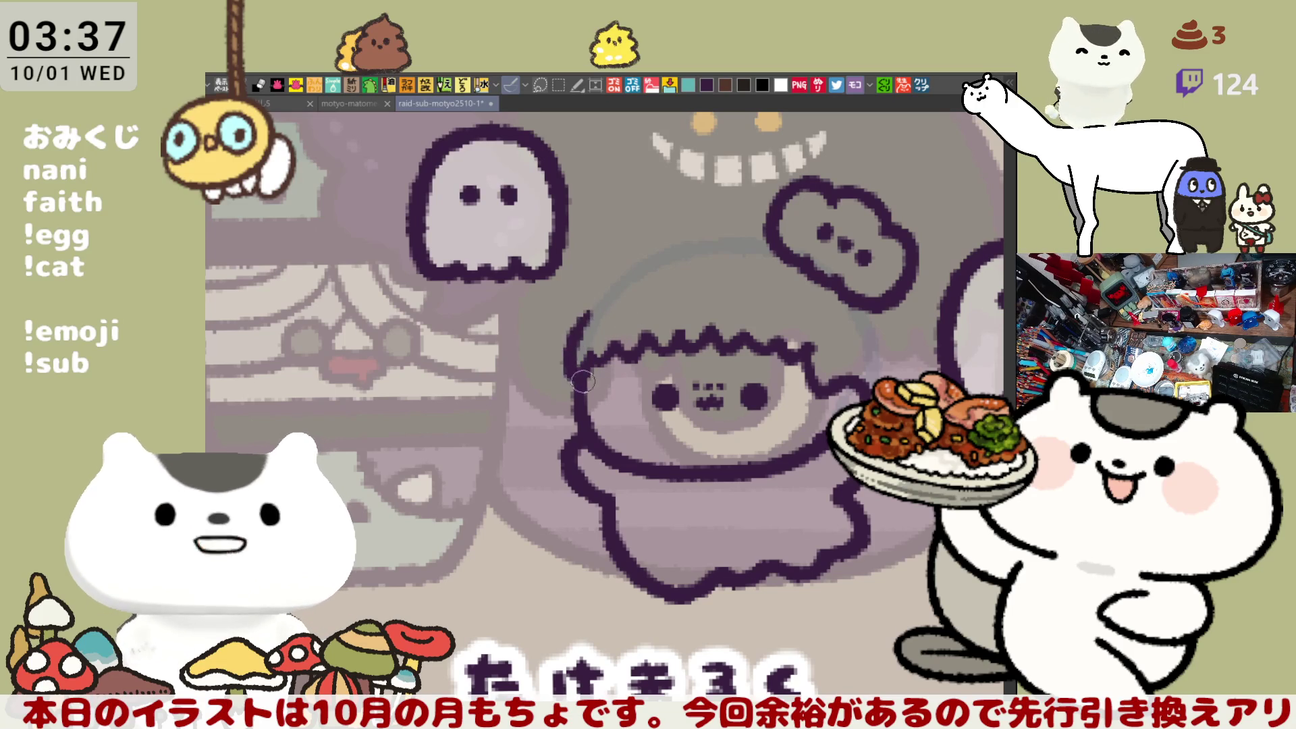
key("ctrl+z")
left_click_drag(590, 313, 579, 363)
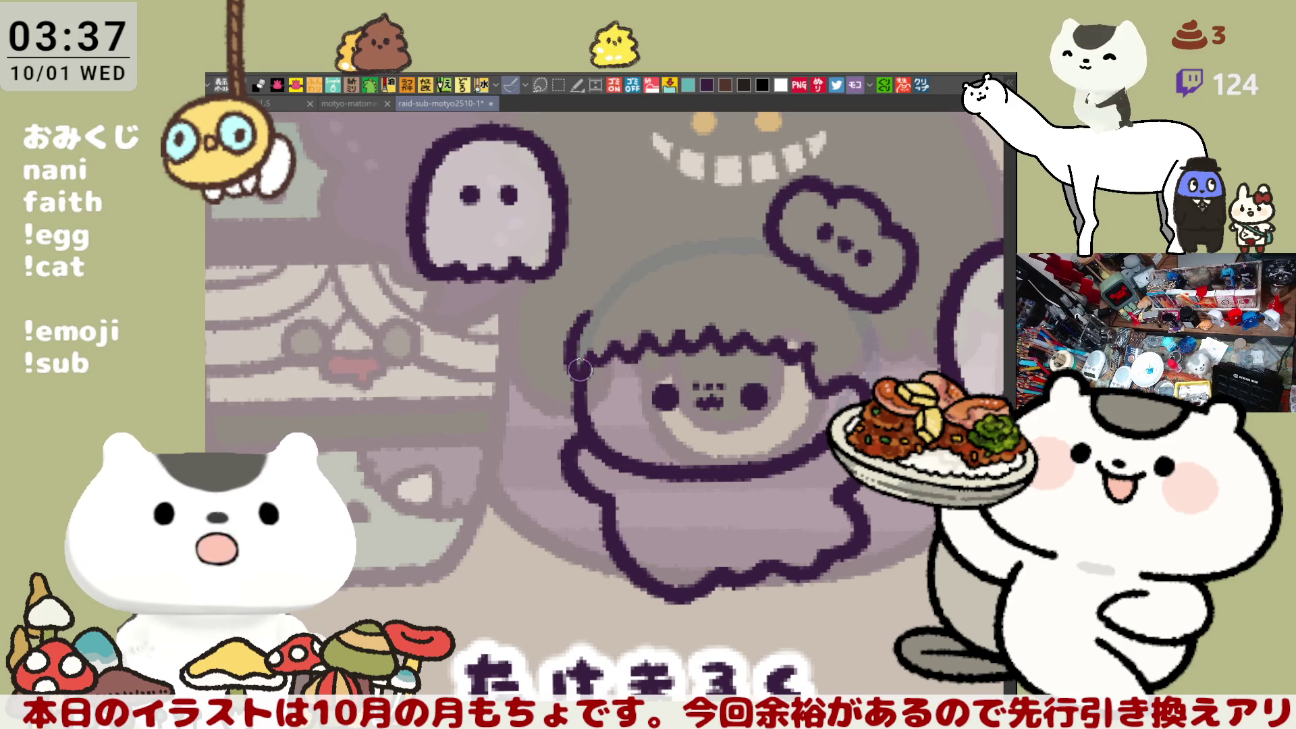
key("ctrl+z")
mouse_move(591, 312)
left_mouse_down()
mouse_move(575, 338)
mouse_move(585, 346)
mouse_move(736, 305)
mouse_move(844, 309)
left_mouse_up()
key("ctrl+z")
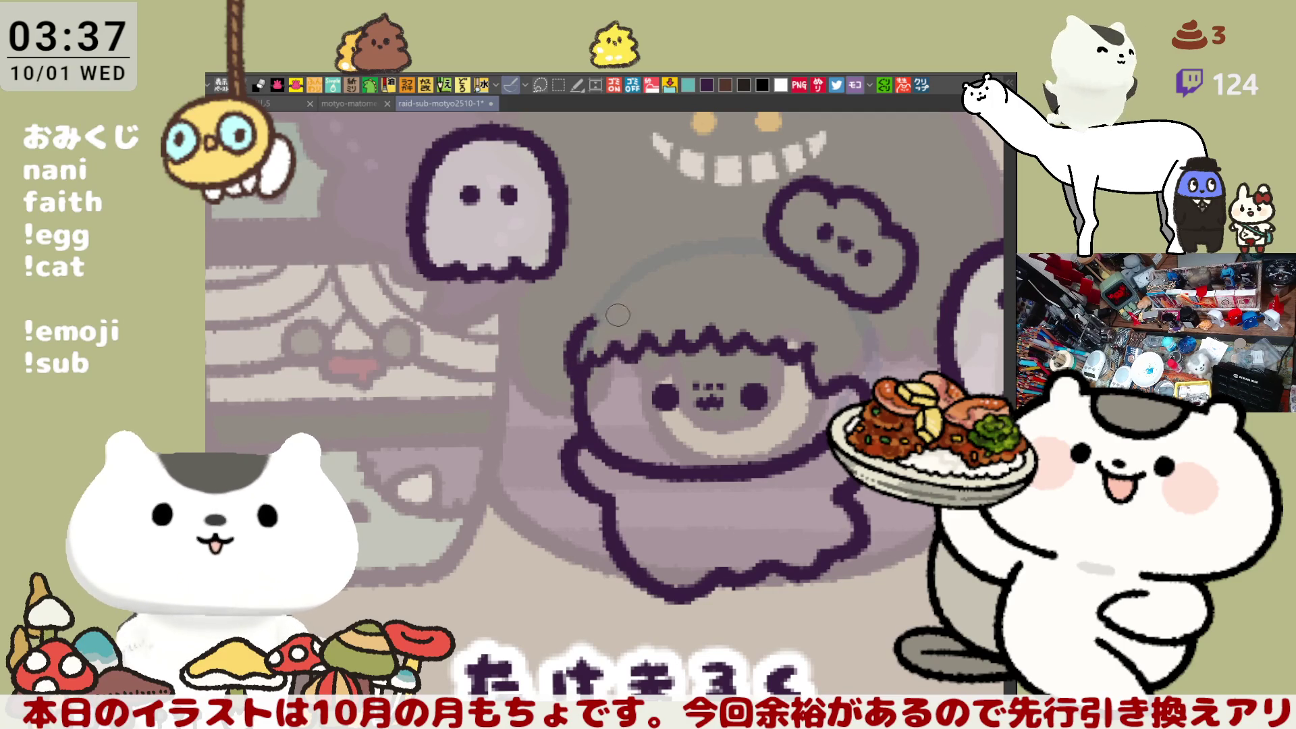
left_click_drag(594, 322, 809, 323)
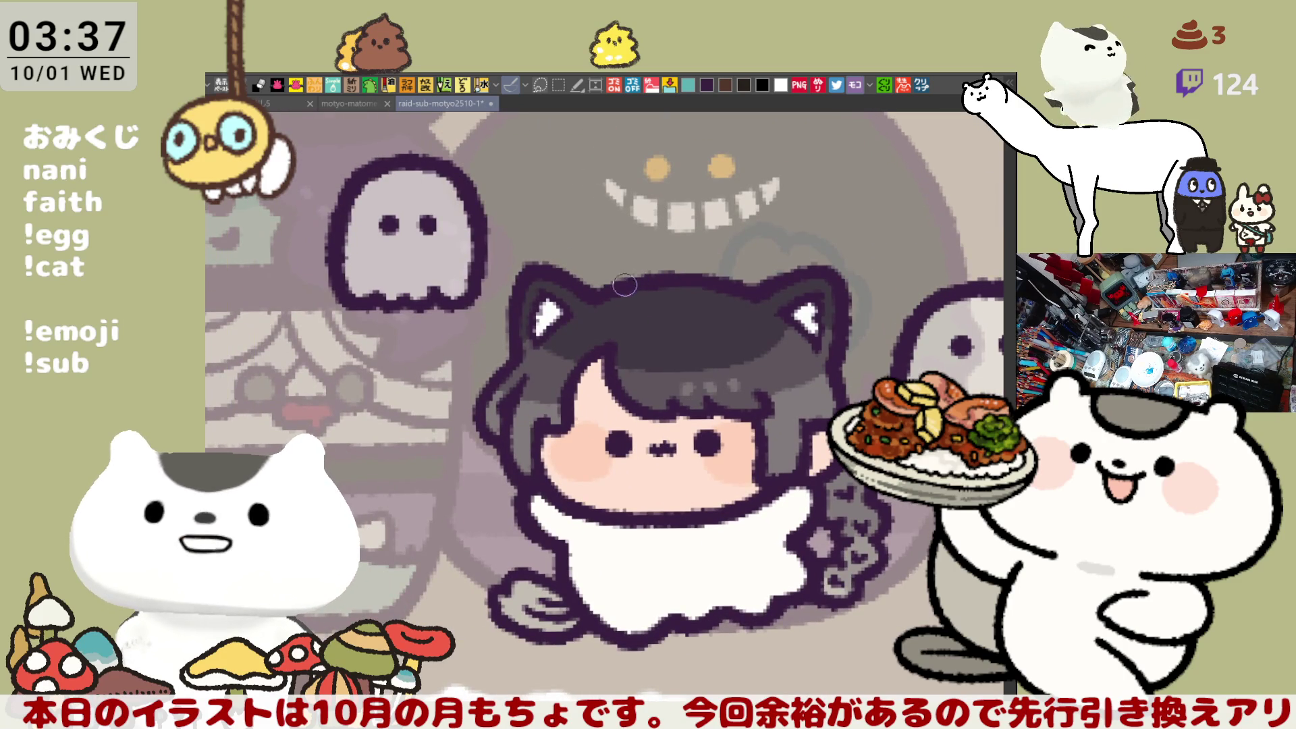
Step: Draw the pumpkin's curled stem rising from the chibi's hair
left_click_drag(598, 277, 638, 233)
key("ctrl+z")
left_click_drag(598, 273, 635, 233)
key("ctrl+z")
left_click_drag(598, 277, 641, 233)
key("ctrl+z")
mouse_move(598, 271)
left_mouse_down()
mouse_move(598, 244)
mouse_move(645, 233)
left_mouse_up()
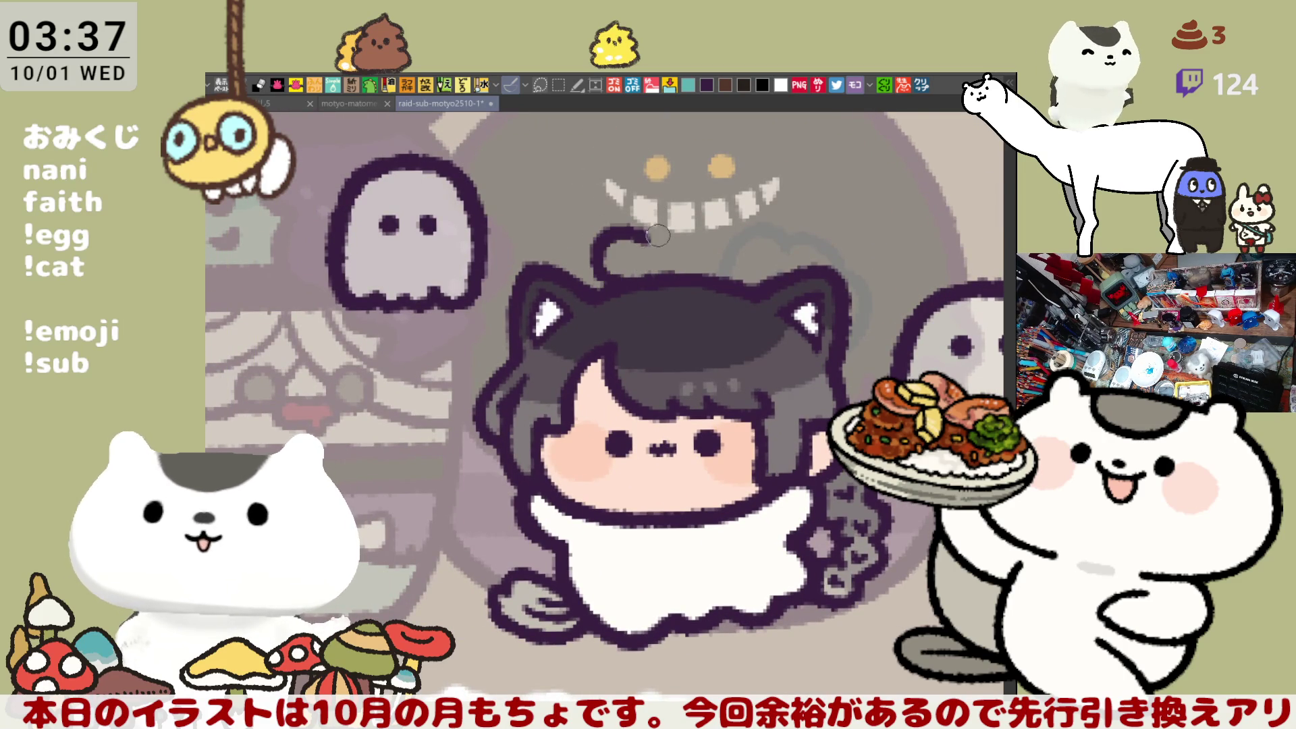
key("ctrl+z")
mouse_move(598, 276)
left_mouse_down()
mouse_move(632, 218)
mouse_move(652, 233)
left_mouse_up()
key("ctrl+z")
mouse_move(597, 276)
left_mouse_down()
mouse_move(618, 220)
mouse_move(688, 231)
left_mouse_up()
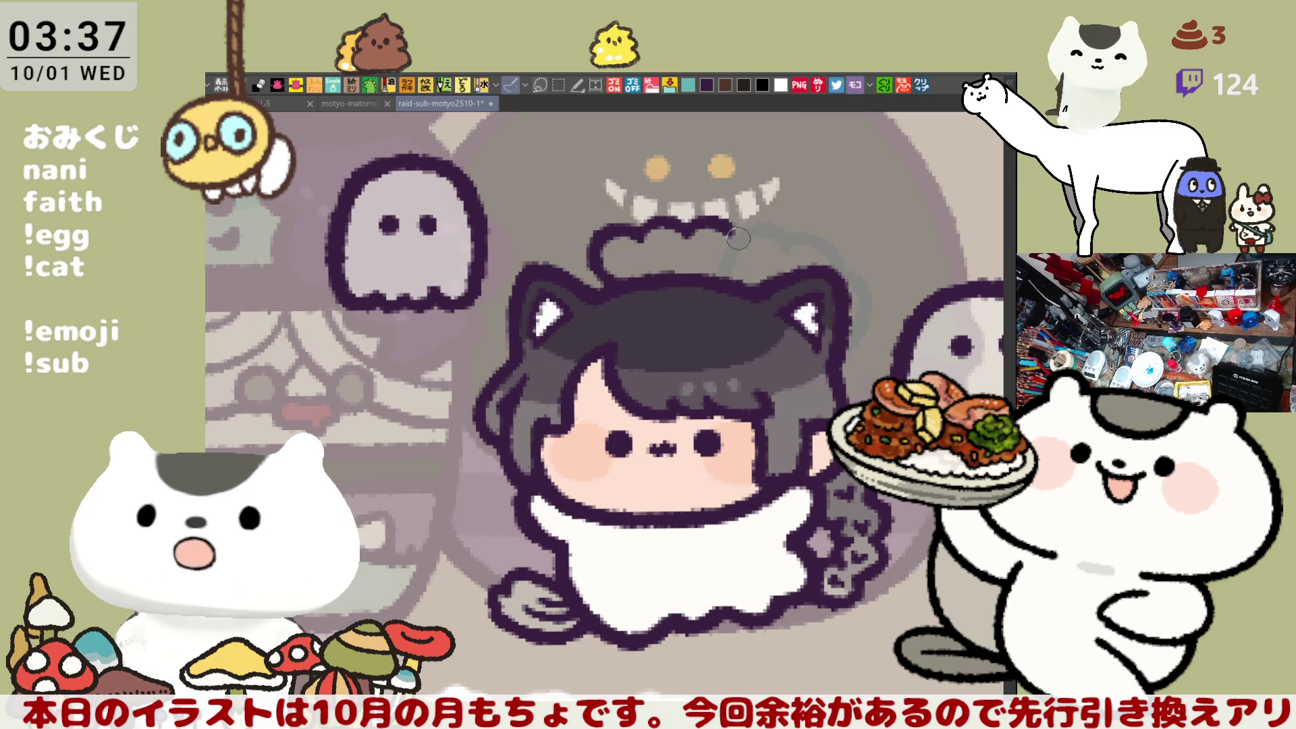
key("ctrl+z")
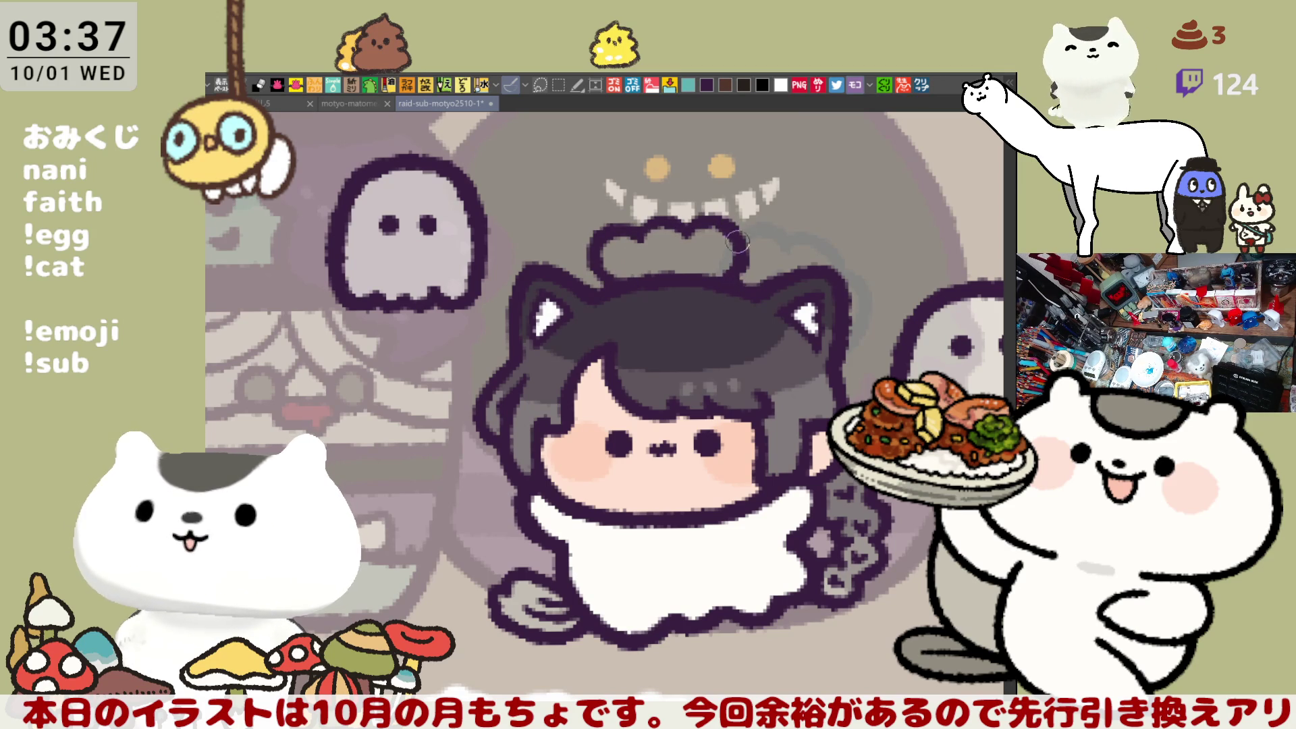
Step: Outline the pumpkin's right side, add an eye, fill it orange, and shade both sides darker
left_click_drag(687, 231, 723, 287)
key("ctrl+z")
mouse_move(687, 229)
left_mouse_down()
mouse_move(739, 233)
mouse_move(714, 281)
left_mouse_up()
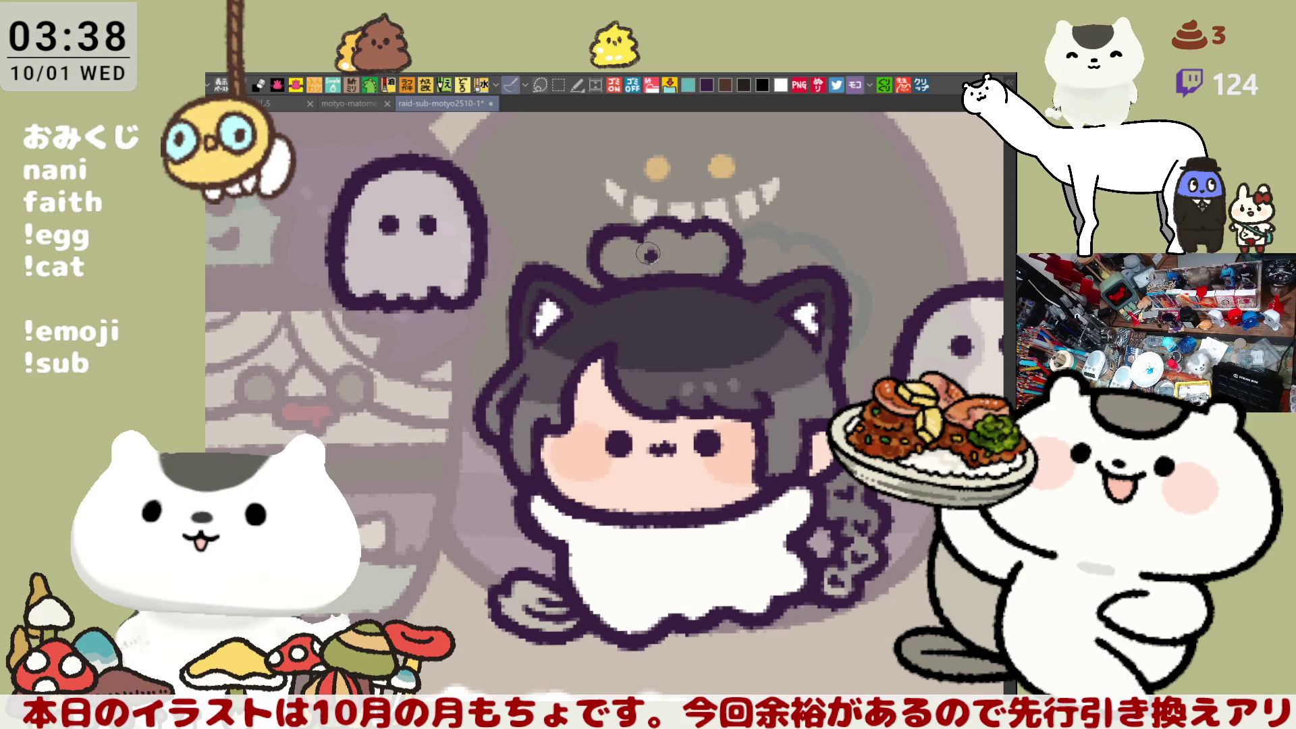
left_click_drag(689, 255, 687, 255)
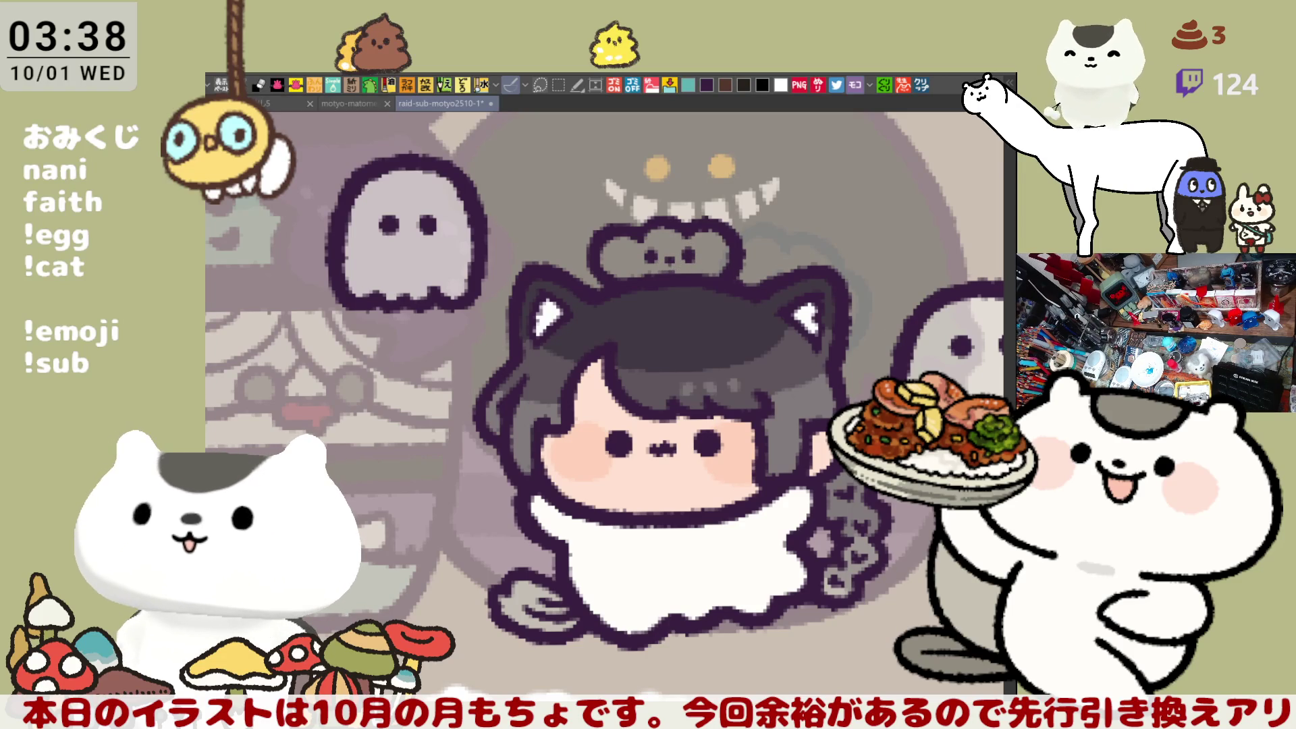
left_click(669, 240)
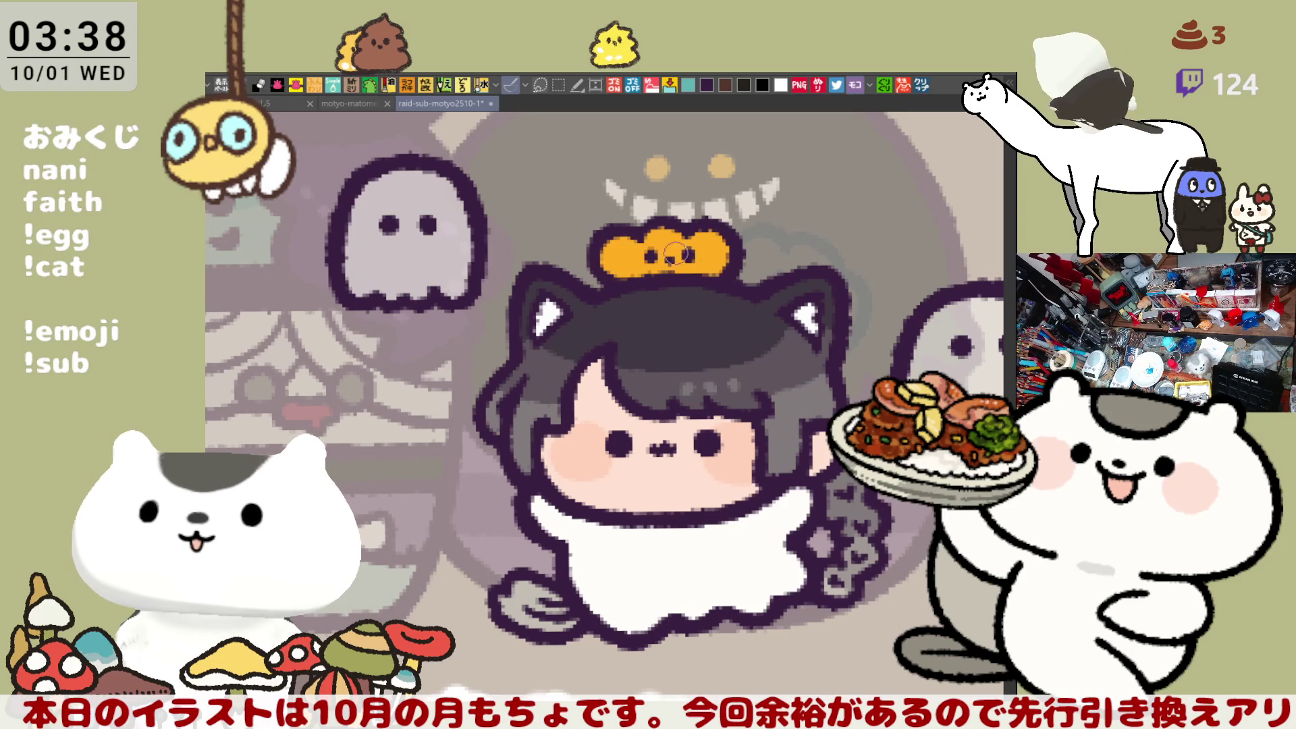
left_click_drag(643, 250, 633, 249)
left_click_drag(717, 254, 704, 250)
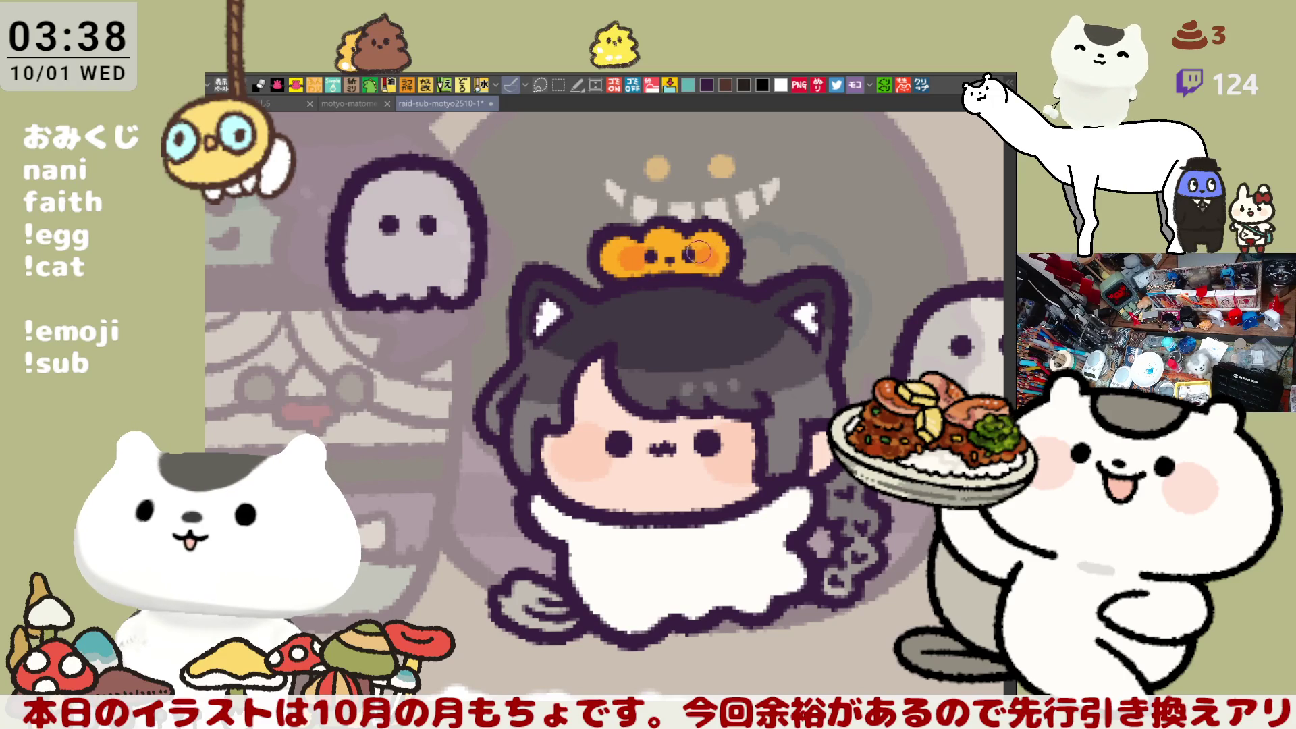
scroll(699, 262, "down", 5)
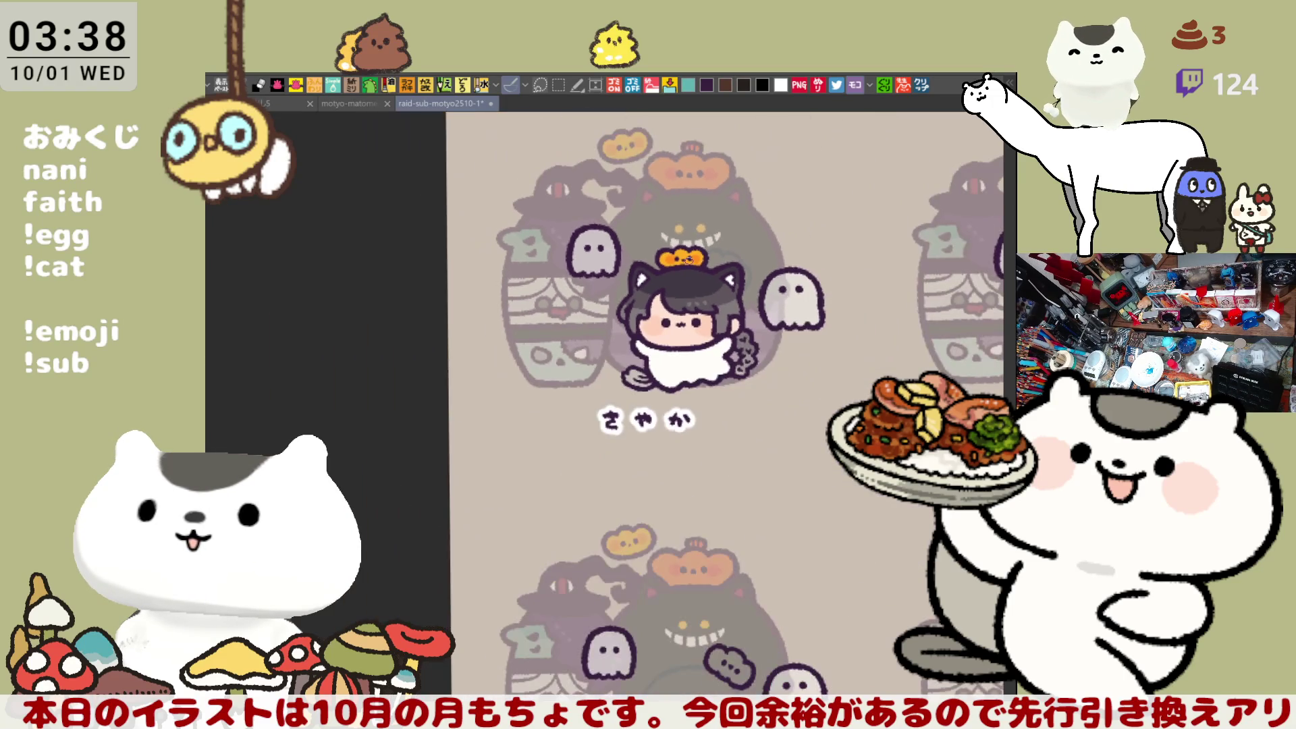
Step: Zoom and pan across the character panels to close in on the faint ghost sketch
scroll(781, 360, "up", 2)
mouse_move(616, 527)
left_mouse_down()
mouse_move(538, 345)
mouse_move(202, 347)
mouse_move(628, 418)
mouse_move(698, 317)
mouse_move(611, 444)
left_mouse_up()
scroll(673, 411, "up", 5)
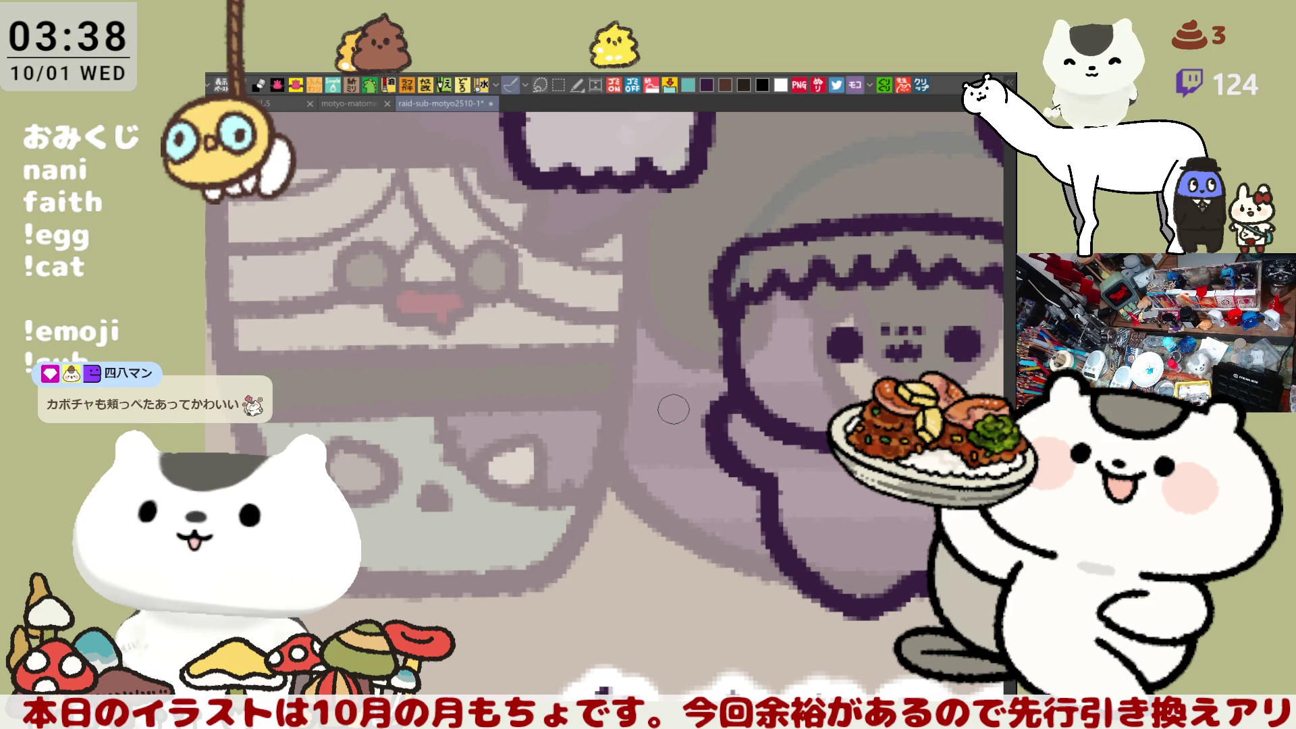
Step: Lasso the dark cloud outline above the character, delete it, and deselect
left_click_drag(788, 318, 507, 470)
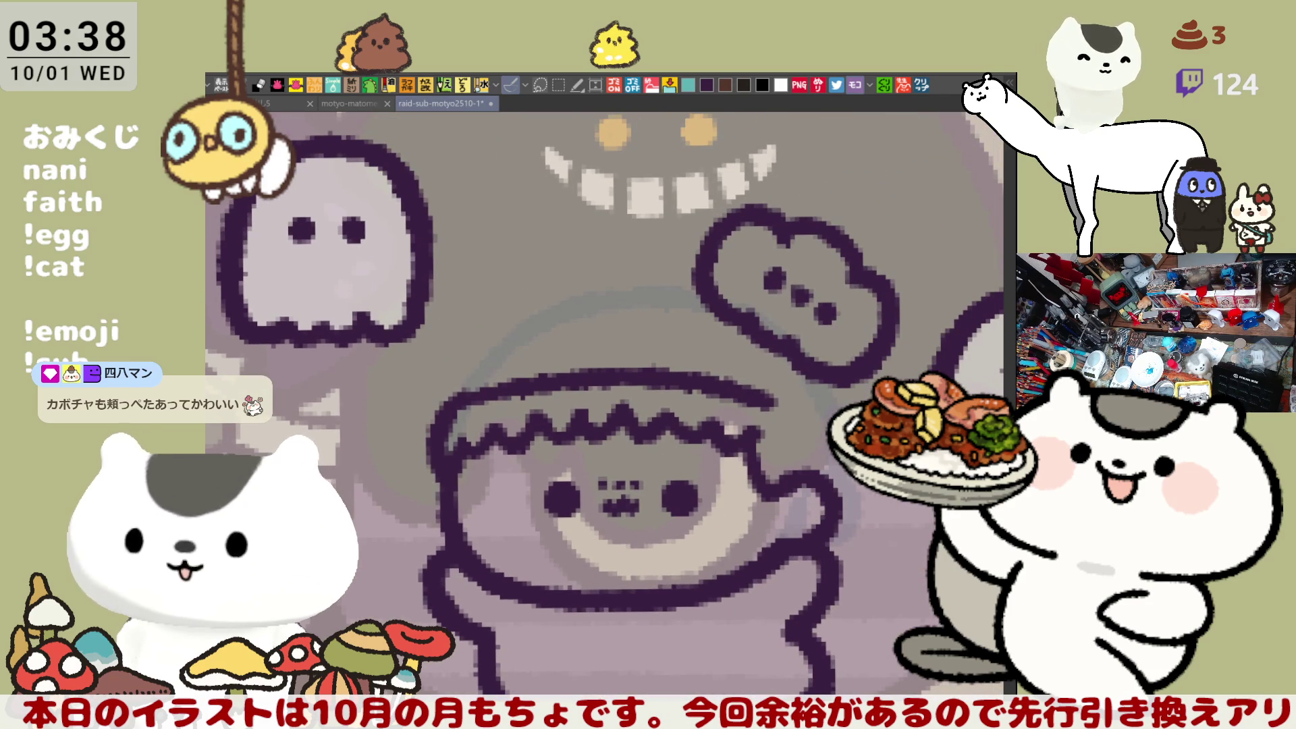
mouse_move(630, 275)
left_mouse_down()
mouse_move(827, 402)
mouse_move(916, 226)
mouse_move(621, 276)
left_mouse_up()
key("Delete")
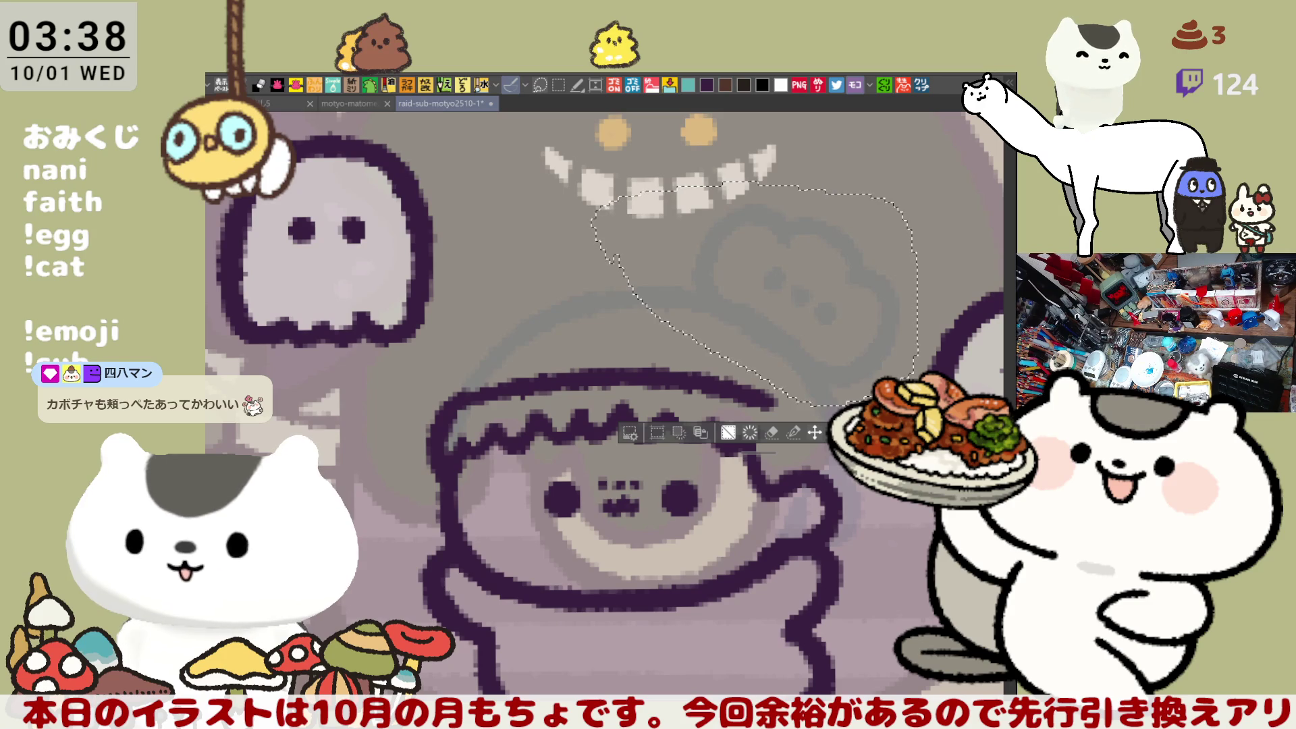
key("ctrl+d")
Step: Draw the hat's upper-right outline, retrying the stroke until it fits
left_click_drag(788, 396, 855, 322)
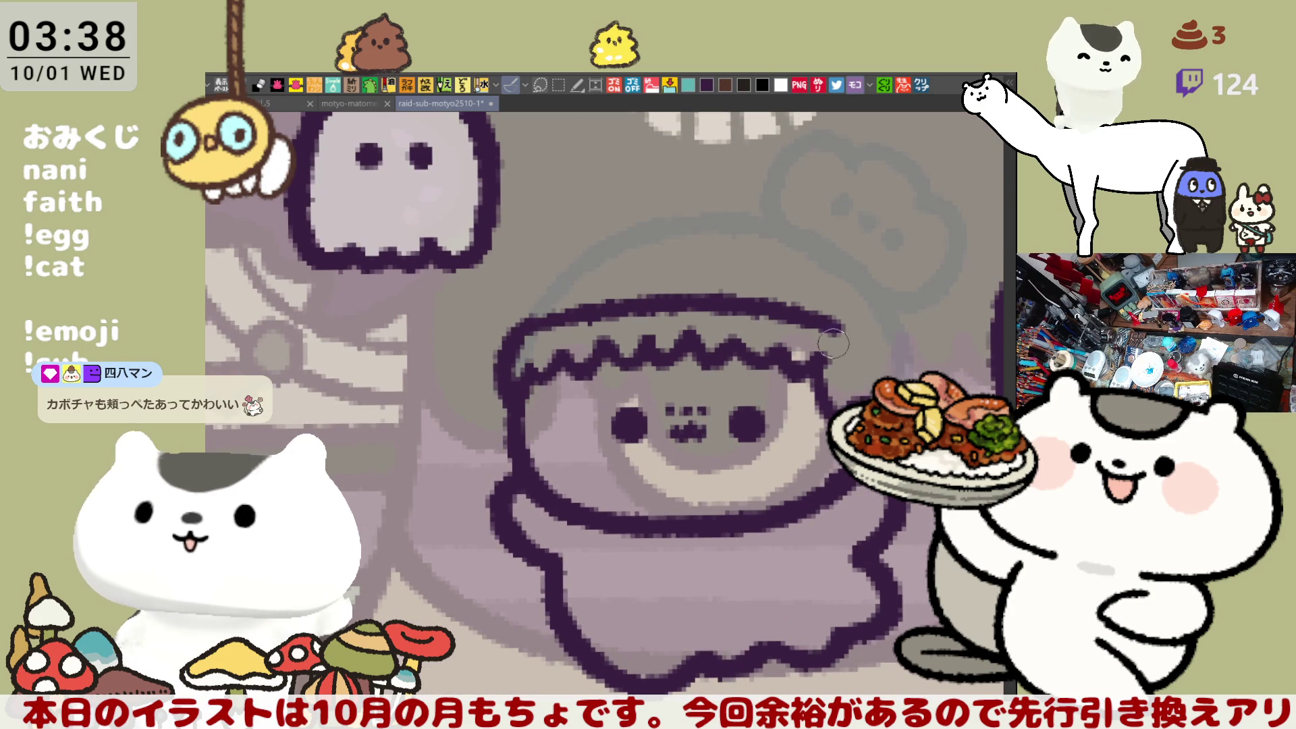
left_click_drag(841, 326, 898, 348)
key("ctrl+z")
left_click_drag(800, 305, 915, 358)
key("ctrl+z")
left_click_drag(821, 314, 914, 358)
key("ctrl+z")
left_click_drag(780, 300, 919, 368)
key("ctrl+z")
key("ctrl+z")
left_click_drag(776, 302, 868, 332)
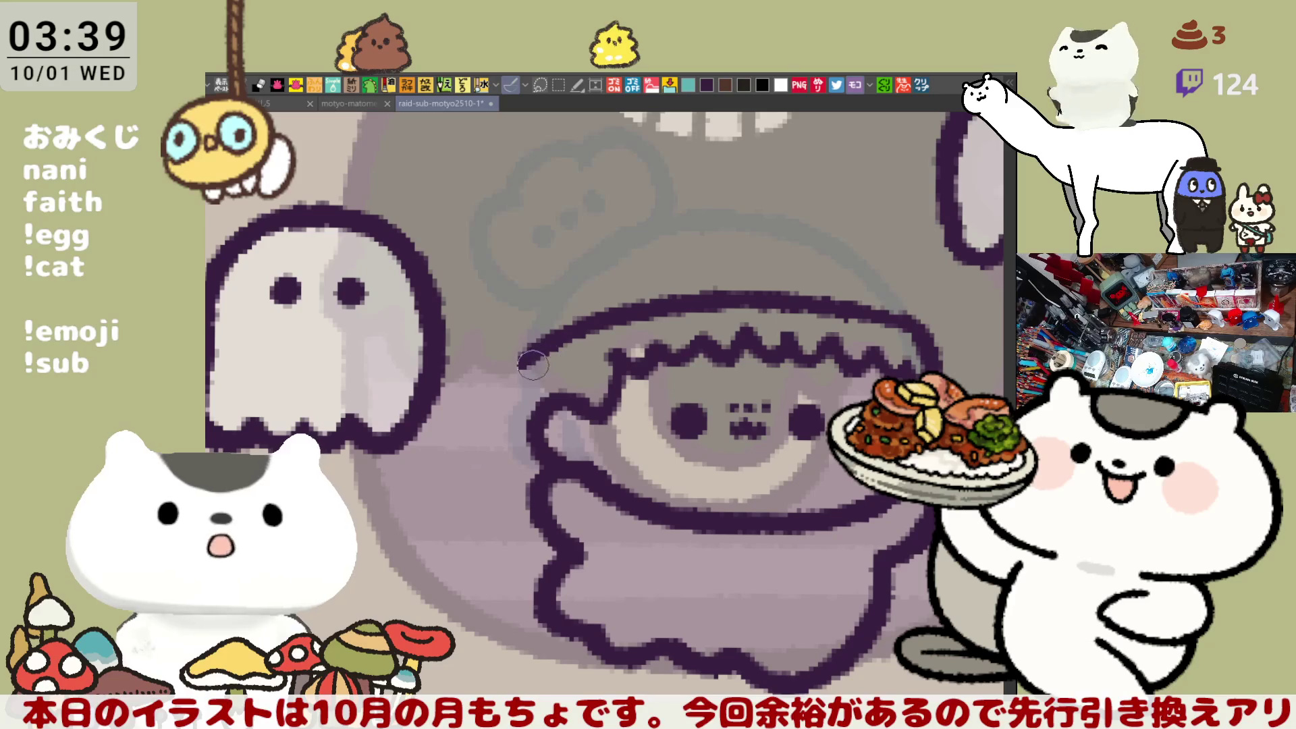
Step: Try outline strokes down the hat's left edge, undoing each attempt
left_click_drag(530, 347, 523, 418)
key("ctrl+z")
mouse_move(530, 348)
left_mouse_down()
mouse_move(533, 439)
mouse_move(545, 384)
left_mouse_up()
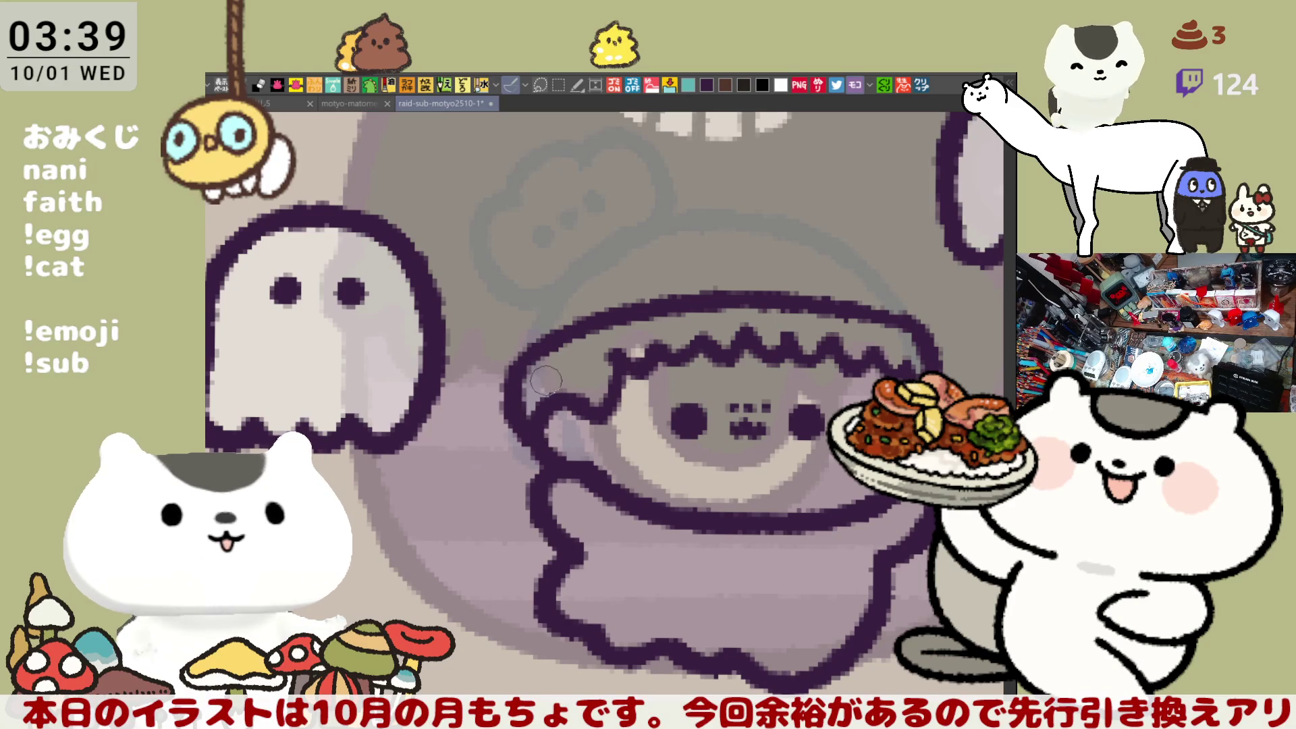
key("ctrl+z")
mouse_move(540, 442)
left_mouse_down()
mouse_move(526, 356)
mouse_move(533, 438)
left_mouse_up()
key("ctrl+z")
key("ctrl+z")
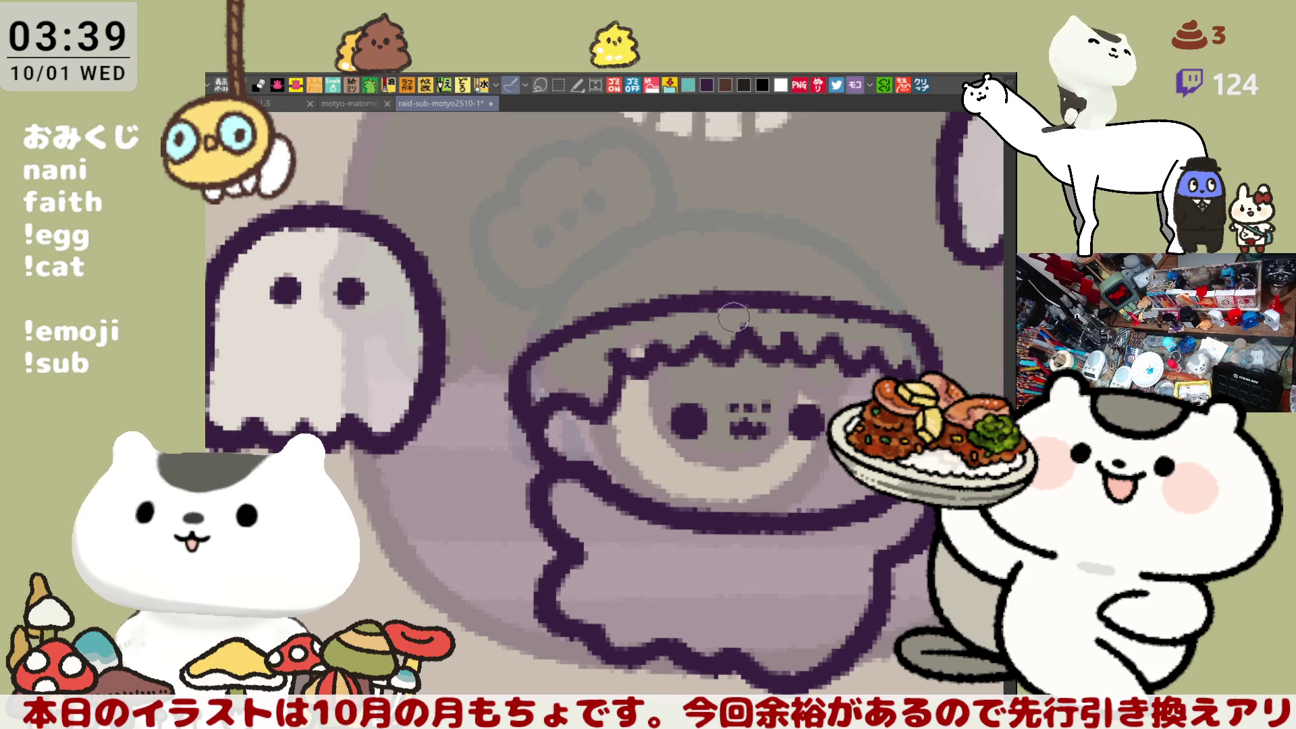
Step: Flip the canvas horizontally and draw the cap's crown as a flat arc
key("h")
key("h")
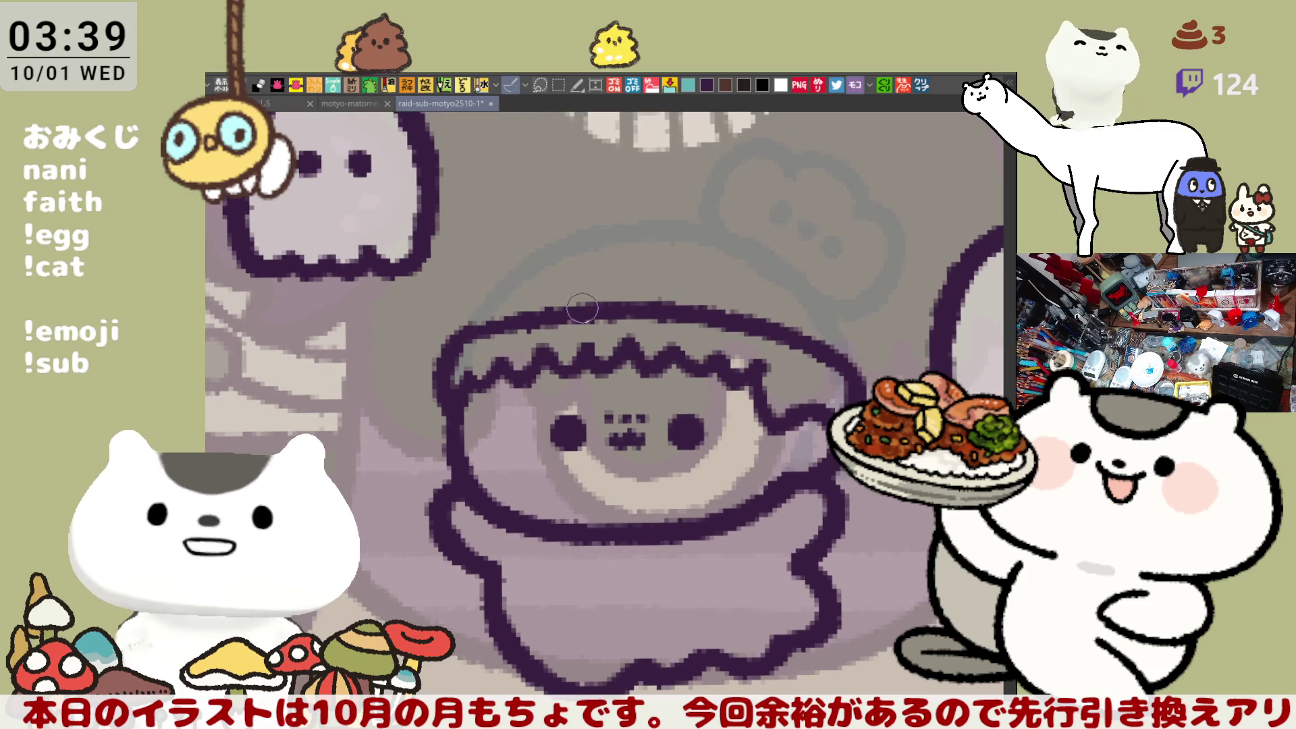
mouse_move(496, 256)
left_mouse_down()
mouse_move(463, 338)
mouse_move(501, 250)
mouse_move(645, 220)
left_mouse_up()
key("ctrl+z")
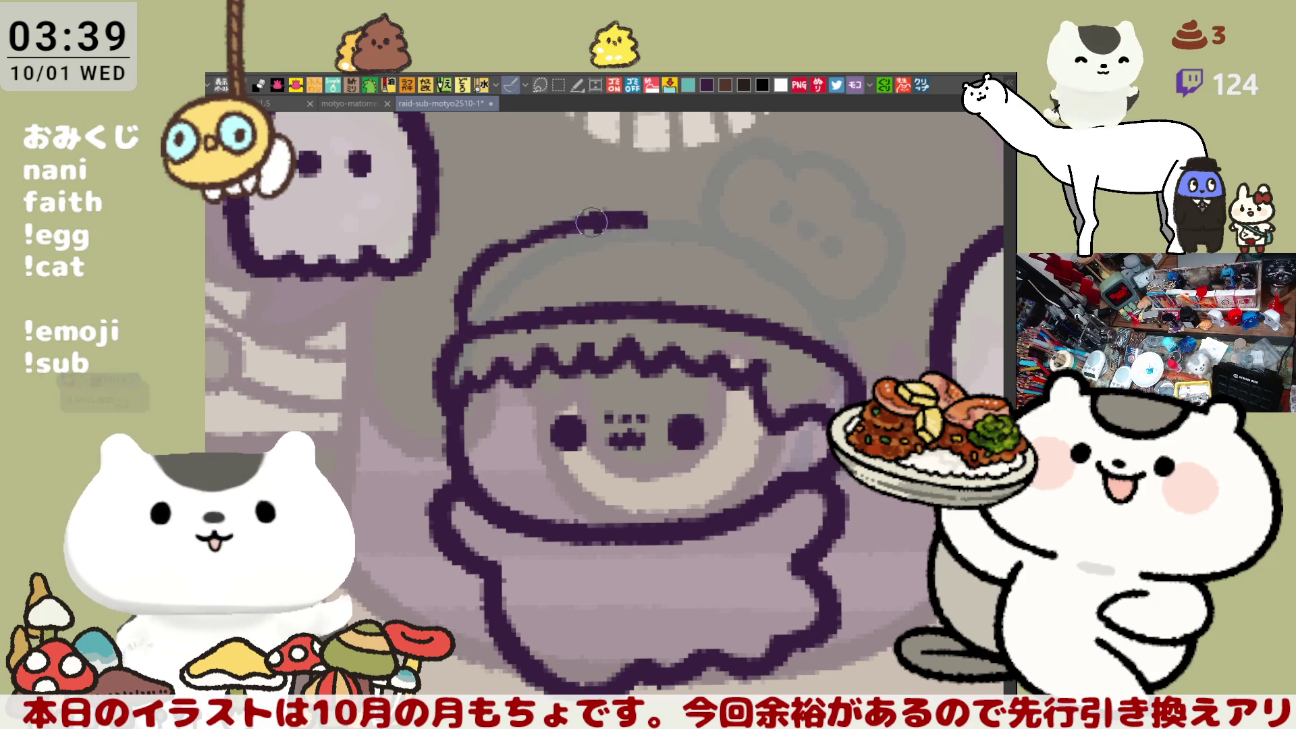
key("ctrl+z")
key("ctrl+z")
key("ctrl+y")
key("ctrl+y")
key("ctrl+z")
key("ctrl+z")
mouse_move(476, 267)
left_mouse_down()
mouse_move(537, 225)
mouse_move(675, 199)
left_mouse_up()
key("ctrl+z")
key("ctrl+z")
left_click_drag(499, 251, 669, 203)
key("ctrl+z")
left_click_drag(496, 267, 688, 206)
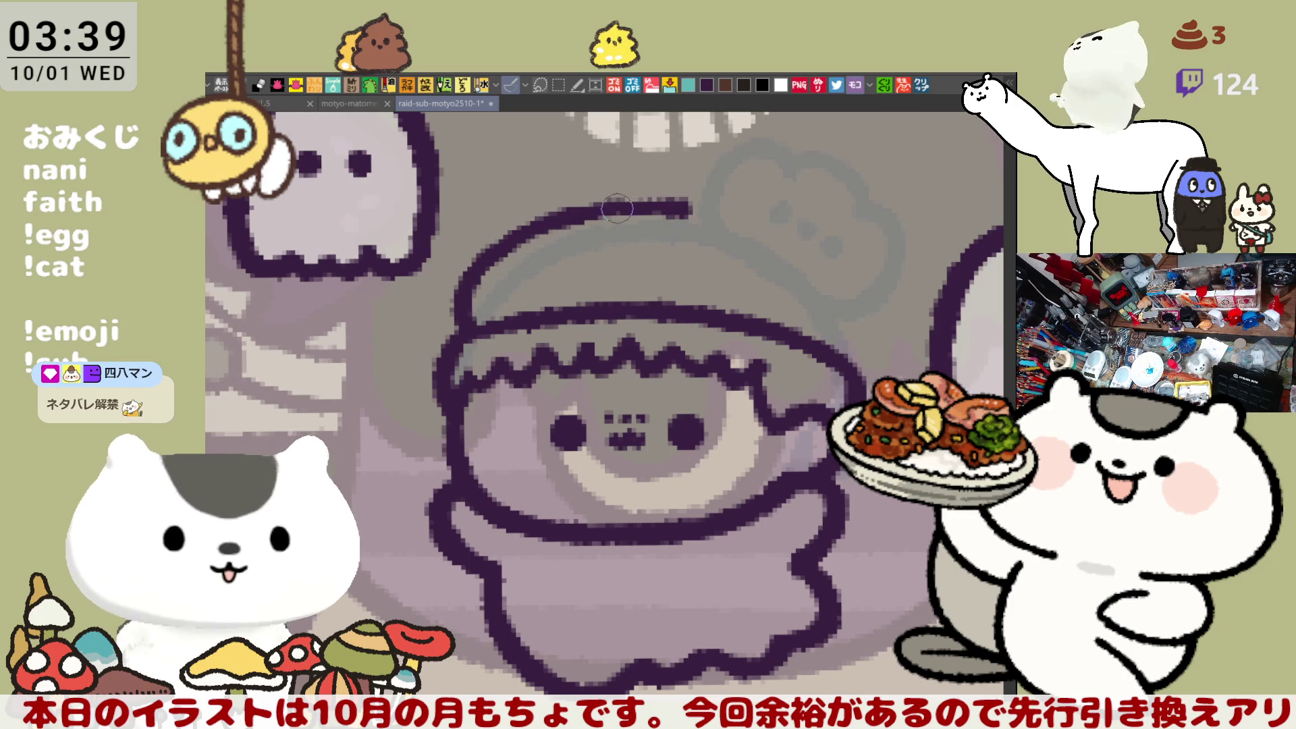
Step: Extend the crown outline to its right end
left_click_drag(574, 204, 733, 208)
key("ctrl+z")
left_click_drag(581, 201, 770, 223)
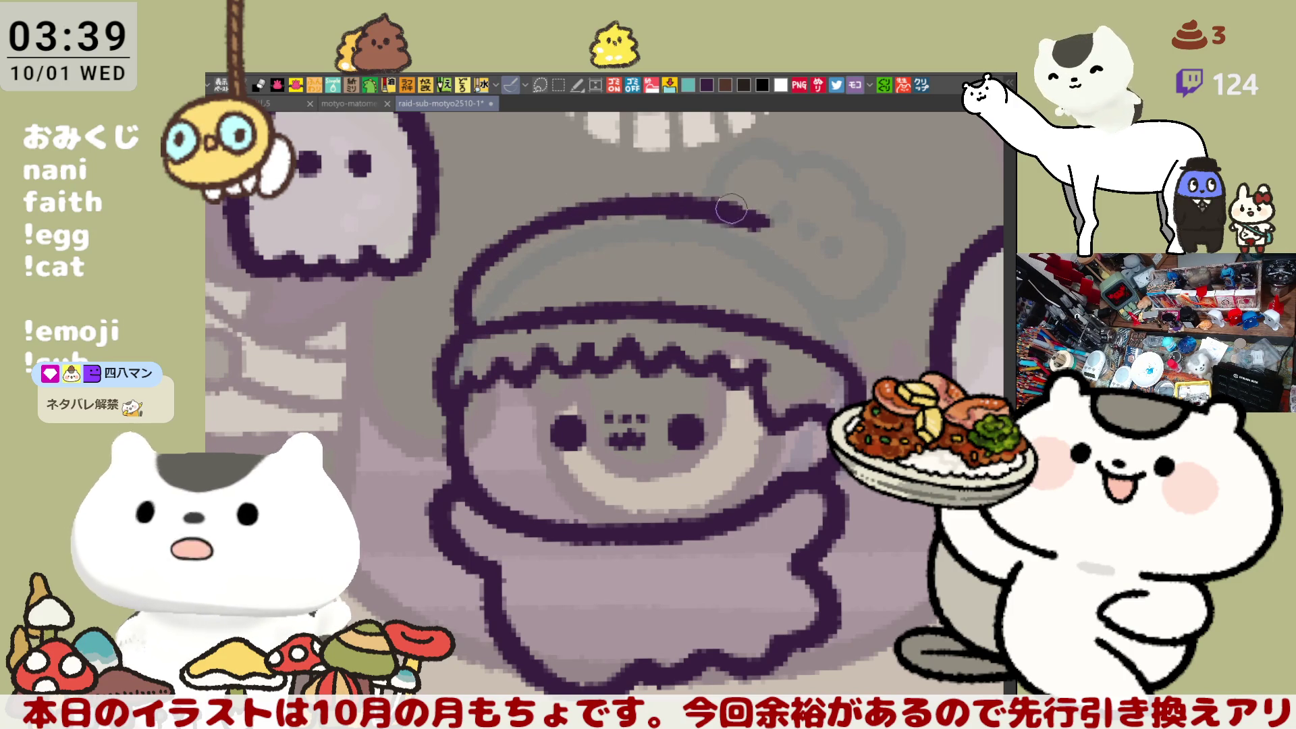
key("ctrl+z")
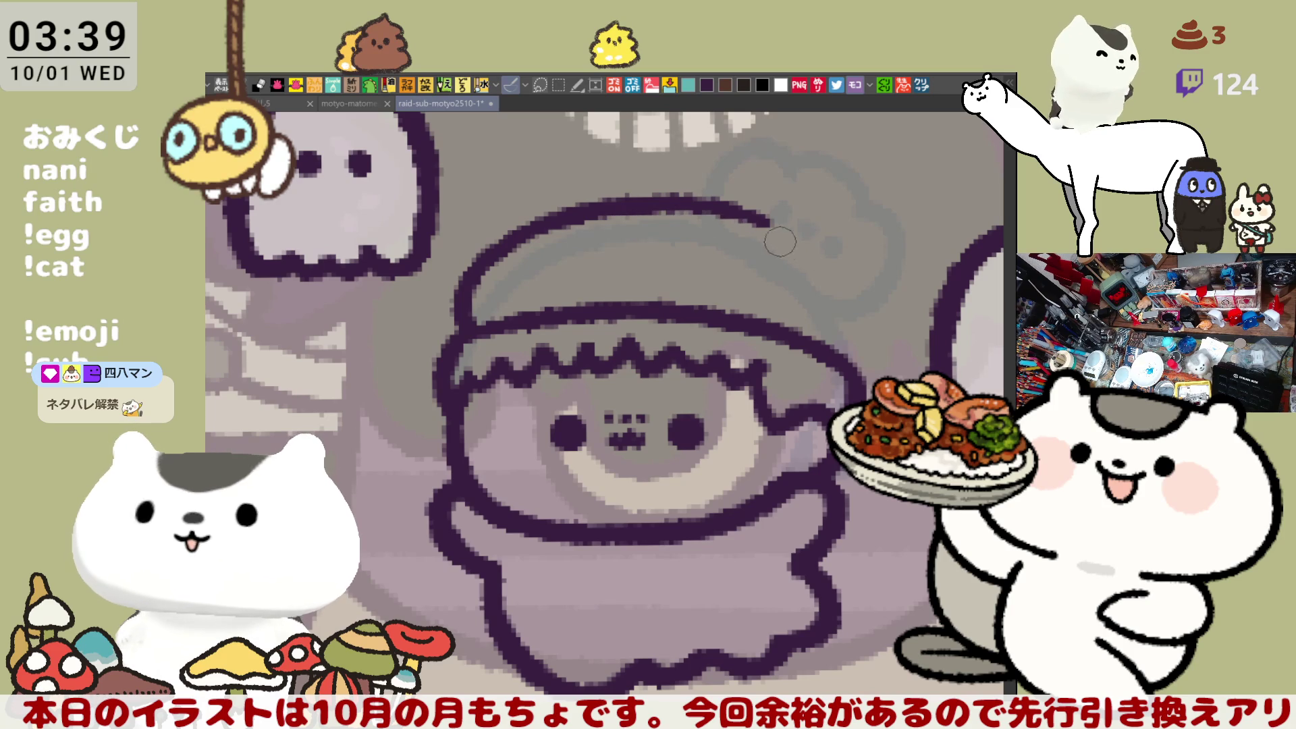
left_click_drag(608, 209, 755, 217)
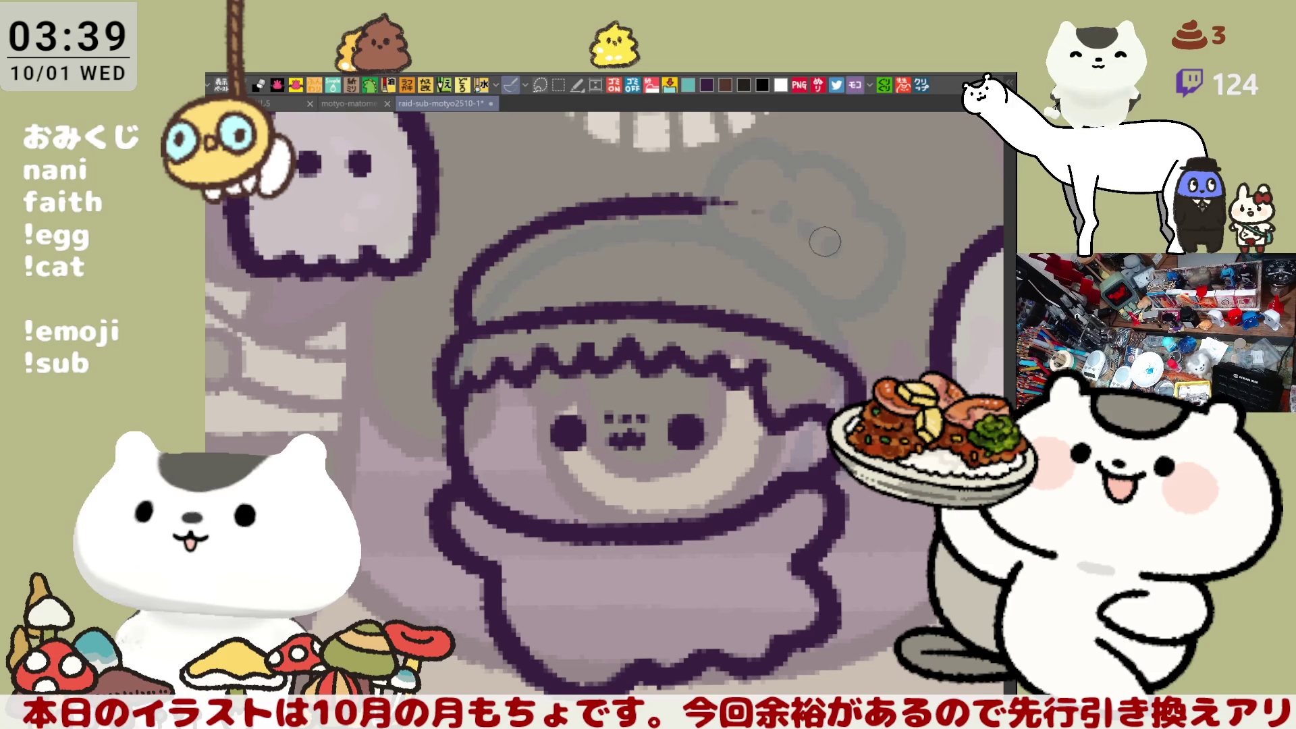
Step: Draw the cap's outline curving down the right side
left_click_drag(718, 205, 871, 289)
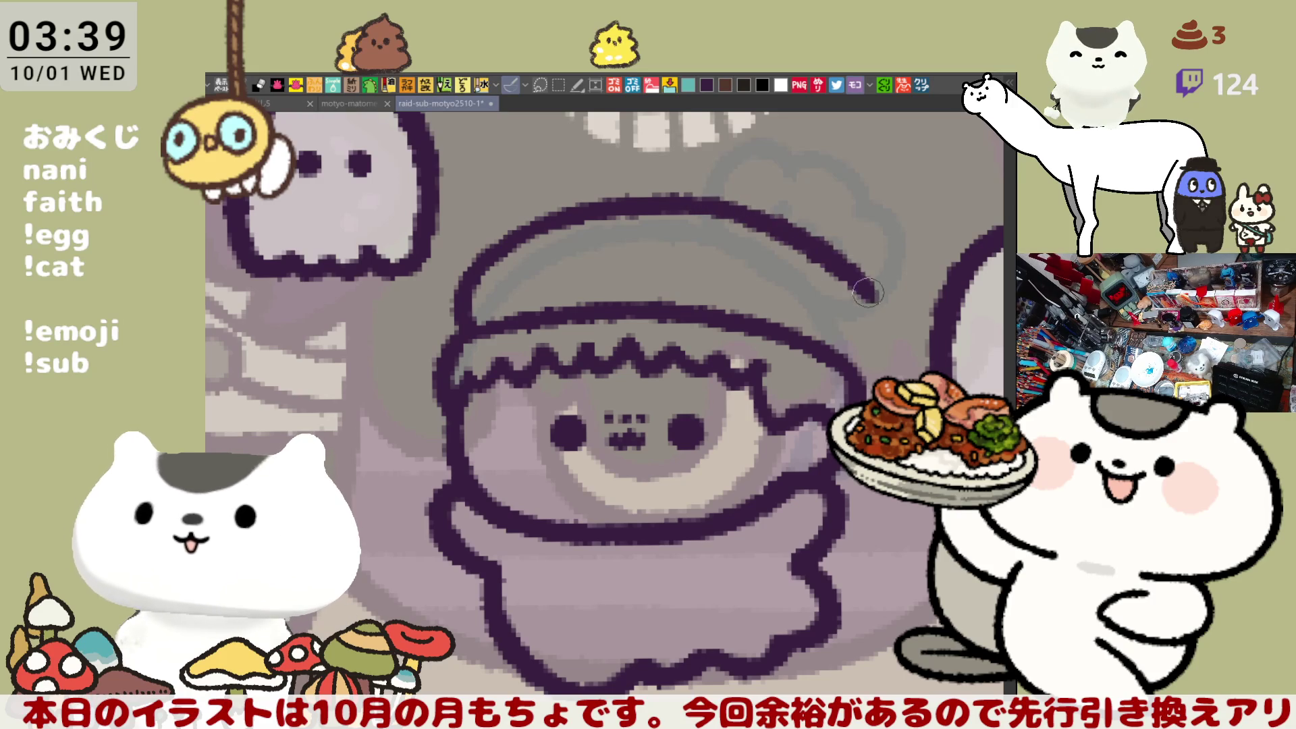
key("ctrl+z")
left_click_drag(678, 206, 845, 273)
key("ctrl+z")
left_click_drag(669, 202, 835, 264)
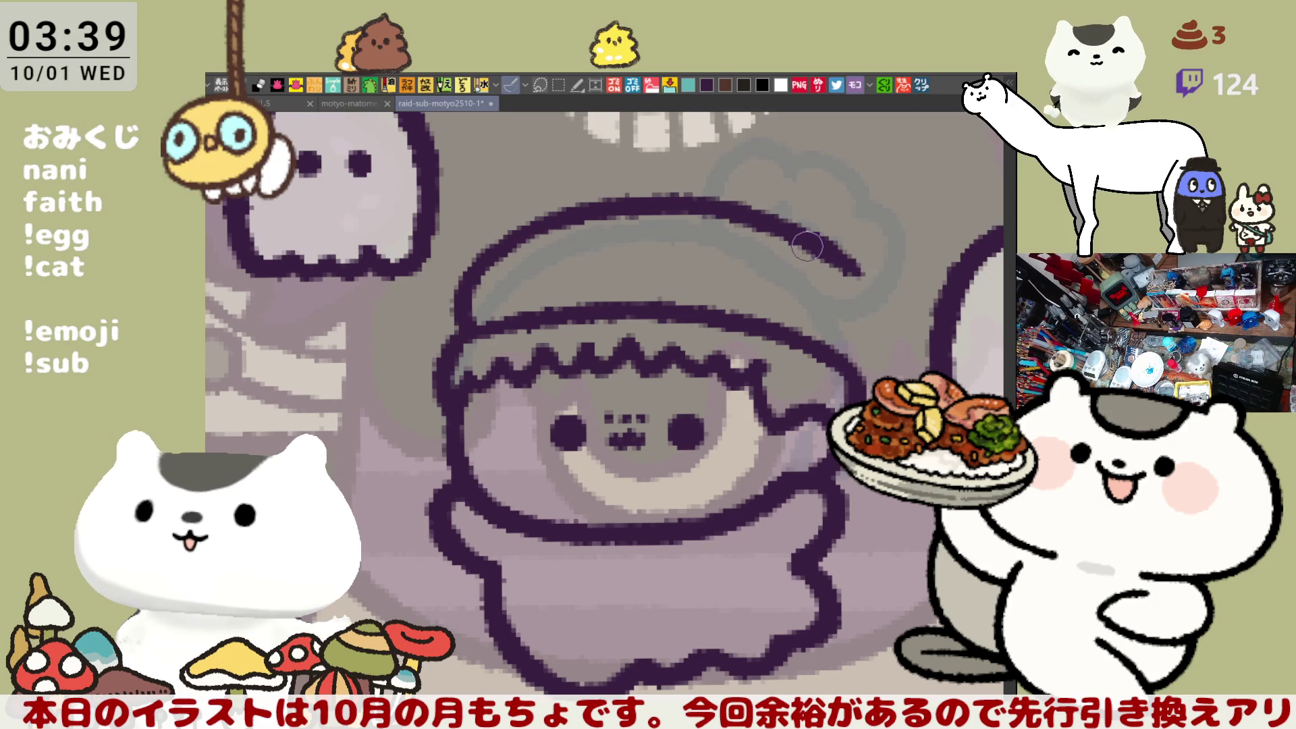
key("ctrl+z")
left_click_drag(665, 202, 851, 305)
key("ctrl+z")
left_click_drag(679, 203, 850, 312)
key("ctrl+z")
mouse_move(675, 203)
left_mouse_down()
mouse_move(822, 257)
mouse_move(846, 320)
left_mouse_up()
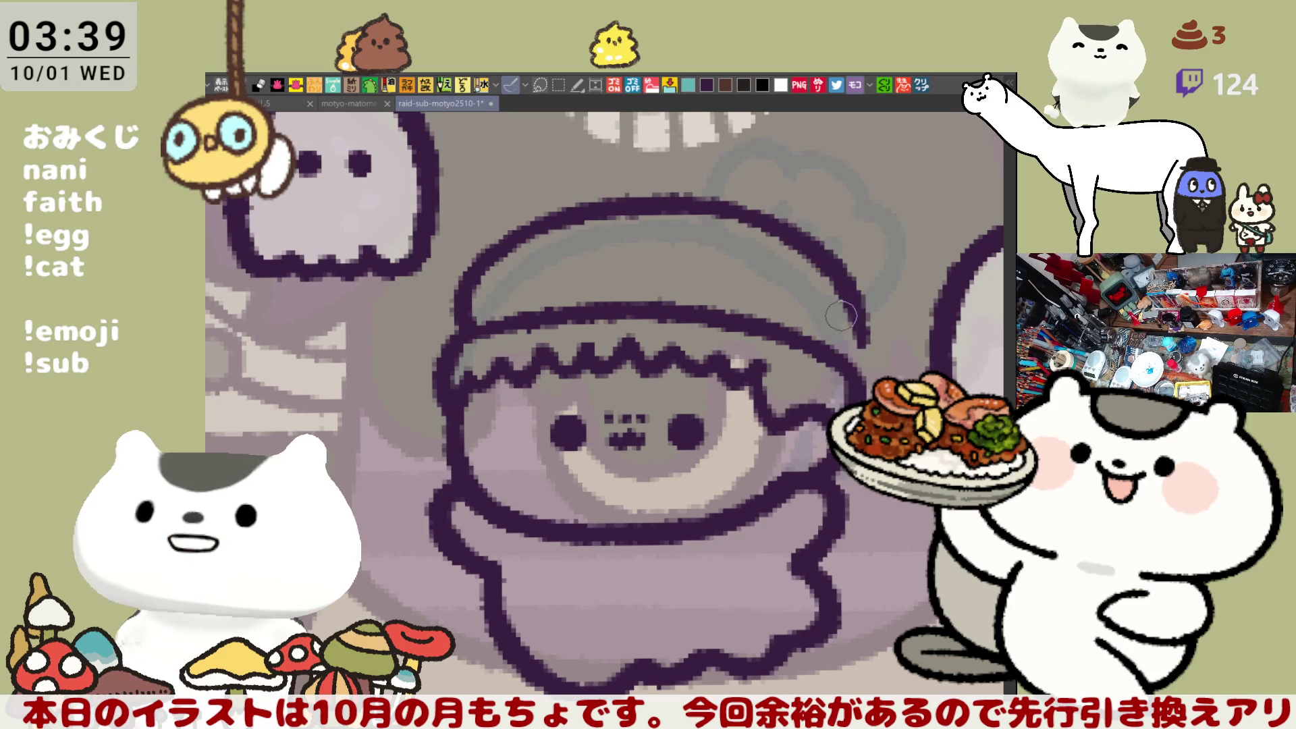
mouse_move(680, 204)
left_mouse_down()
mouse_move(777, 229)
mouse_move(842, 342)
left_mouse_up()
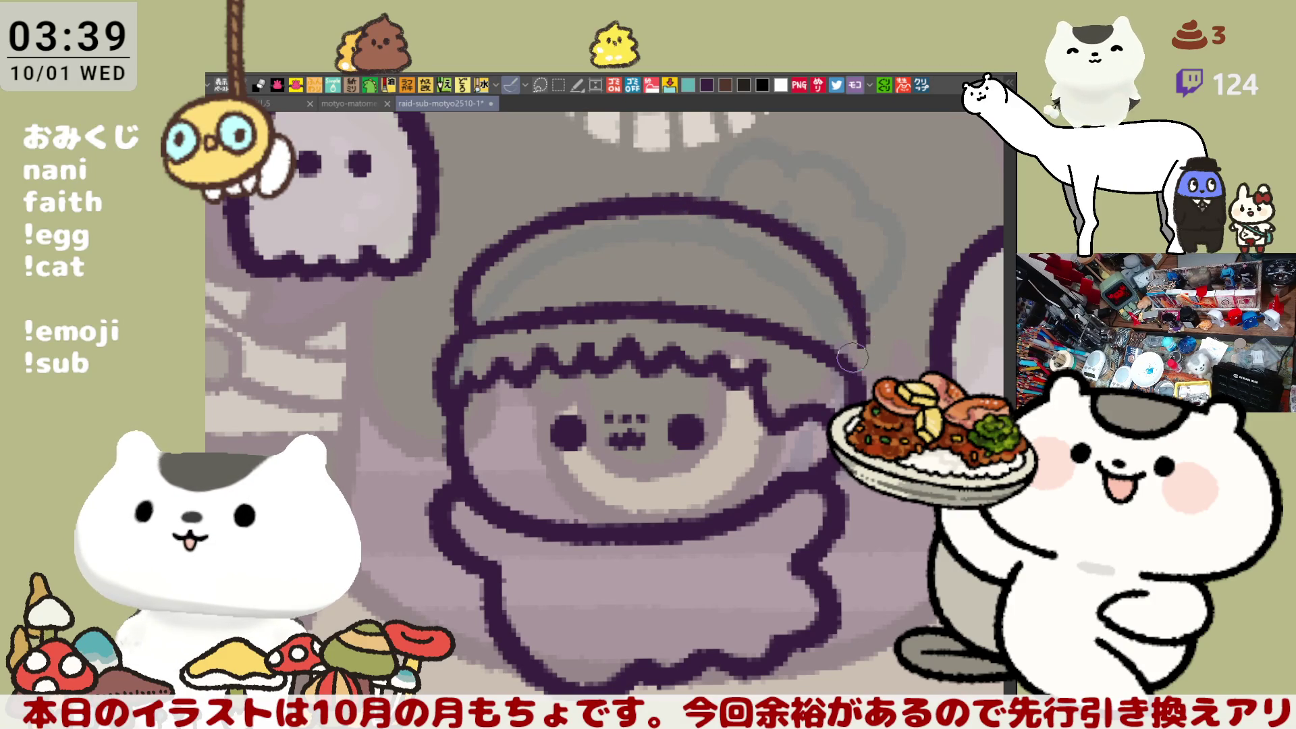
Step: Try drawing a small dome on top of the cap, undoing the attempts
left_click_drag(611, 274, 675, 277)
key("ctrl+z")
mouse_move(594, 277)
left_mouse_down()
mouse_move(676, 278)
mouse_move(599, 273)
mouse_move(615, 247)
mouse_move(676, 276)
mouse_move(601, 274)
left_mouse_up()
key("ctrl+z")
key("ctrl+z")
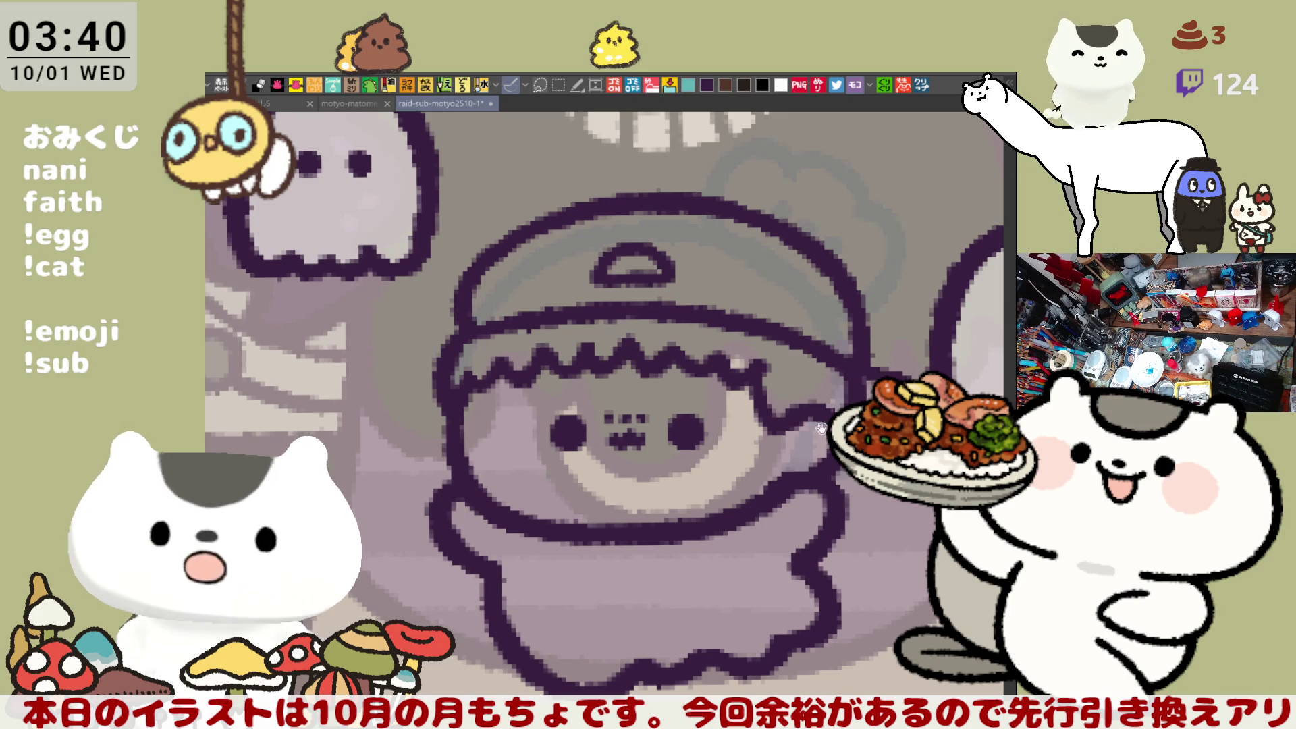
Step: Save, then select around the whole character to fill it with dark grey
left_click_drag(625, 452, 638, 399)
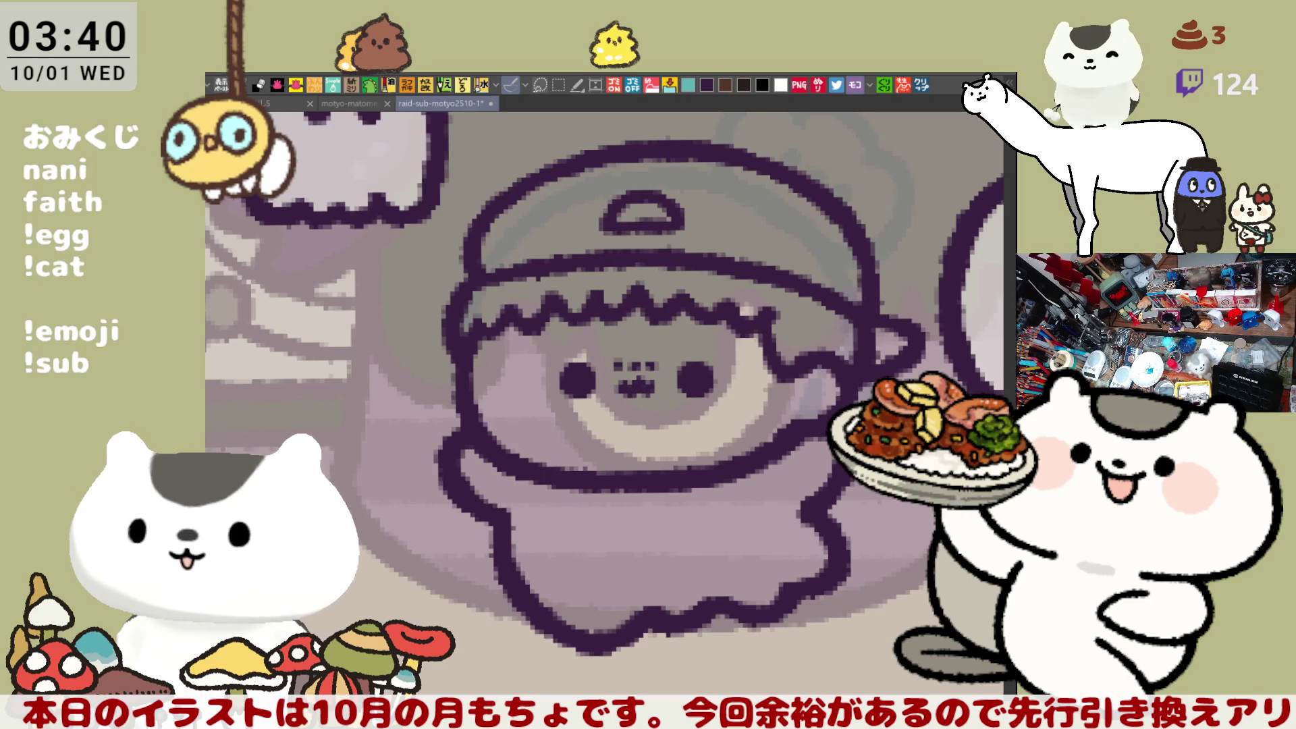
key("ctrl+s")
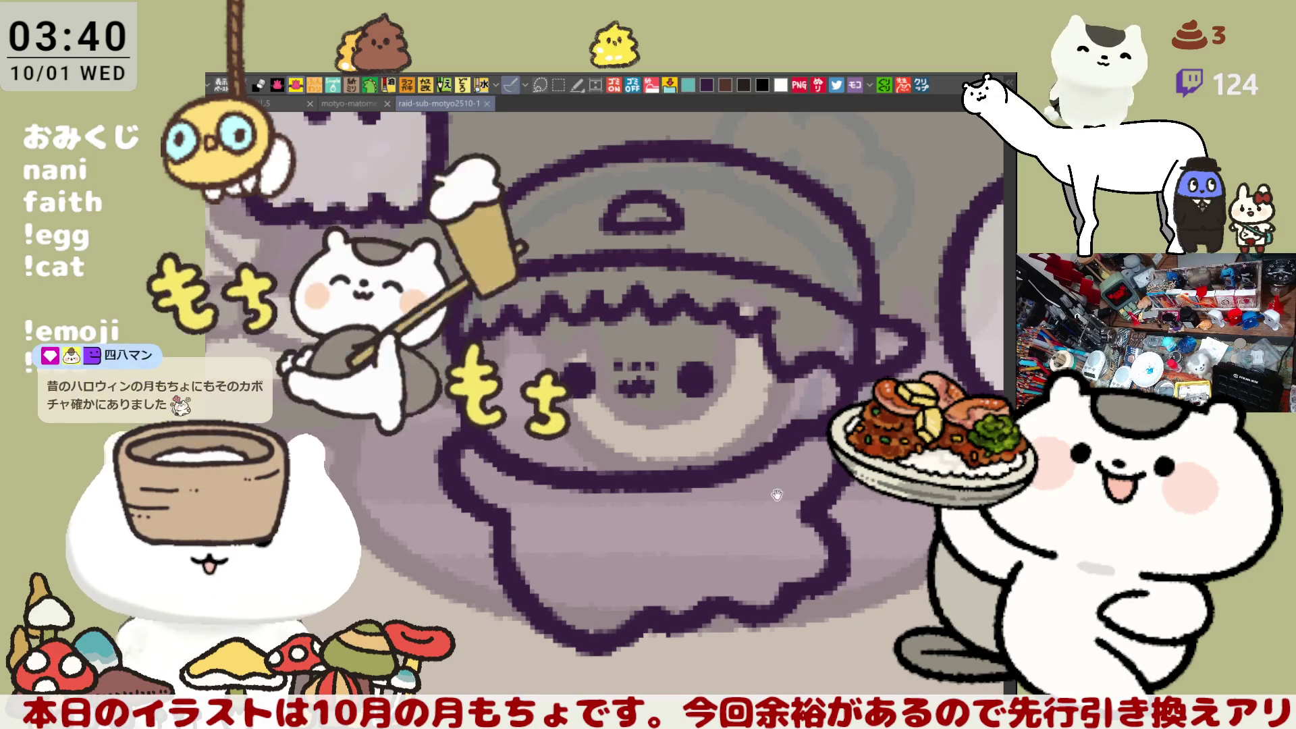
left_click_drag(786, 451, 734, 433)
mouse_move(513, 688)
left_mouse_down()
mouse_move(304, 378)
mouse_move(473, 162)
mouse_move(905, 216)
mouse_move(831, 675)
mouse_move(514, 688)
left_mouse_up()
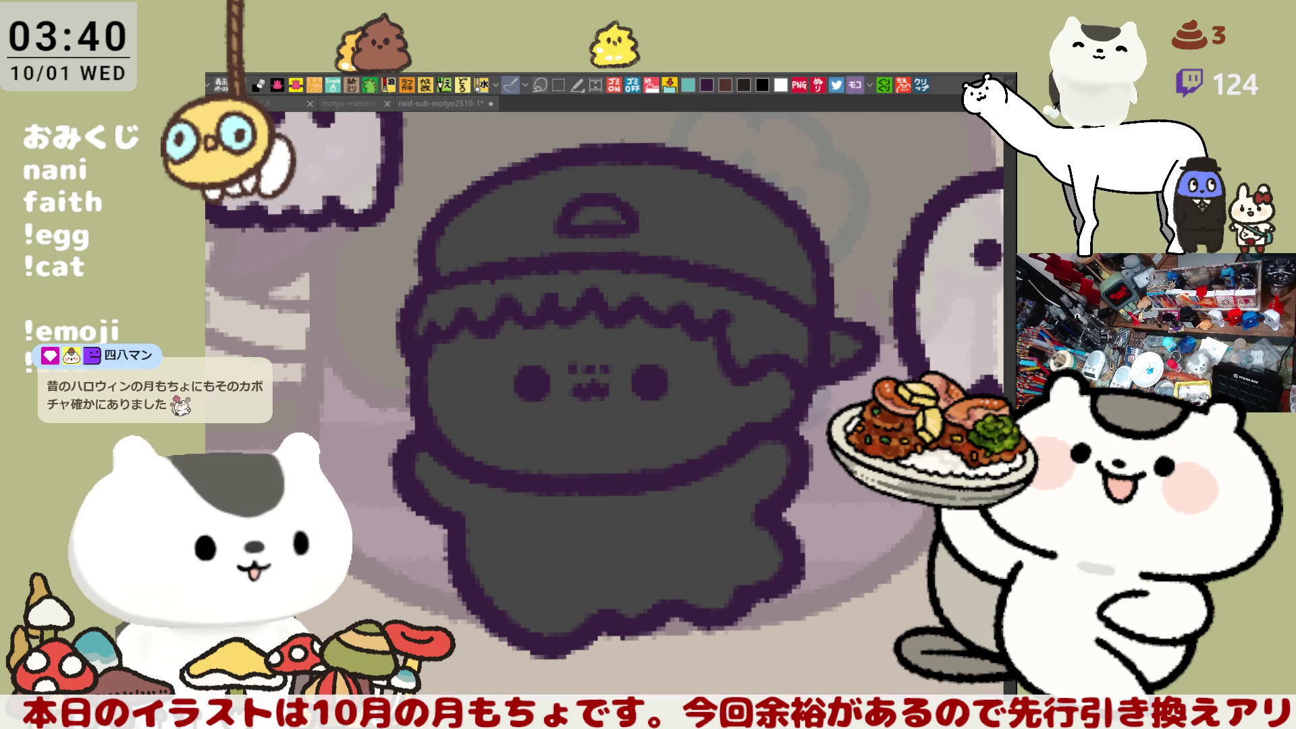
Step: Fill the hair under the cap reddish-brown and the face light pink, then save
left_click(506, 281)
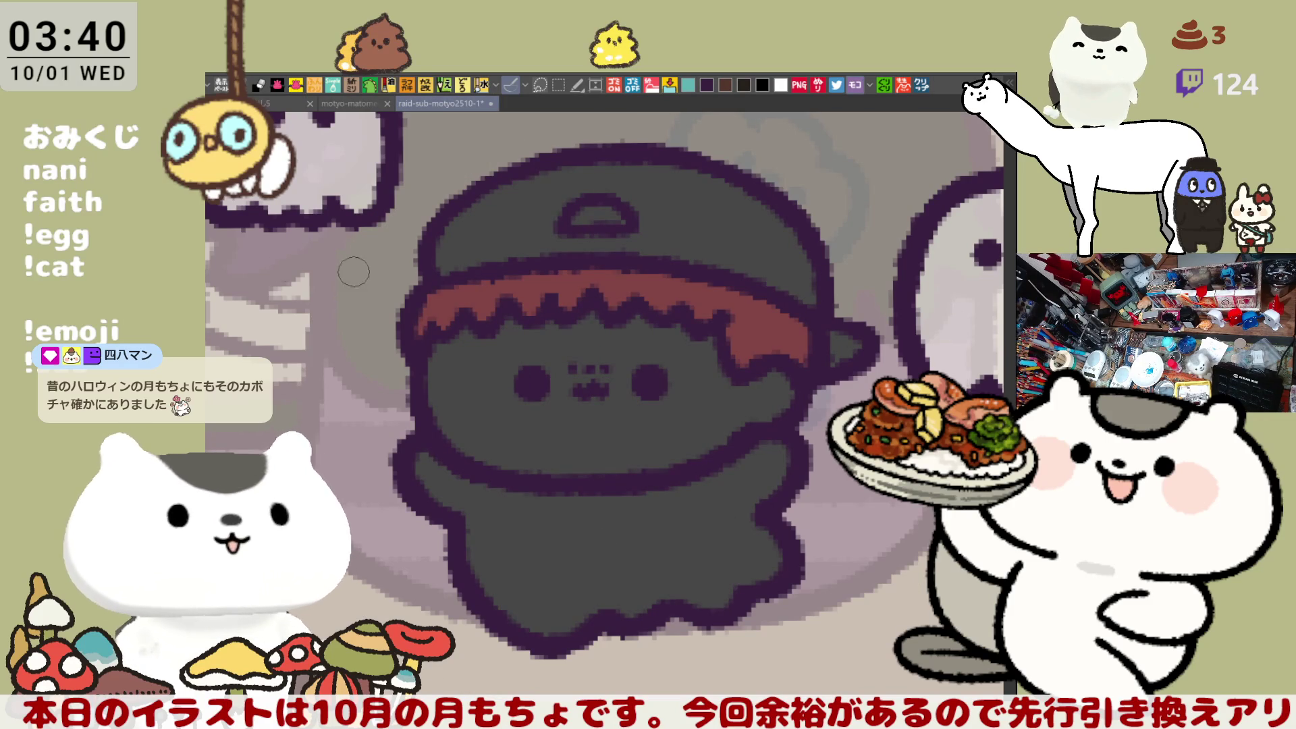
left_click(566, 366)
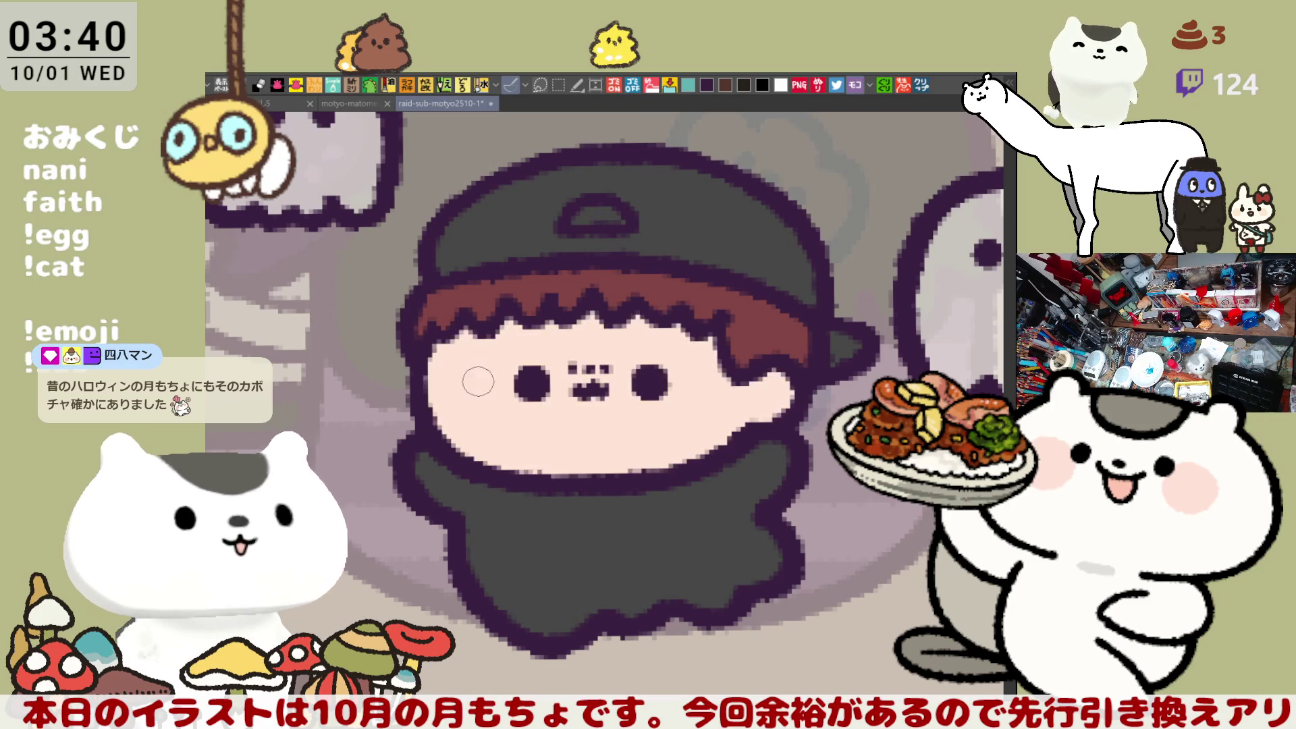
key("ctrl+s")
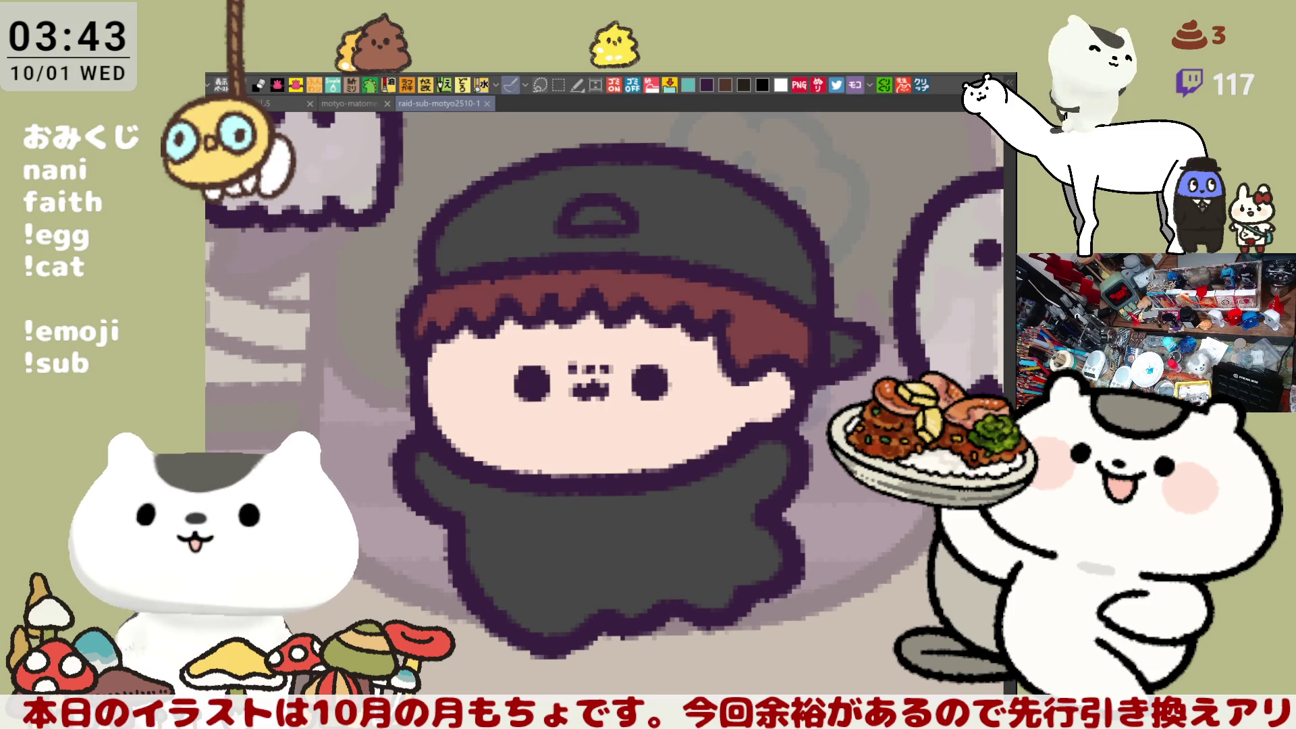
Step: Open the Halloween wall mural reference photo and paste a second Halloween photo
left_click(922, 90)
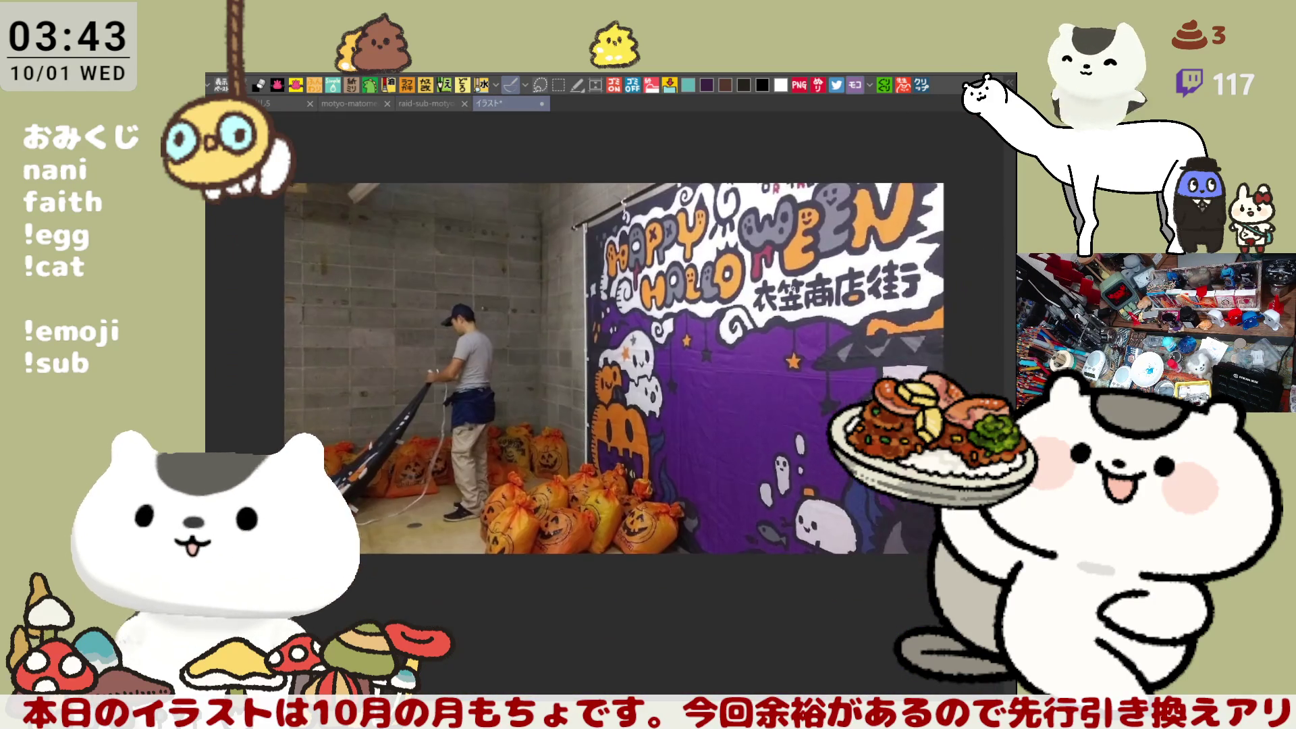
scroll(541, 479, "up", 5)
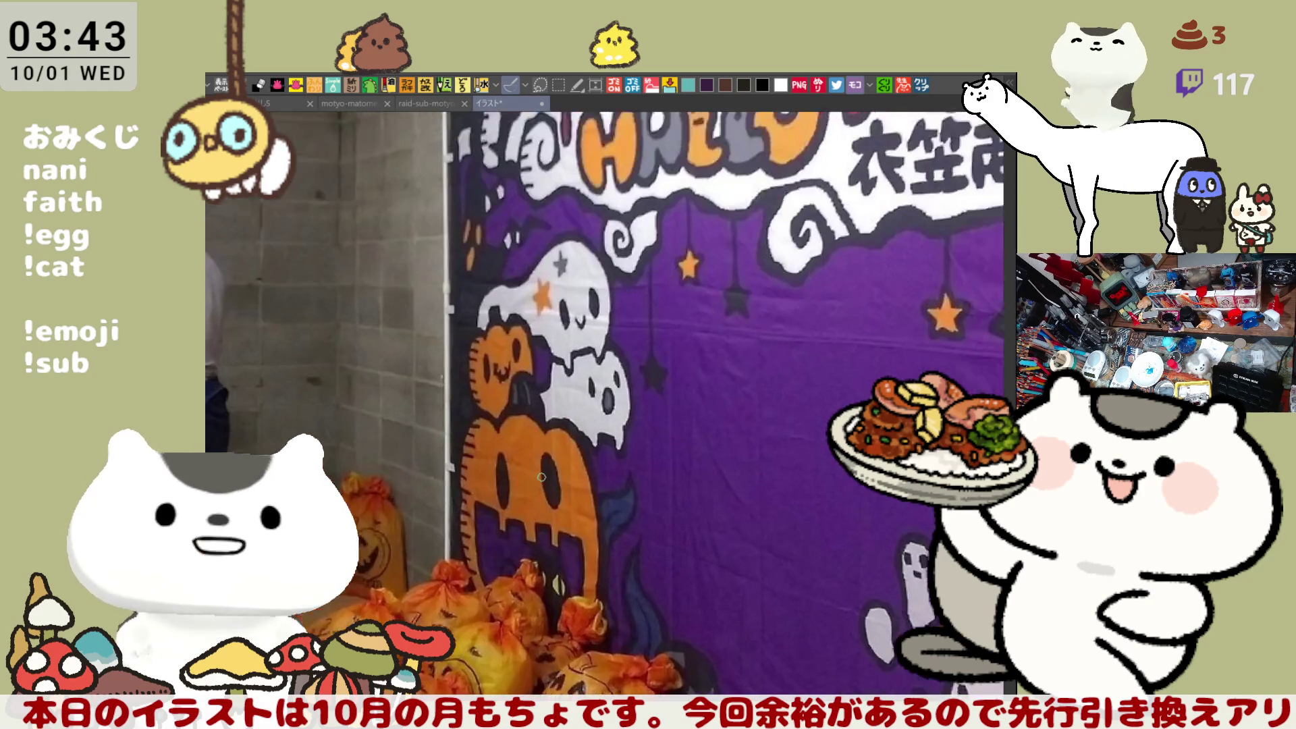
scroll(542, 479, "down", 5)
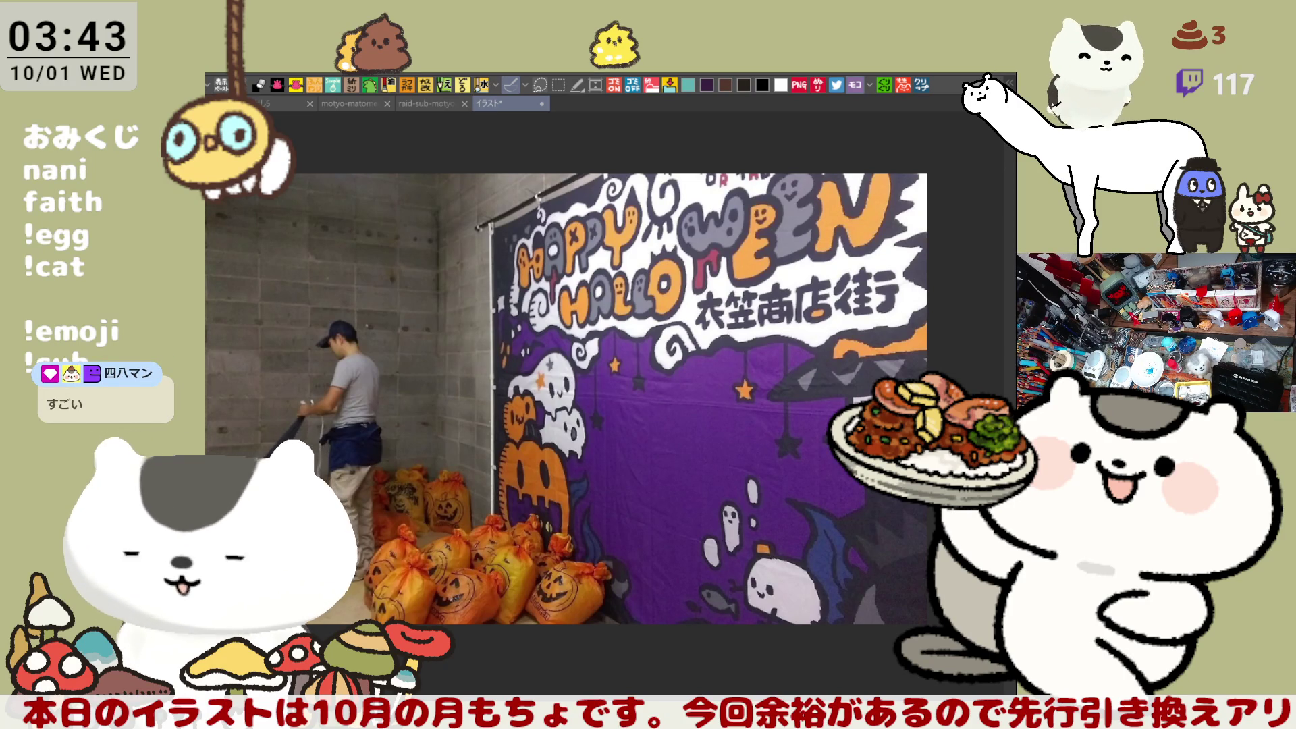
key("ctrl+v")
mouse_move(510, 516)
left_mouse_down()
mouse_move(753, 529)
mouse_move(637, 485)
left_mouse_up()
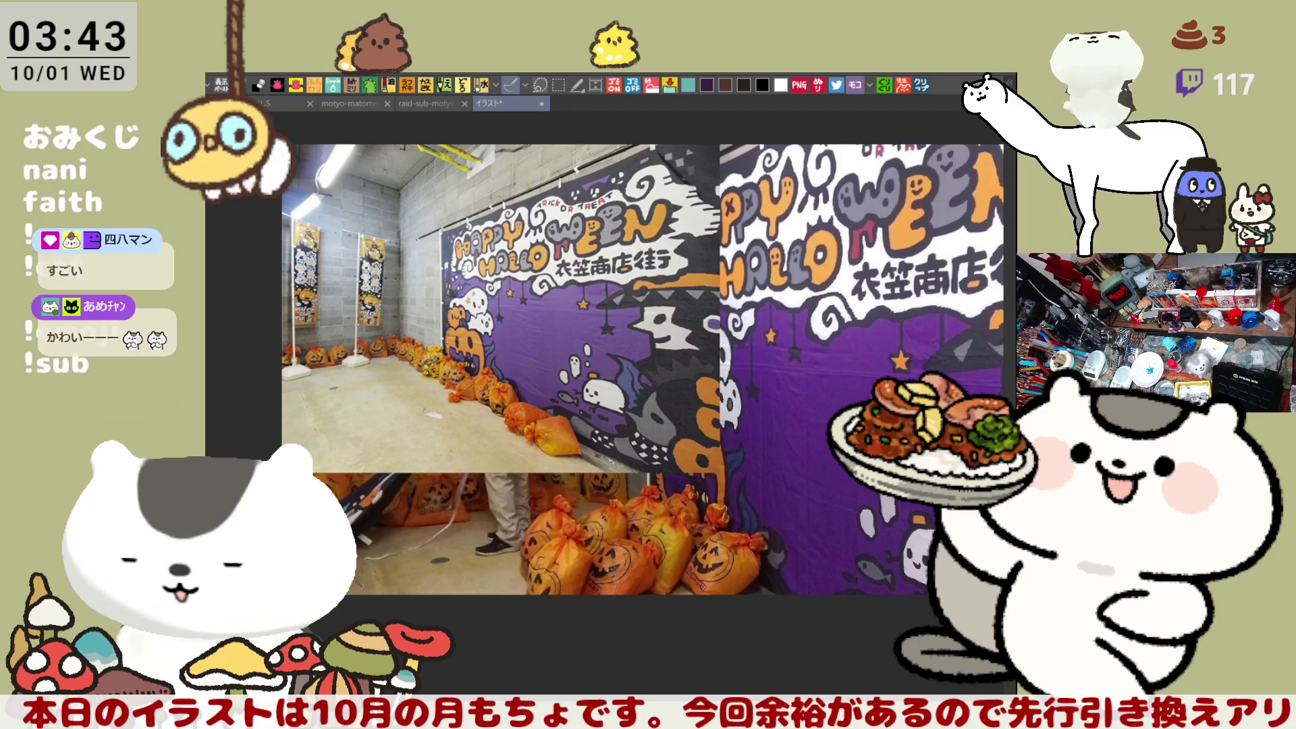
Step: Paste the next Halloween reference photo and zoom in and out to inspect it
key("ctrl+v")
scroll(559, 469, "up", 5)
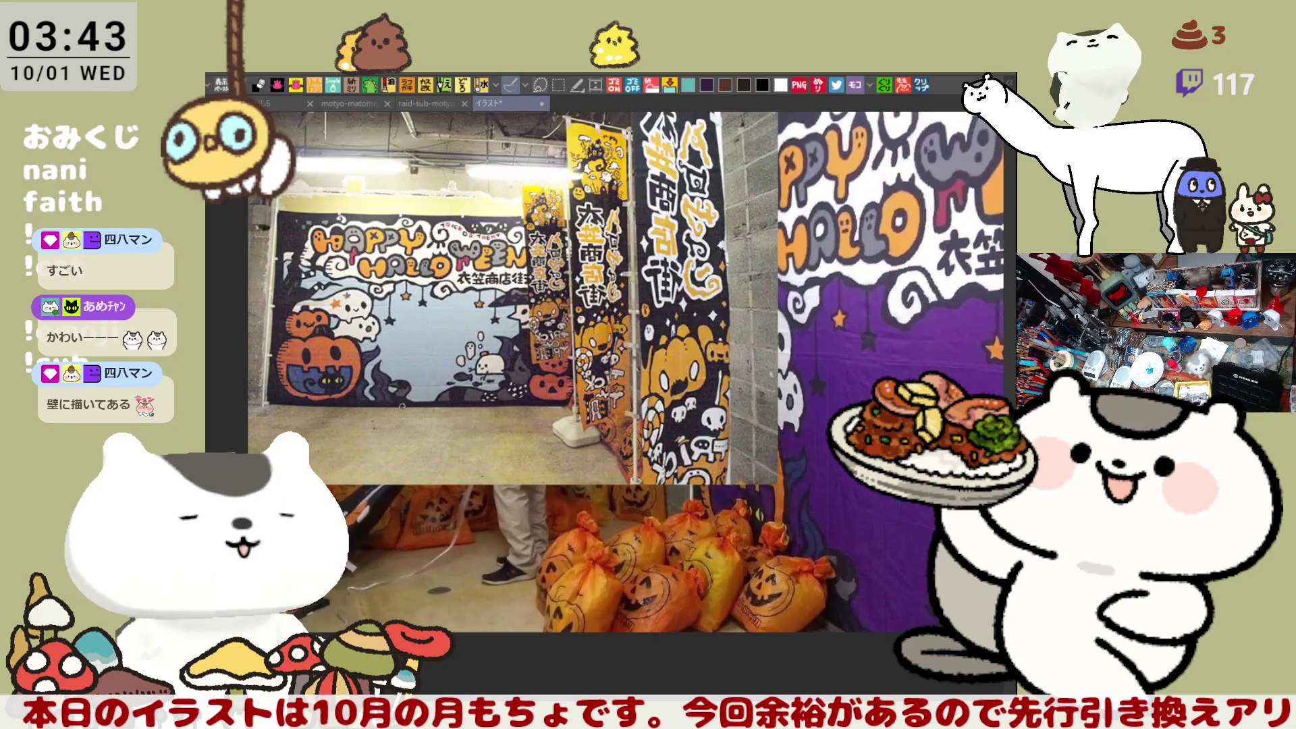
scroll(428, 365, "up", 4)
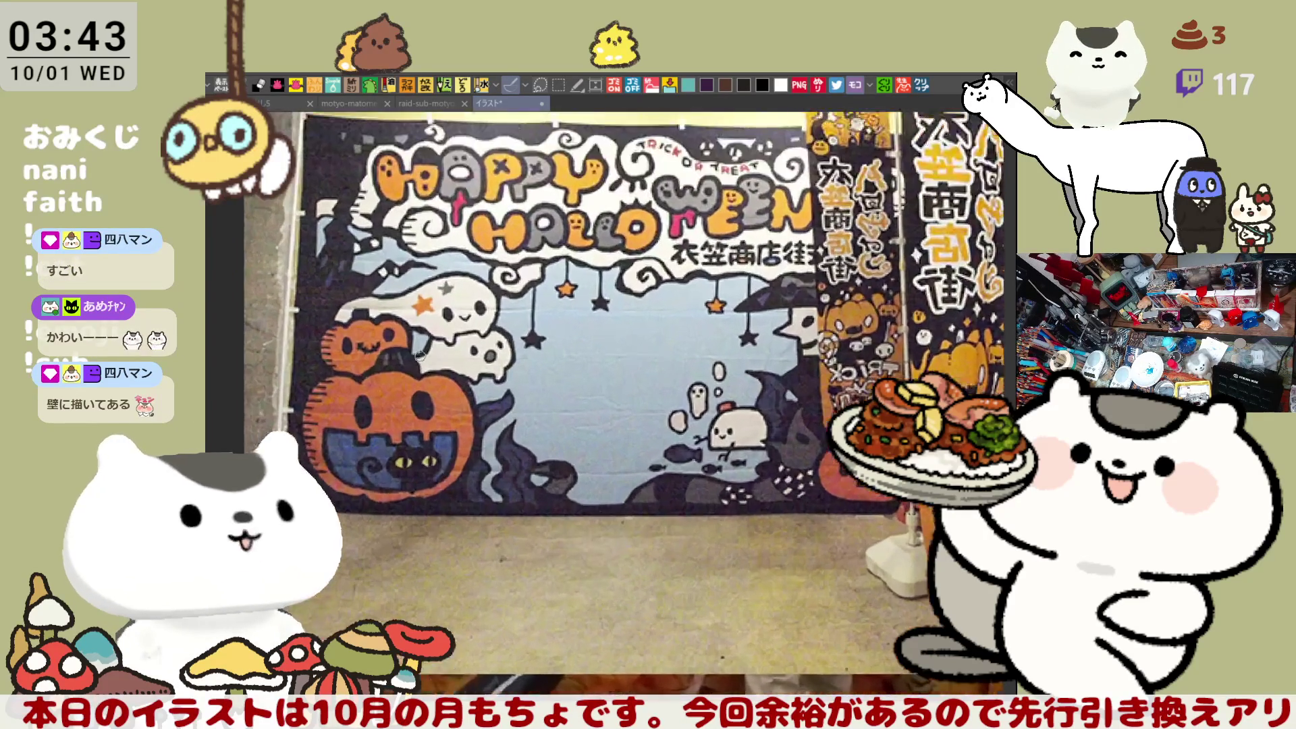
scroll(547, 454, "up", 2)
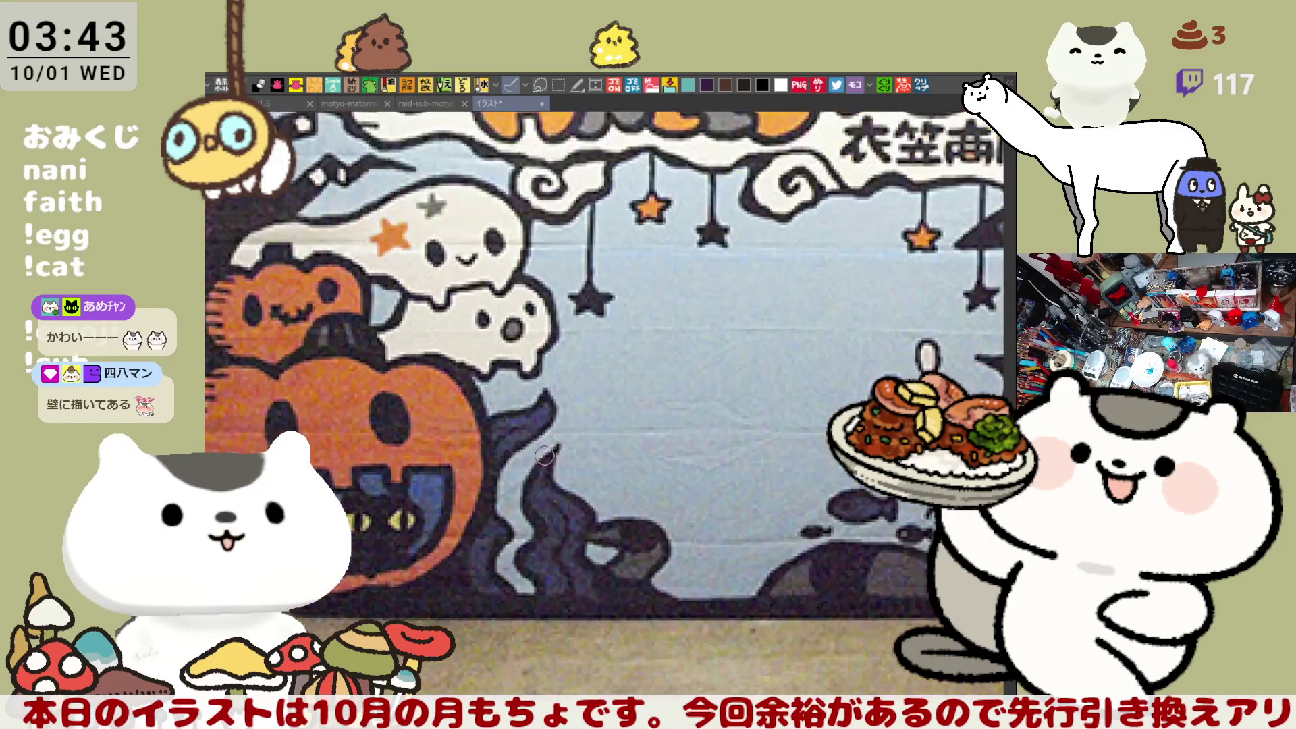
scroll(584, 462, "down", 1)
scroll(636, 401, "down", 1)
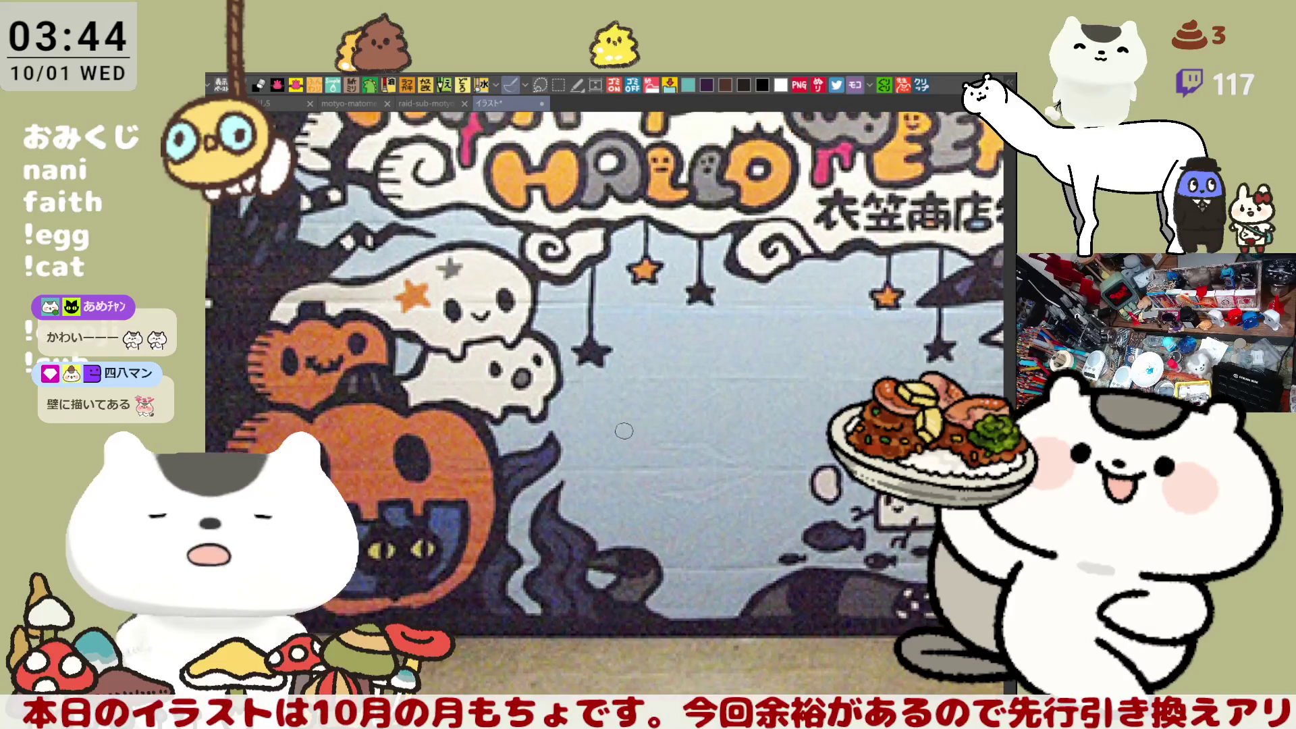
scroll(596, 426, "up", 3)
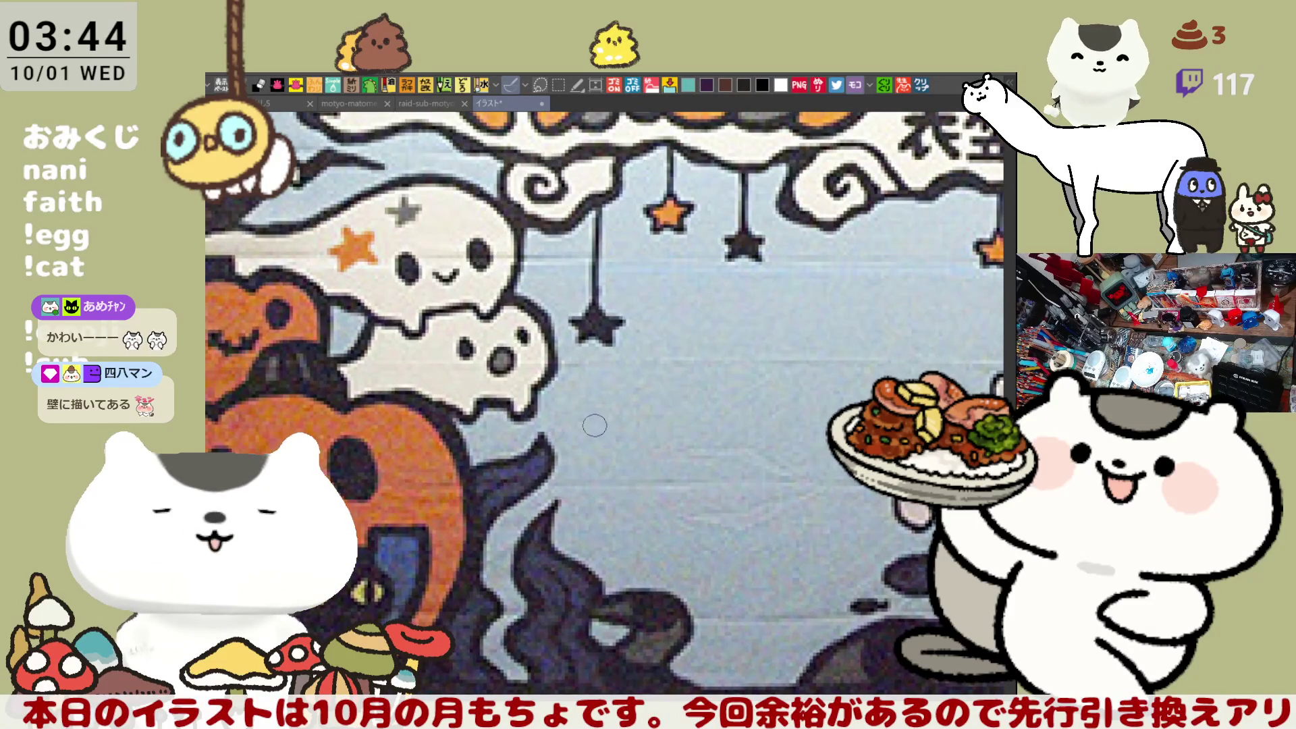
scroll(595, 425, "down", 1)
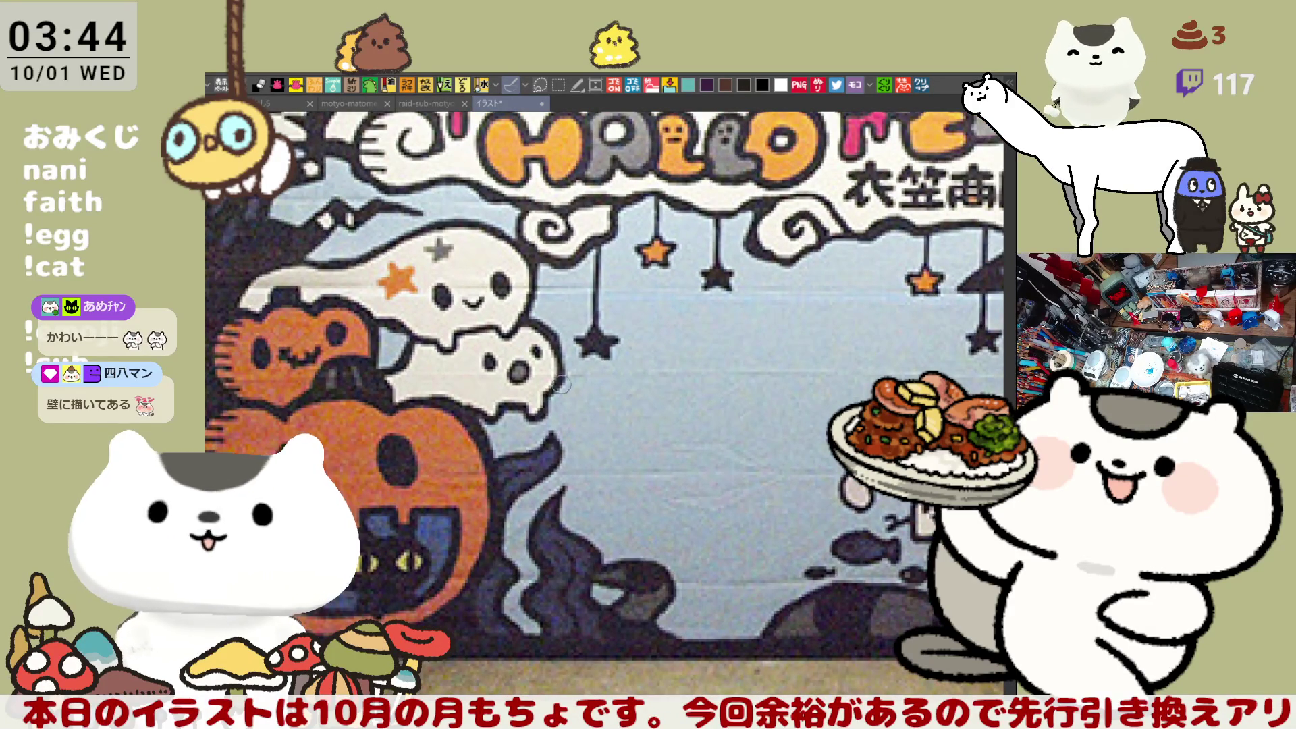
scroll(632, 422, "down", 1)
scroll(635, 419, "down", 1)
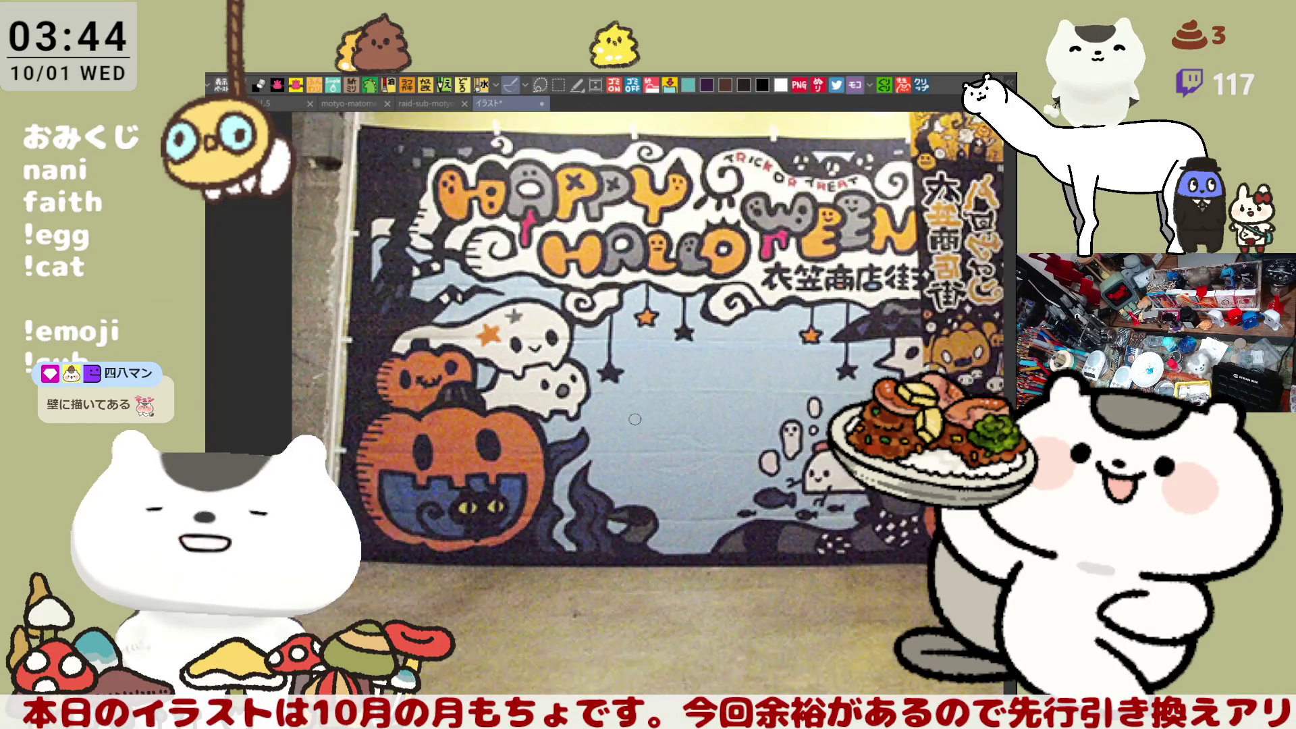
scroll(604, 381, "down", 1)
scroll(689, 354, "down", 1)
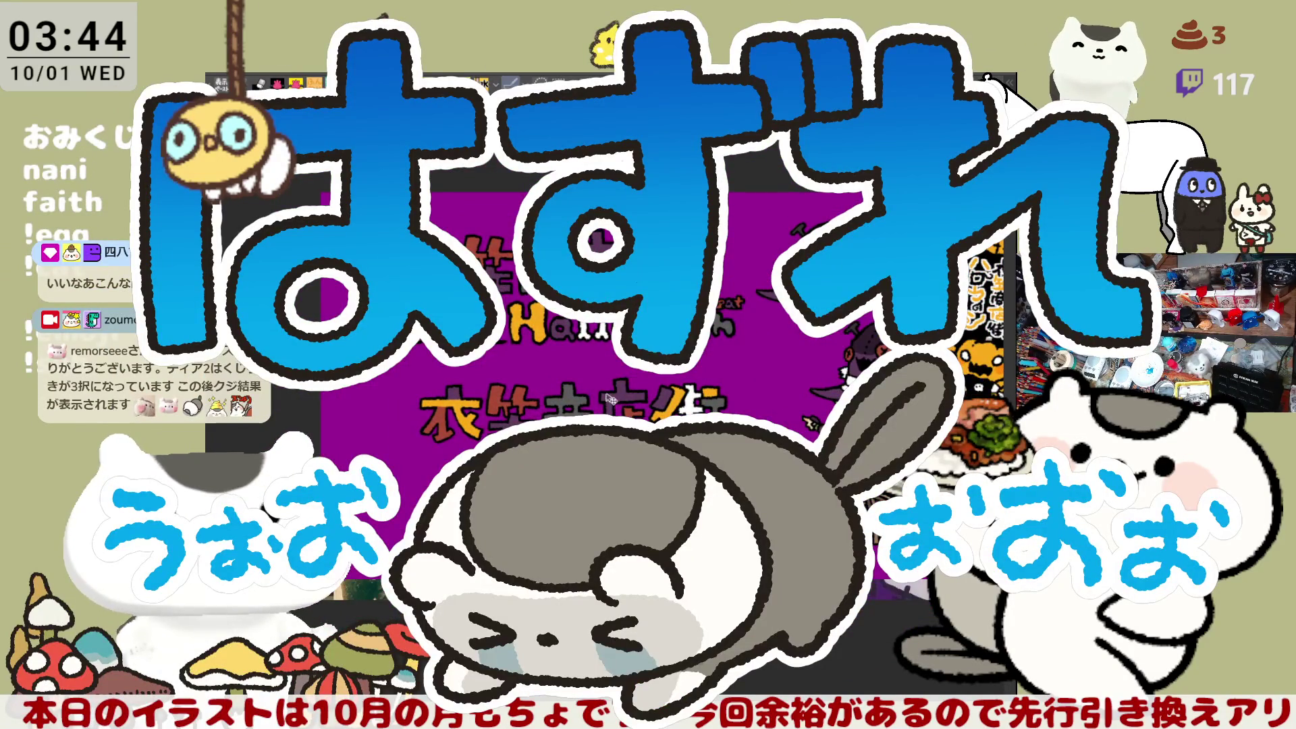
Step: Scroll the view of the purple shopping-street illustration with the witch and dog
scroll(611, 399, "down", 2)
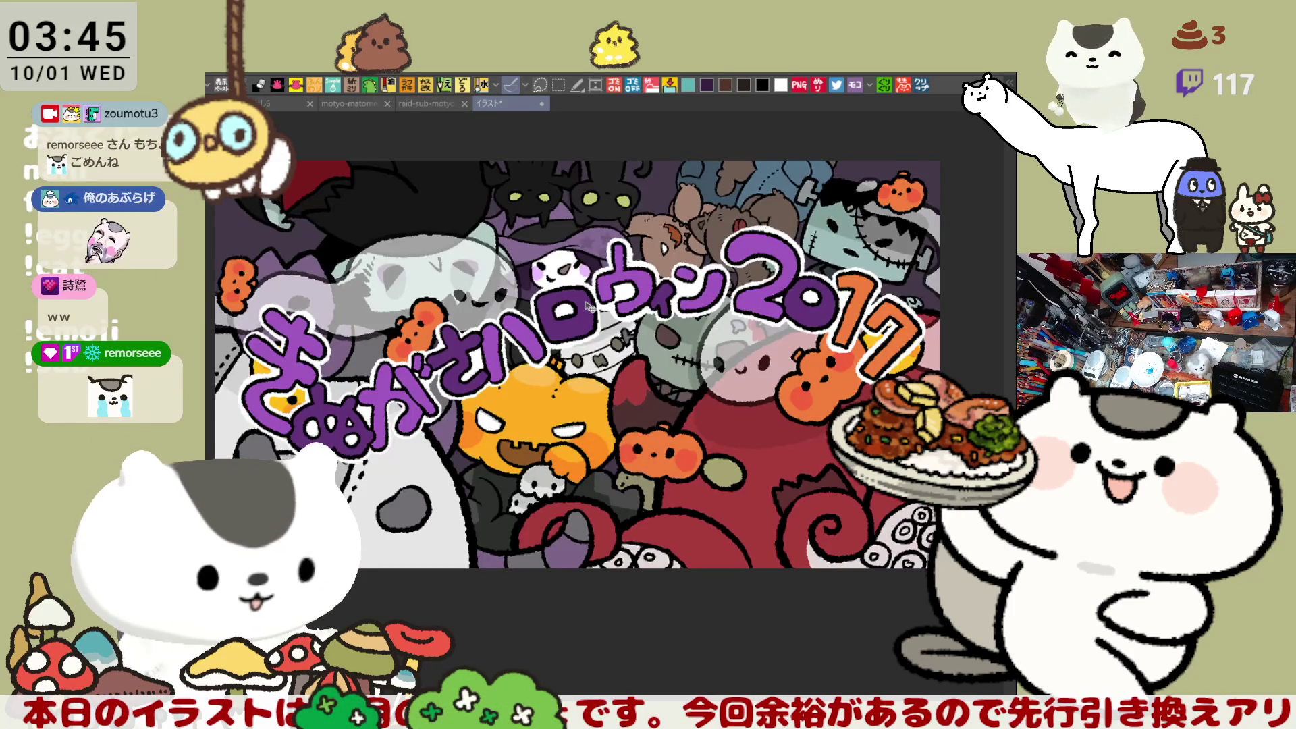
Step: Zoom in on the witch in the crowded 2017 Halloween illustration
scroll(585, 307, "down", 2)
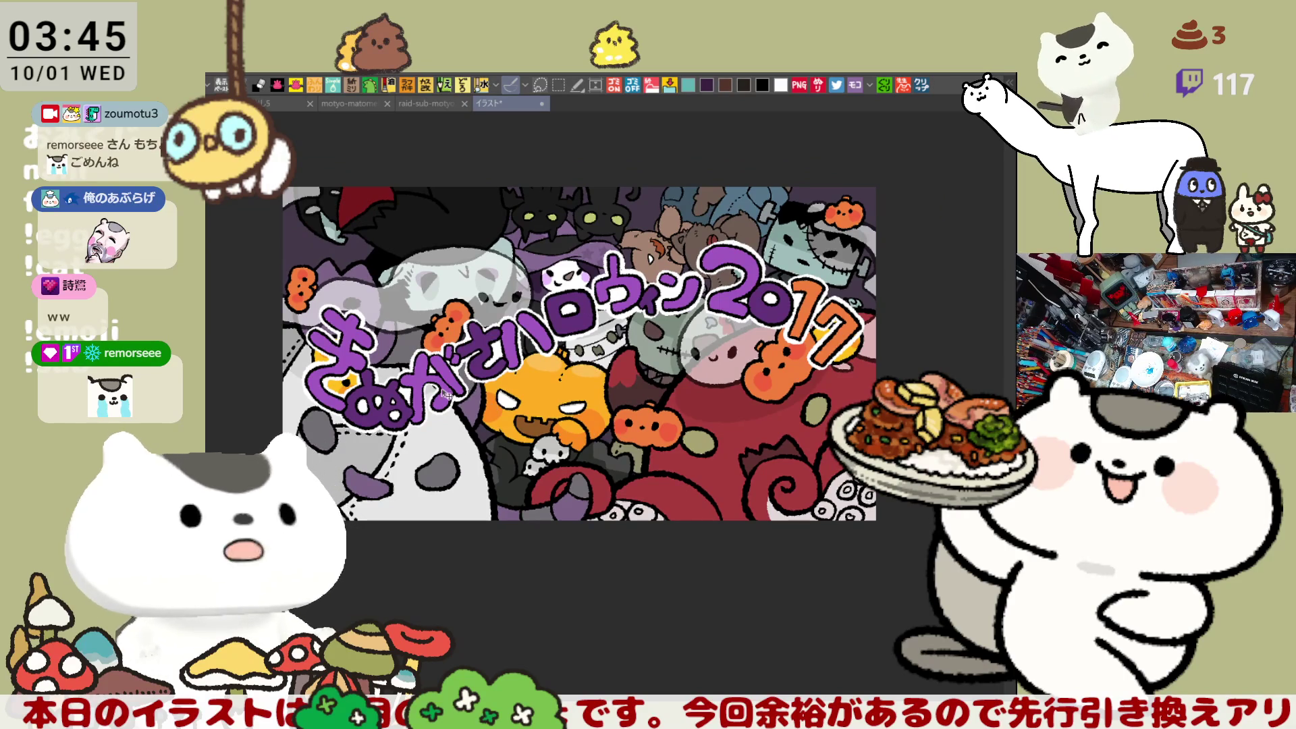
scroll(533, 481, "up", 3)
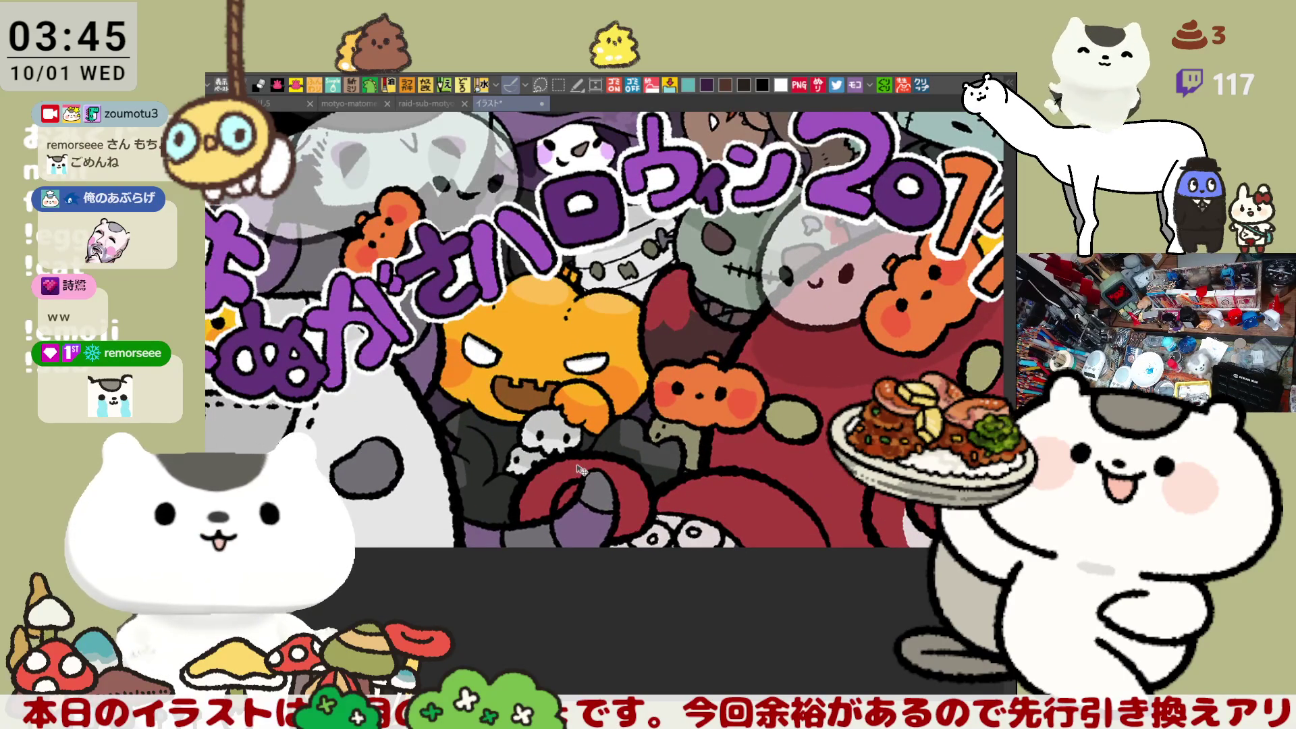
scroll(580, 470, "down", 1)
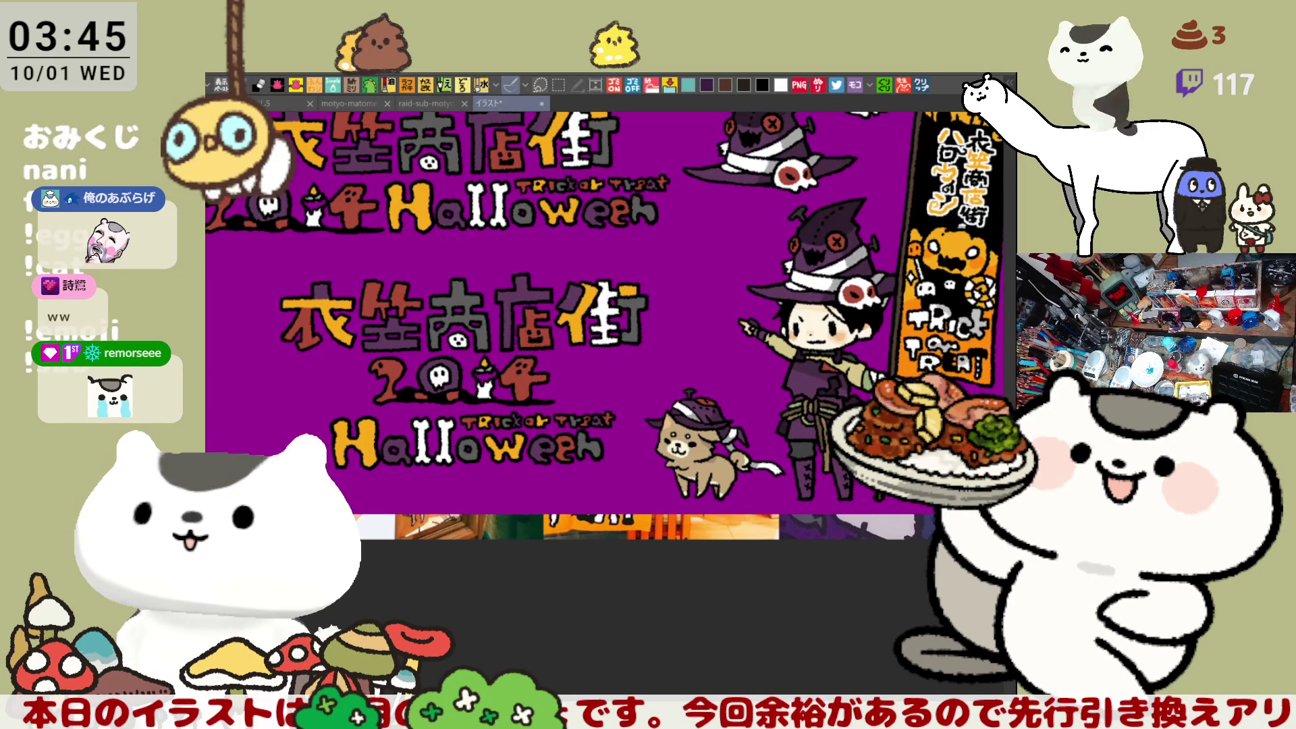
scroll(608, 365, "up", 1)
scroll(608, 364, "up", 1)
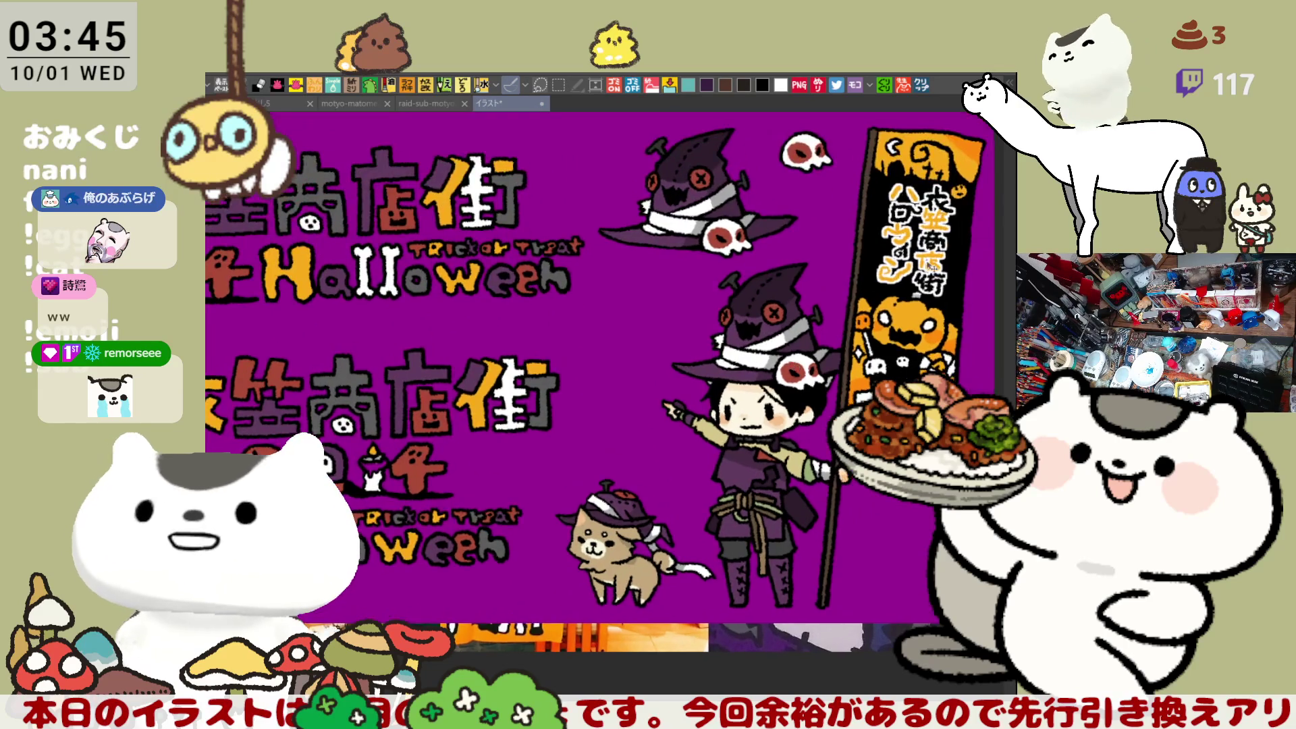
scroll(692, 349, "up", 1)
scroll(692, 349, "up", 1)
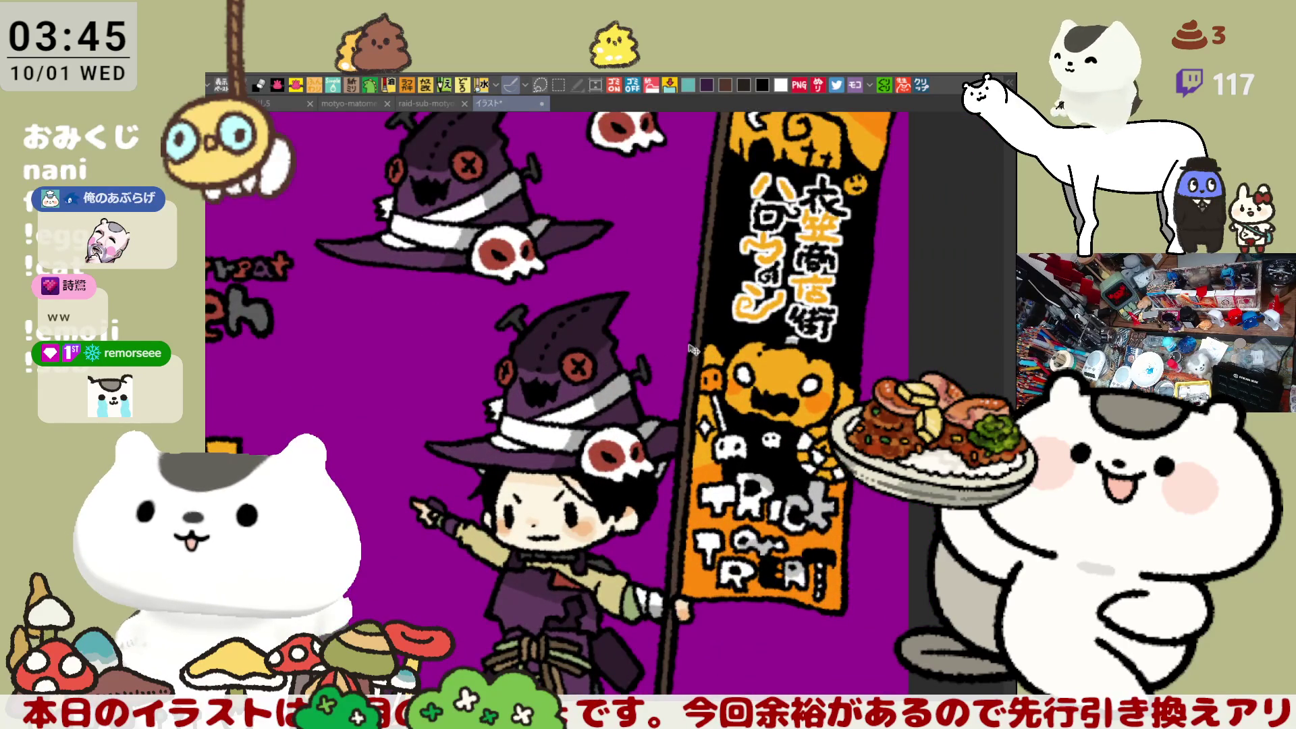
Step: Zoom in and out across the illustration, then close it to return to the chibi icon
scroll(692, 349, "down", 1)
scroll(553, 418, "down", 1)
scroll(608, 396, "down", 2)
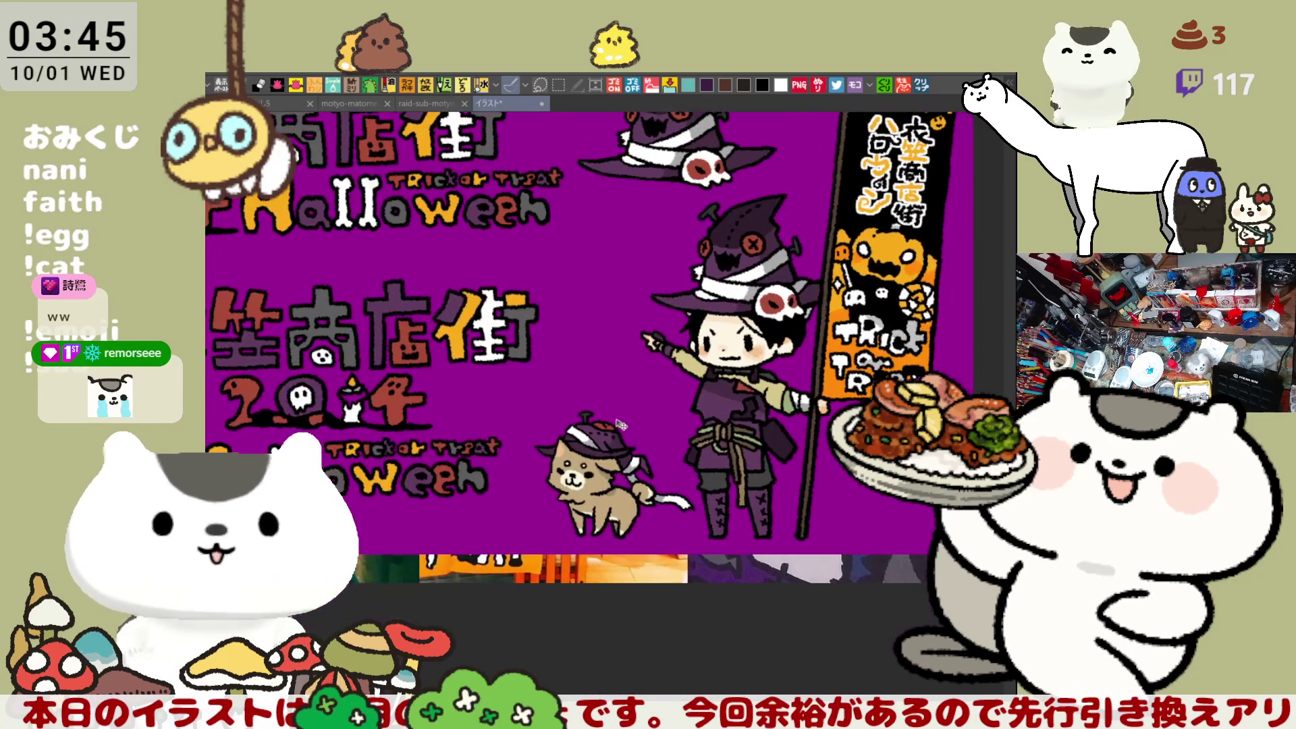
scroll(739, 385, "up", 1)
scroll(720, 384, "up", 1)
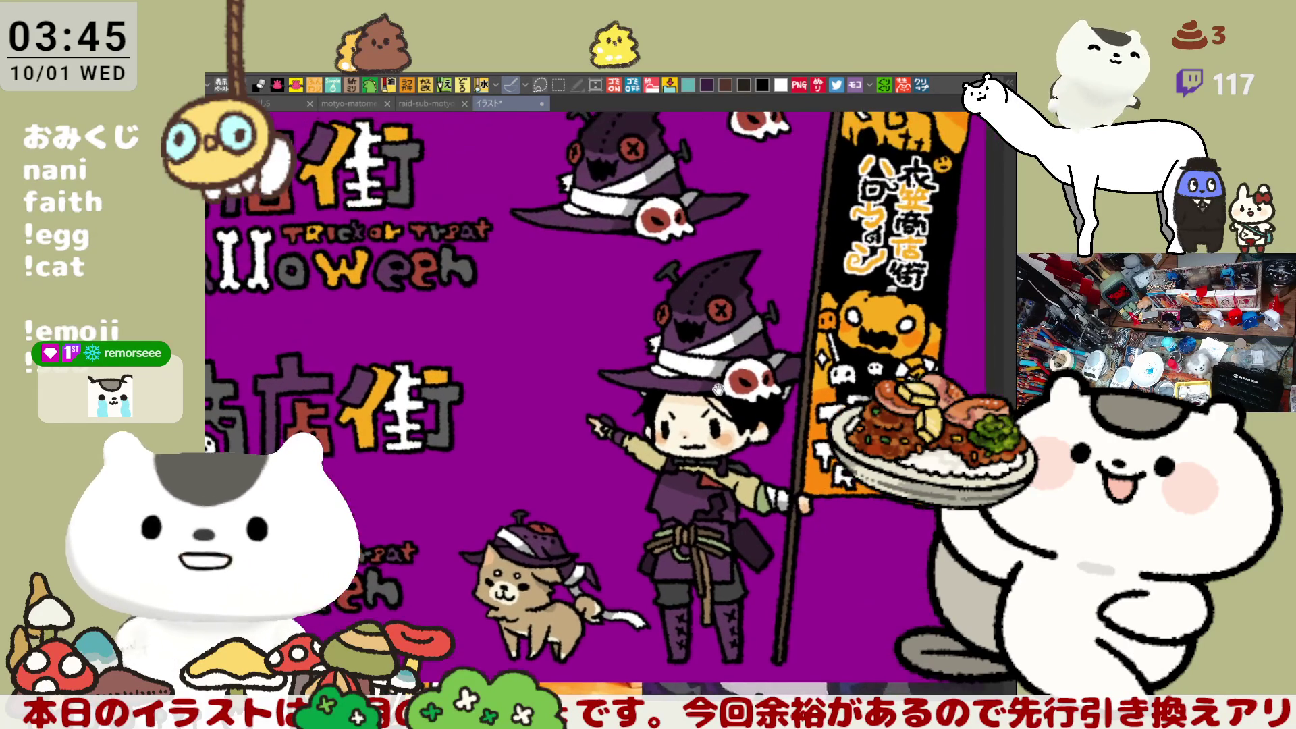
scroll(714, 386, "up", 1)
scroll(710, 386, "up", 1)
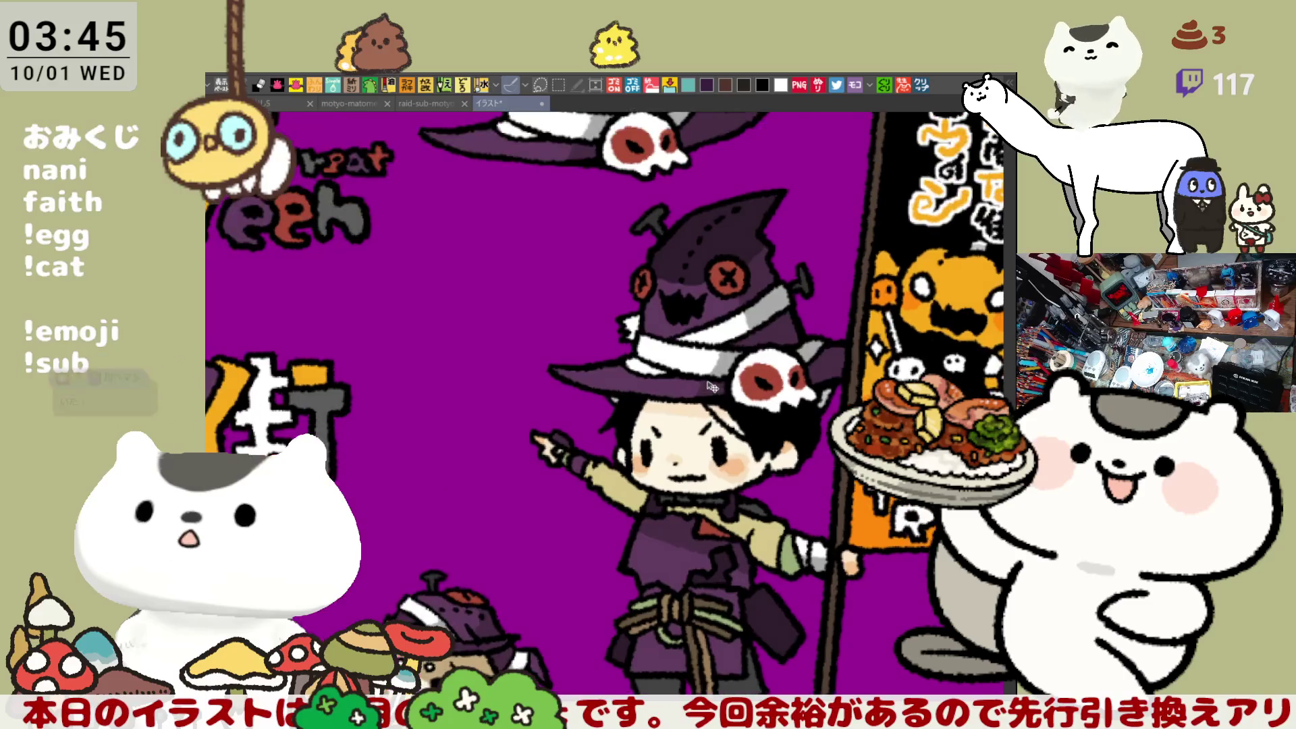
scroll(709, 385, "down", 2)
scroll(682, 381, "down", 1)
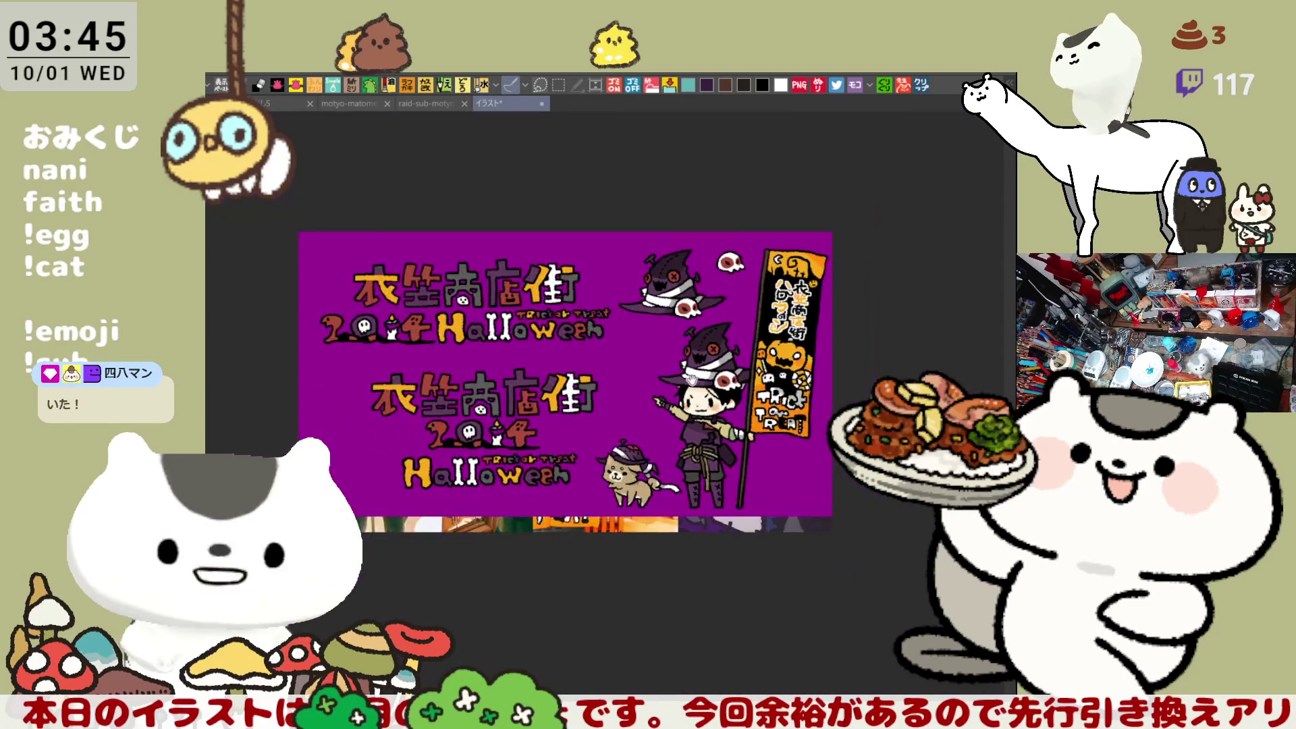
scroll(696, 361, "up", 1)
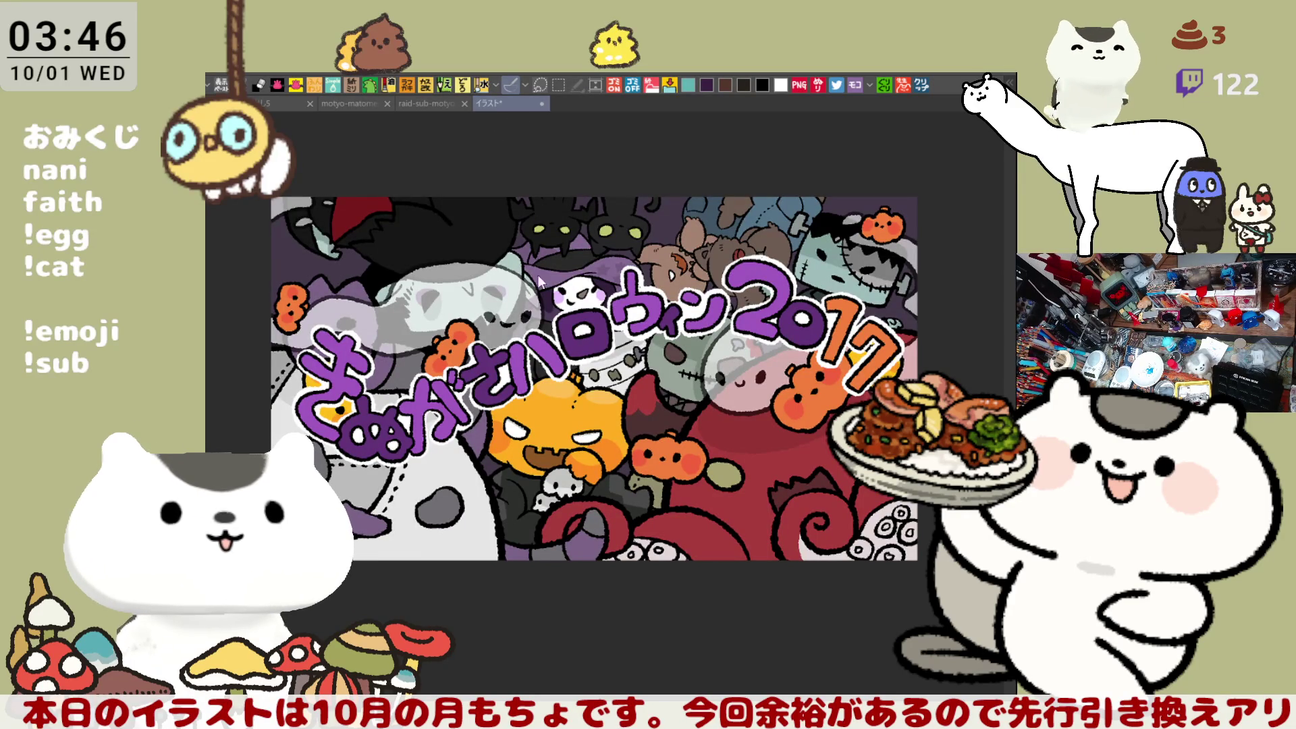
key("ctrl+w")
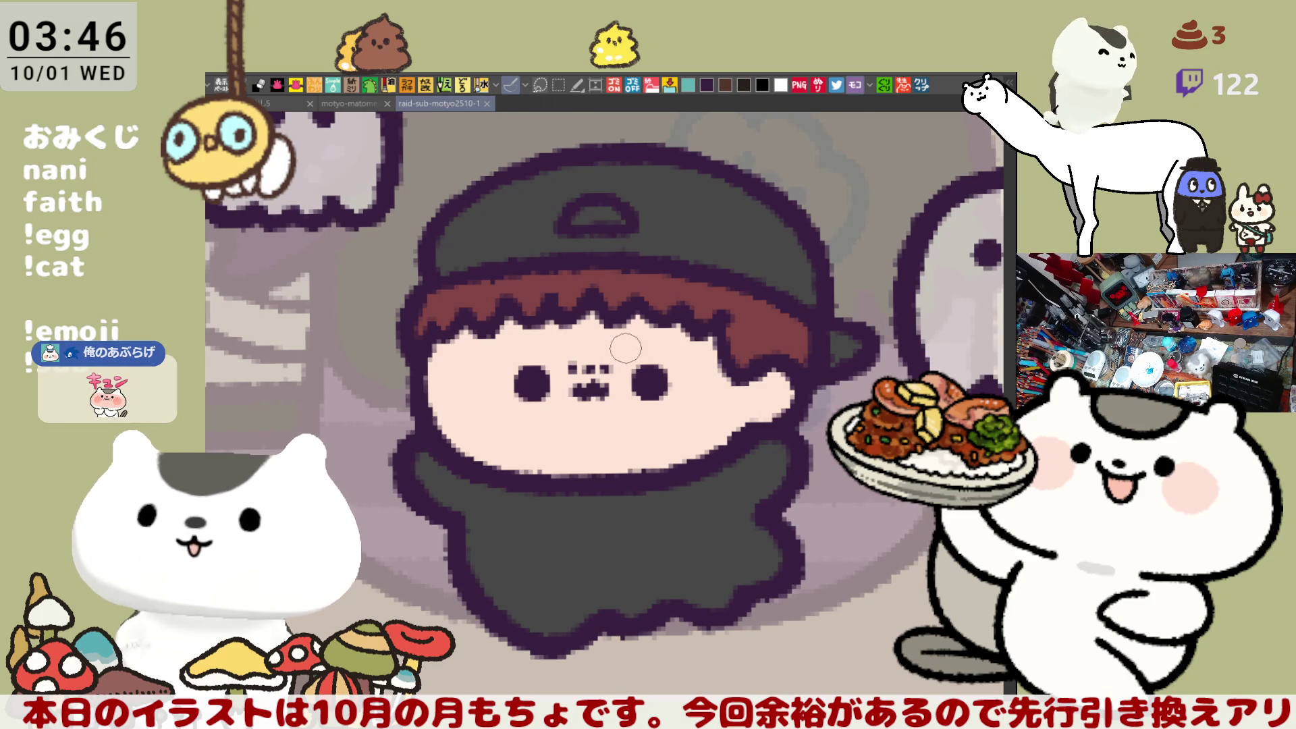
Step: Try an ear outline and a curly stroke beside the face, undoing both
left_click_drag(403, 358, 405, 424)
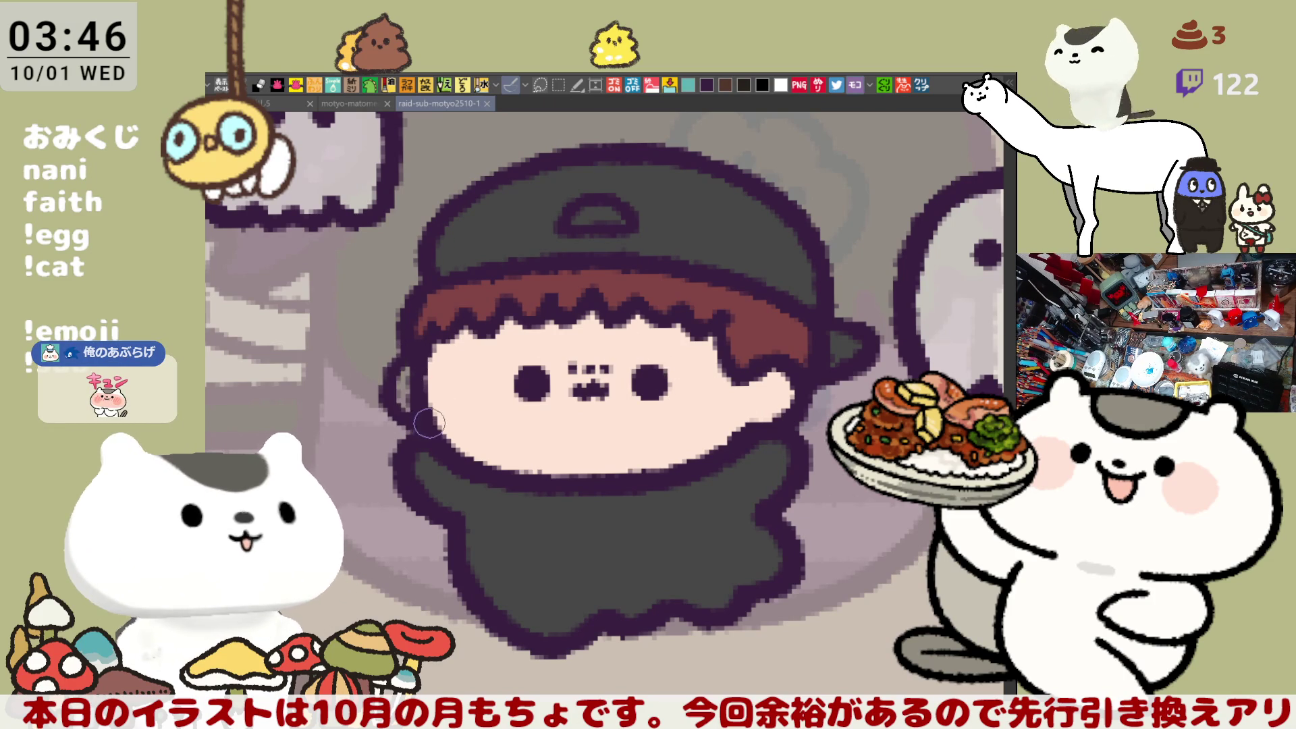
mouse_move(403, 355)
left_mouse_down()
mouse_move(405, 415)
mouse_move(416, 395)
mouse_move(386, 368)
mouse_move(405, 432)
mouse_move(439, 432)
left_mouse_up()
key("ctrl+z")
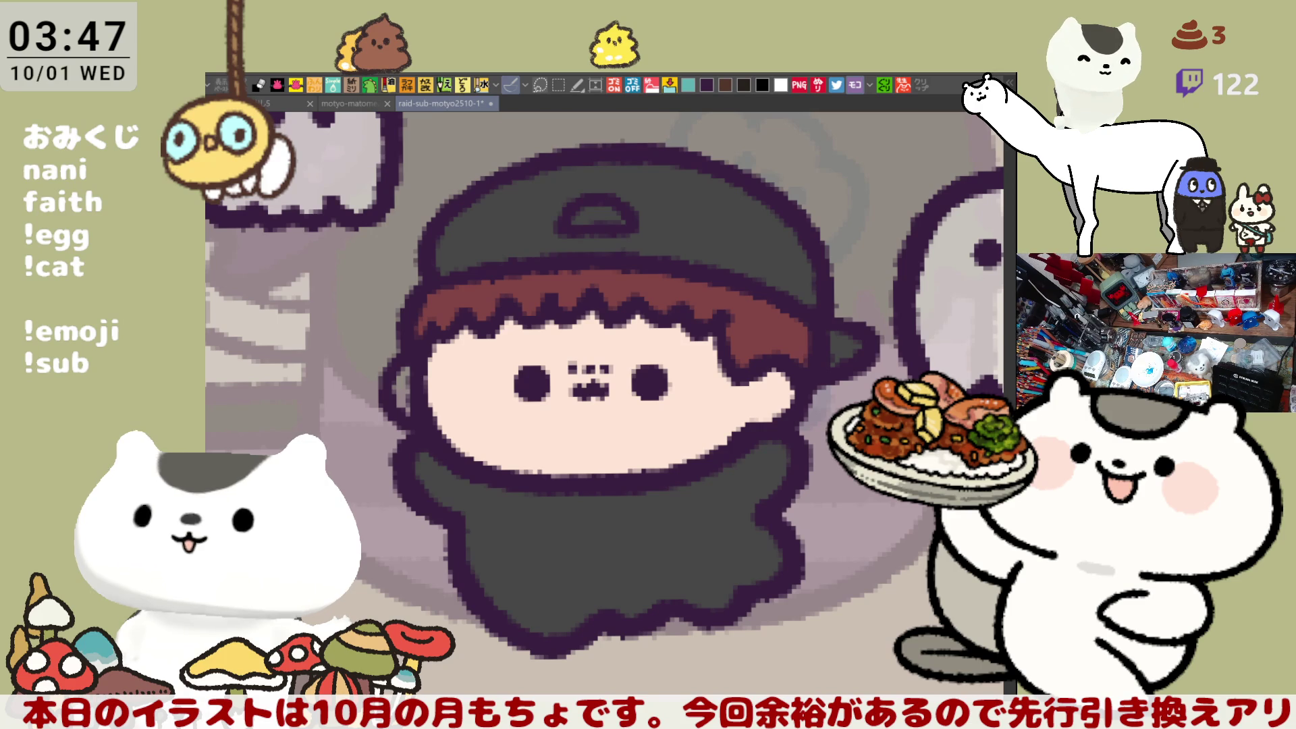
left_click_drag(692, 544, 766, 509)
mouse_move(290, 324)
left_mouse_down()
mouse_move(365, 297)
mouse_move(397, 414)
mouse_move(426, 449)
left_mouse_up()
key("ctrl+z")
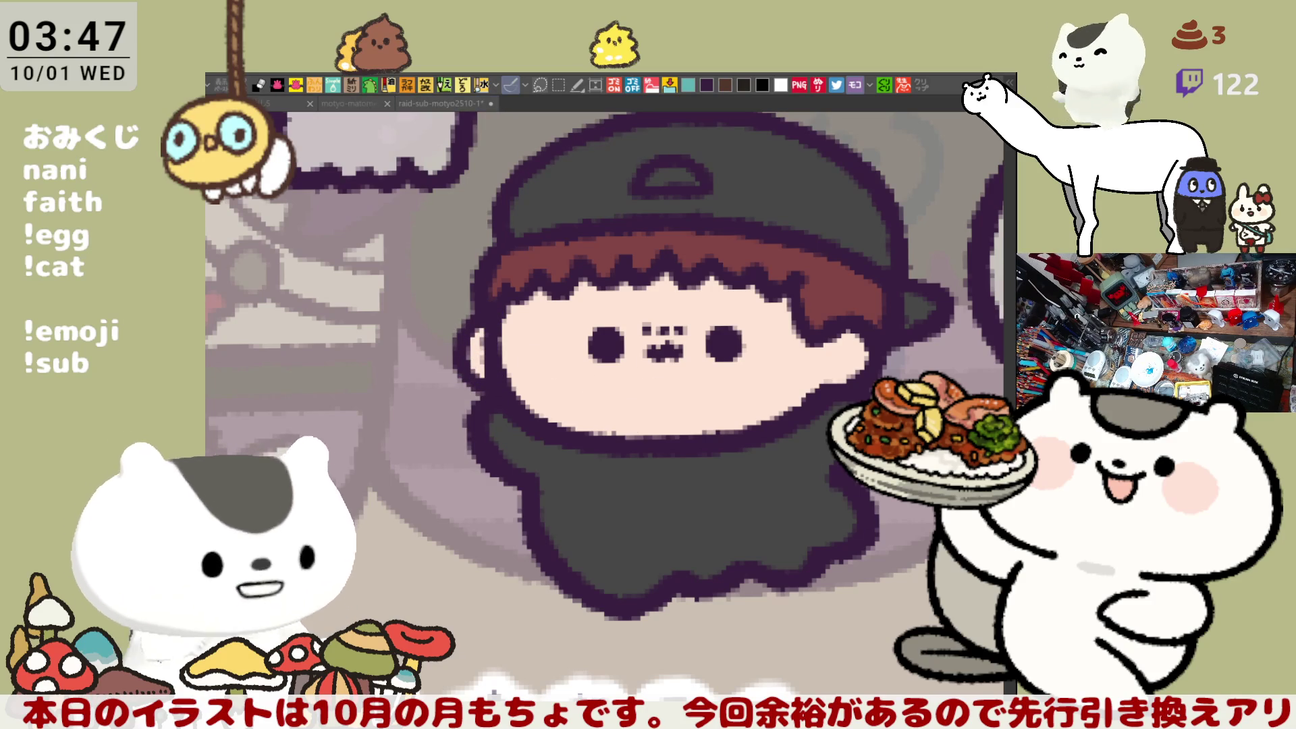
Step: Paint rounded pink blushes on both of the chibi's cheeks
mouse_move(567, 351)
left_mouse_down()
mouse_move(530, 339)
mouse_move(561, 388)
left_mouse_up()
key("ctrl+z")
mouse_move(541, 311)
left_mouse_down()
mouse_move(601, 337)
mouse_move(520, 365)
mouse_move(554, 357)
left_mouse_up()
mouse_move(763, 334)
left_mouse_down()
mouse_move(750, 351)
mouse_move(790, 364)
mouse_move(777, 338)
left_mouse_up()
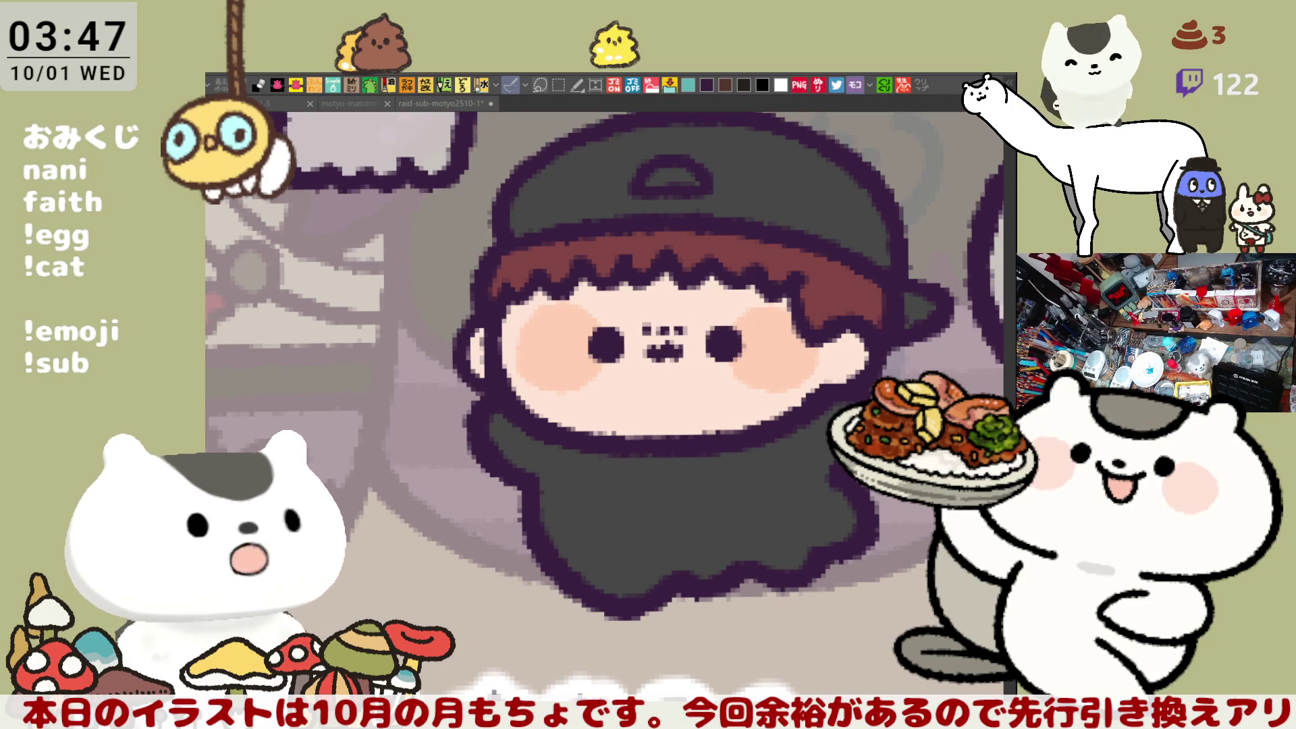
Step: Add a yellow tip to the cap brim and save the icon
mouse_move(909, 311)
left_mouse_down()
mouse_move(925, 314)
mouse_move(905, 327)
left_mouse_up()
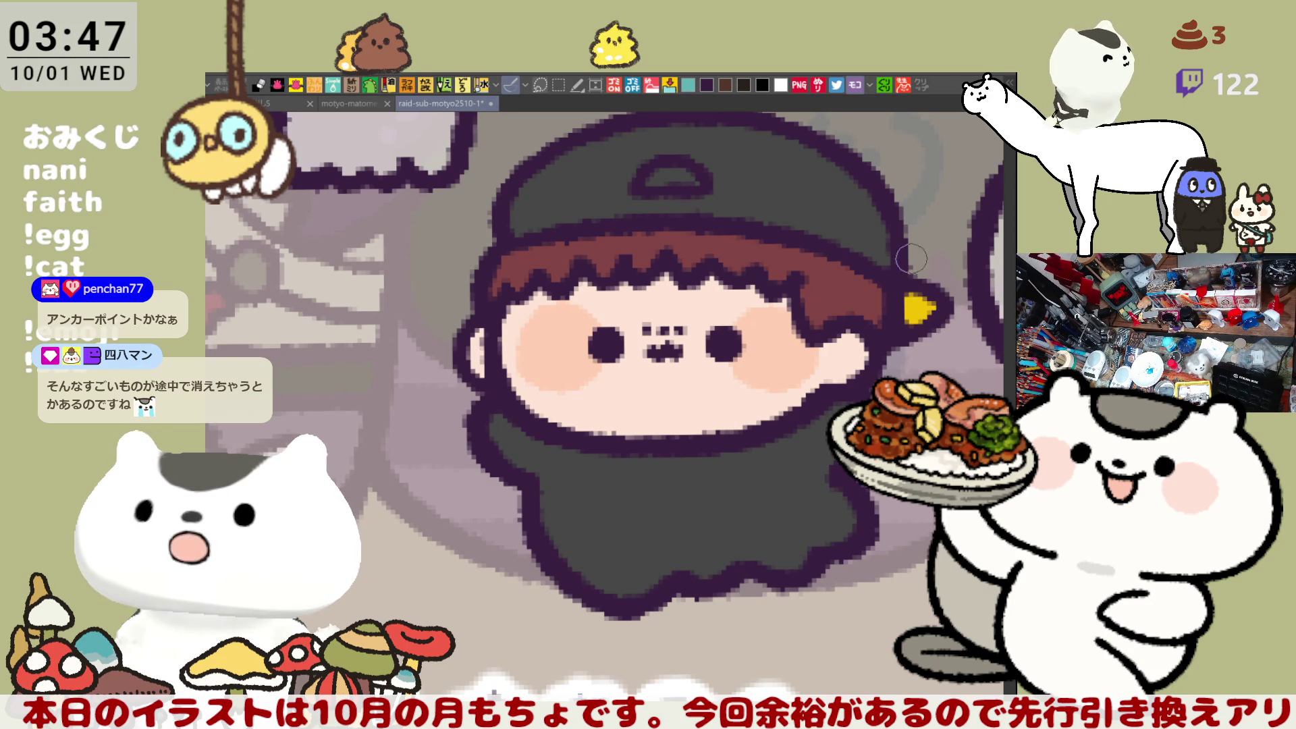
left_click_drag(908, 271, 936, 321)
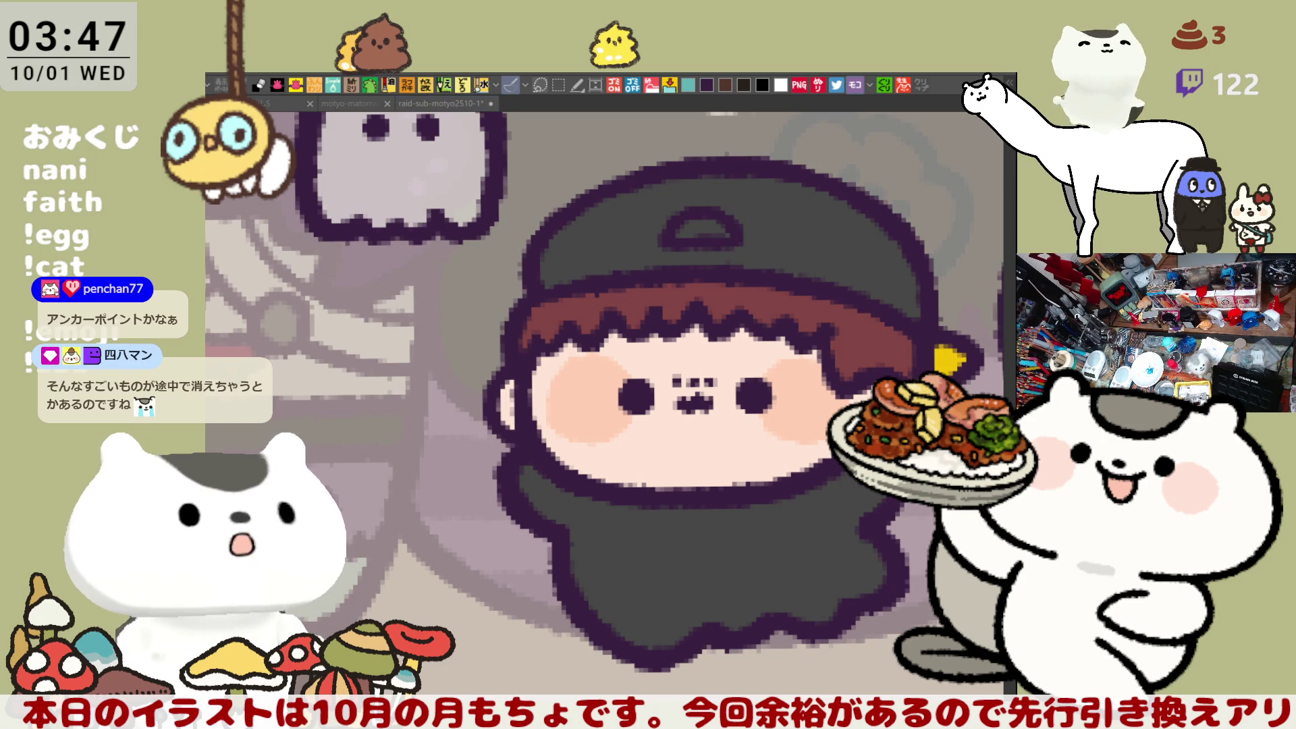
left_click(736, 546)
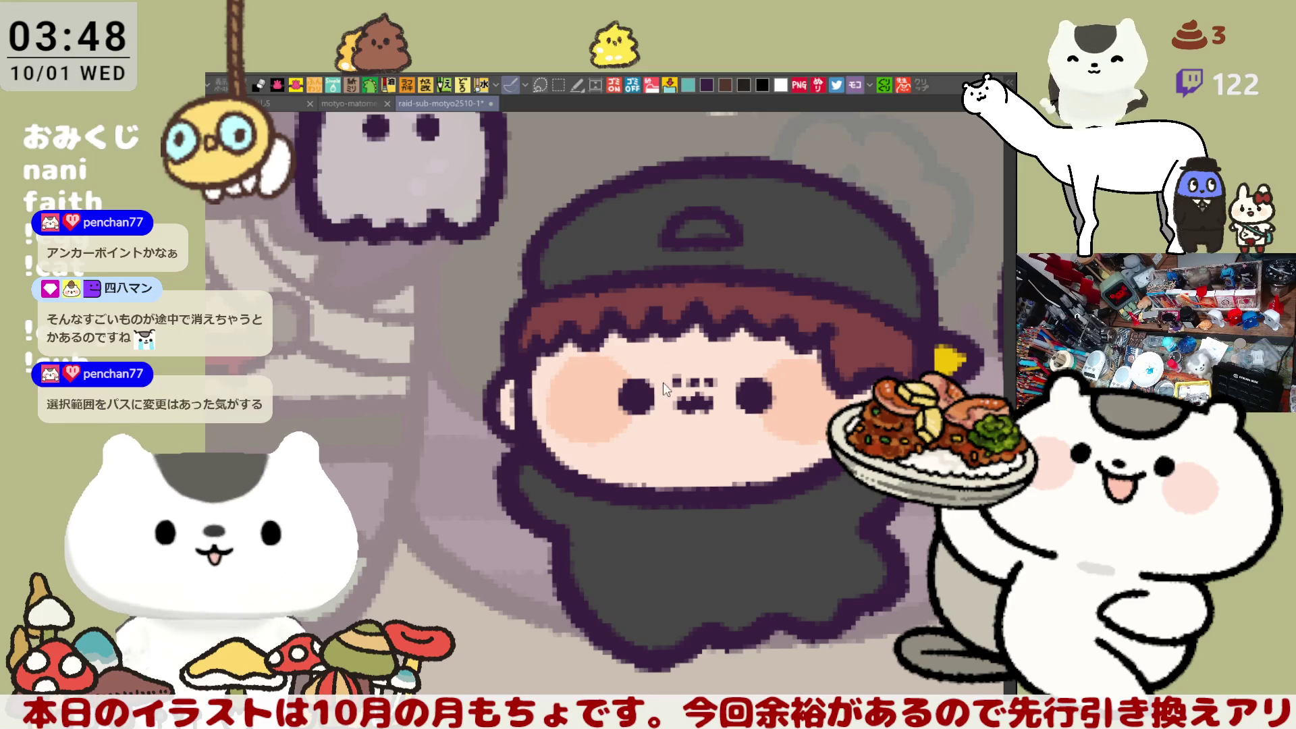
key("ctrl+s")
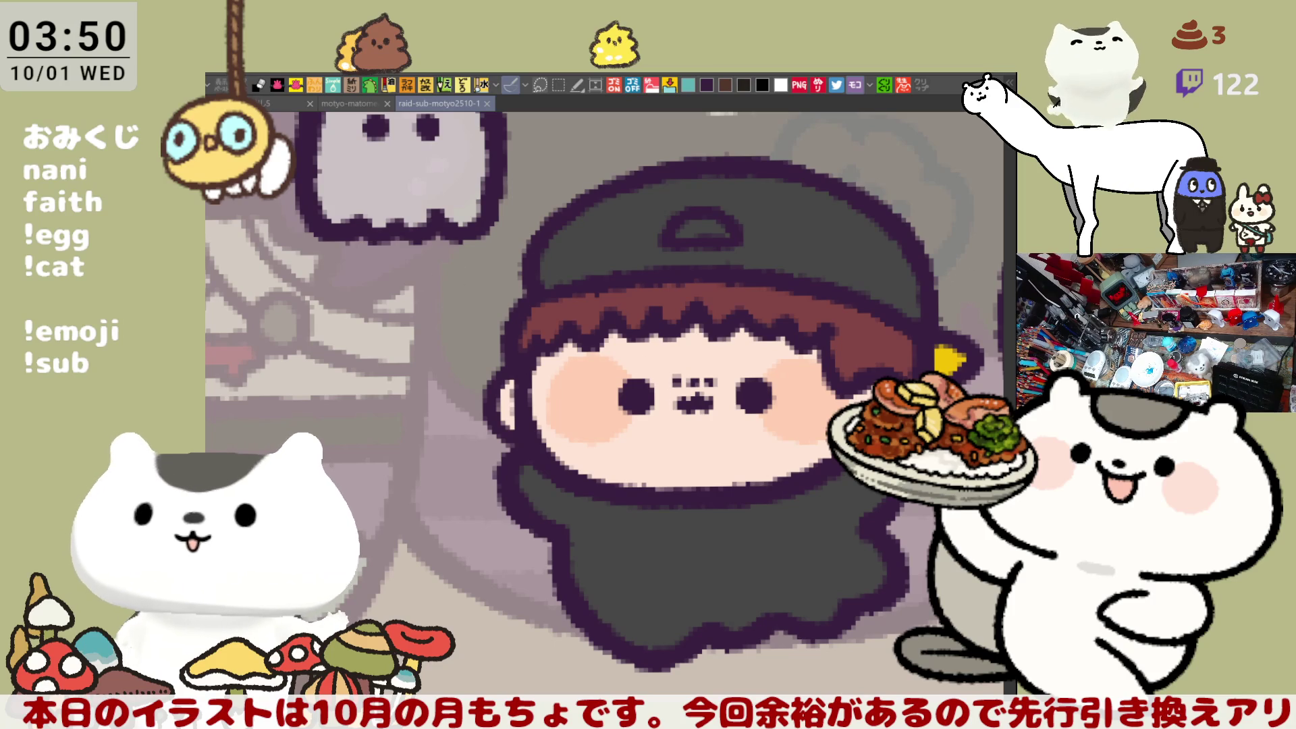
Step: Fill the chibi's dark gray body with creamy white
left_click(763, 523)
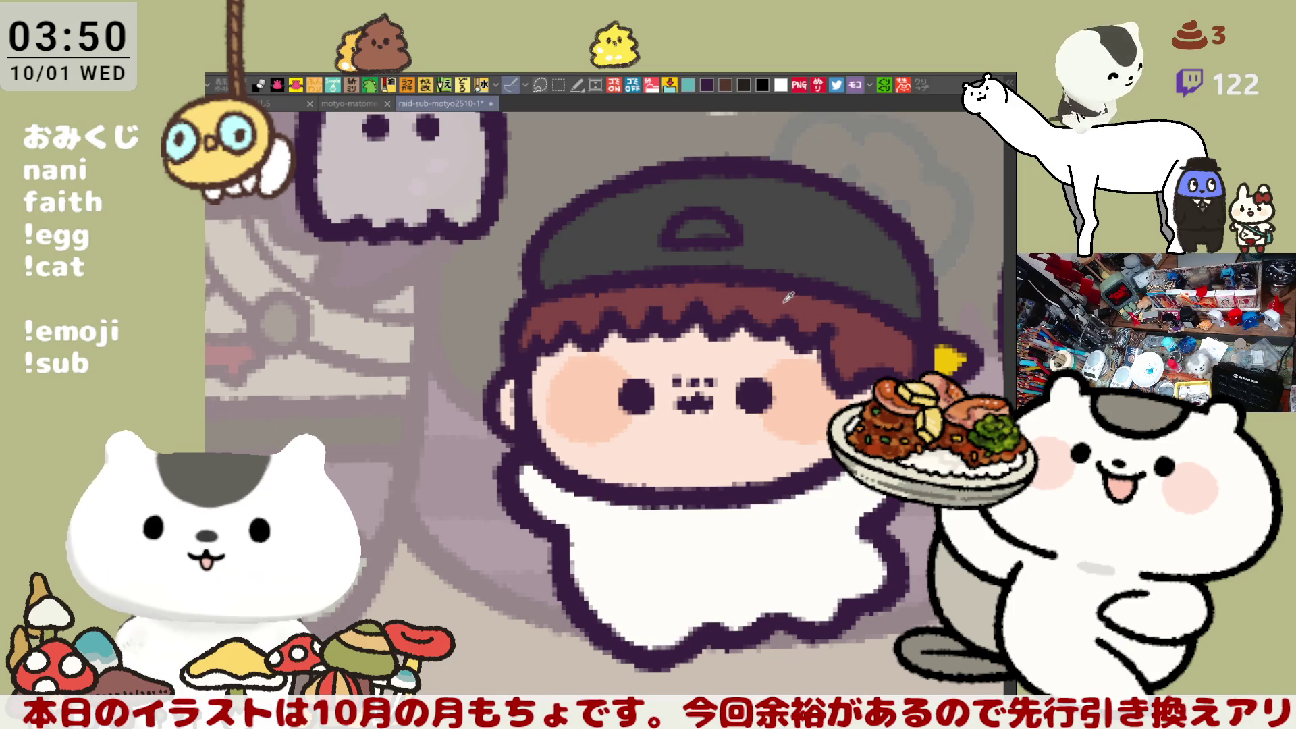
Step: Fill the cap's button with the hair brown and reposition the view over the chibi
left_click(706, 231)
mouse_move(768, 453)
left_mouse_down()
mouse_move(740, 415)
mouse_move(682, 399)
mouse_move(709, 444)
left_mouse_up()
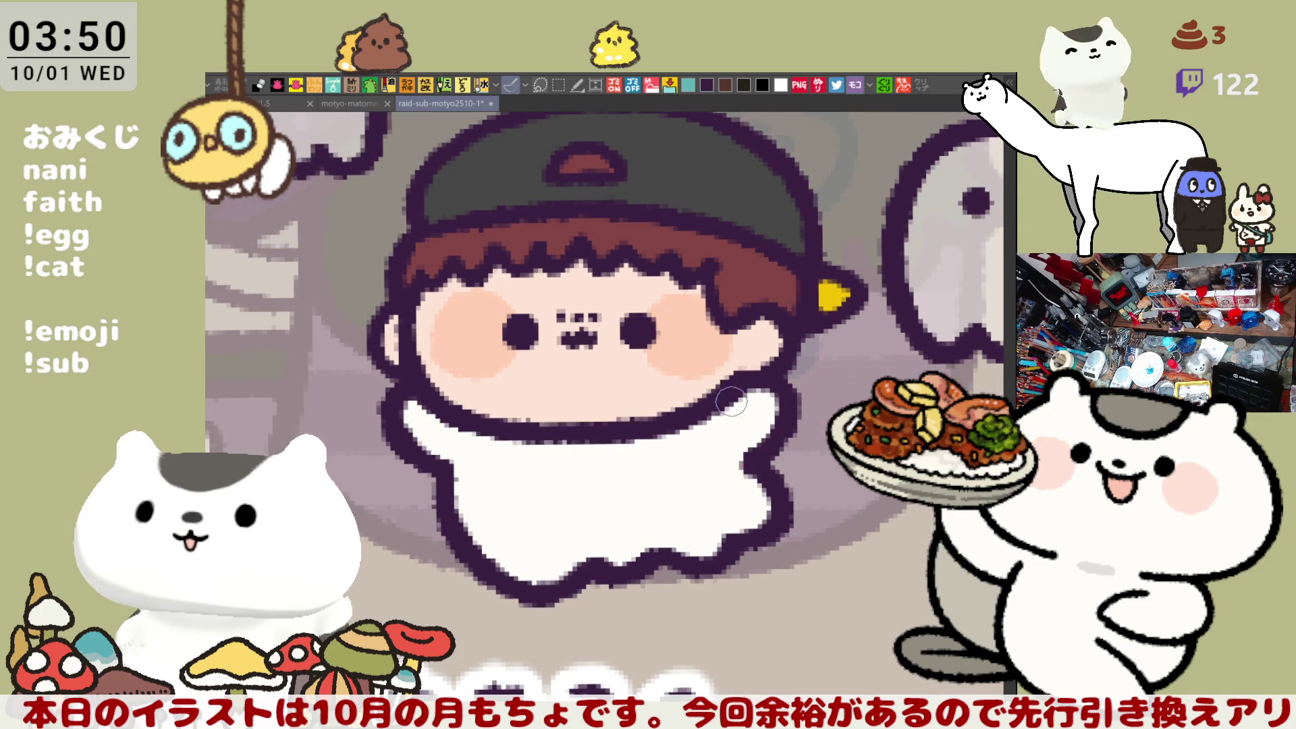
left_click_drag(813, 462, 840, 486)
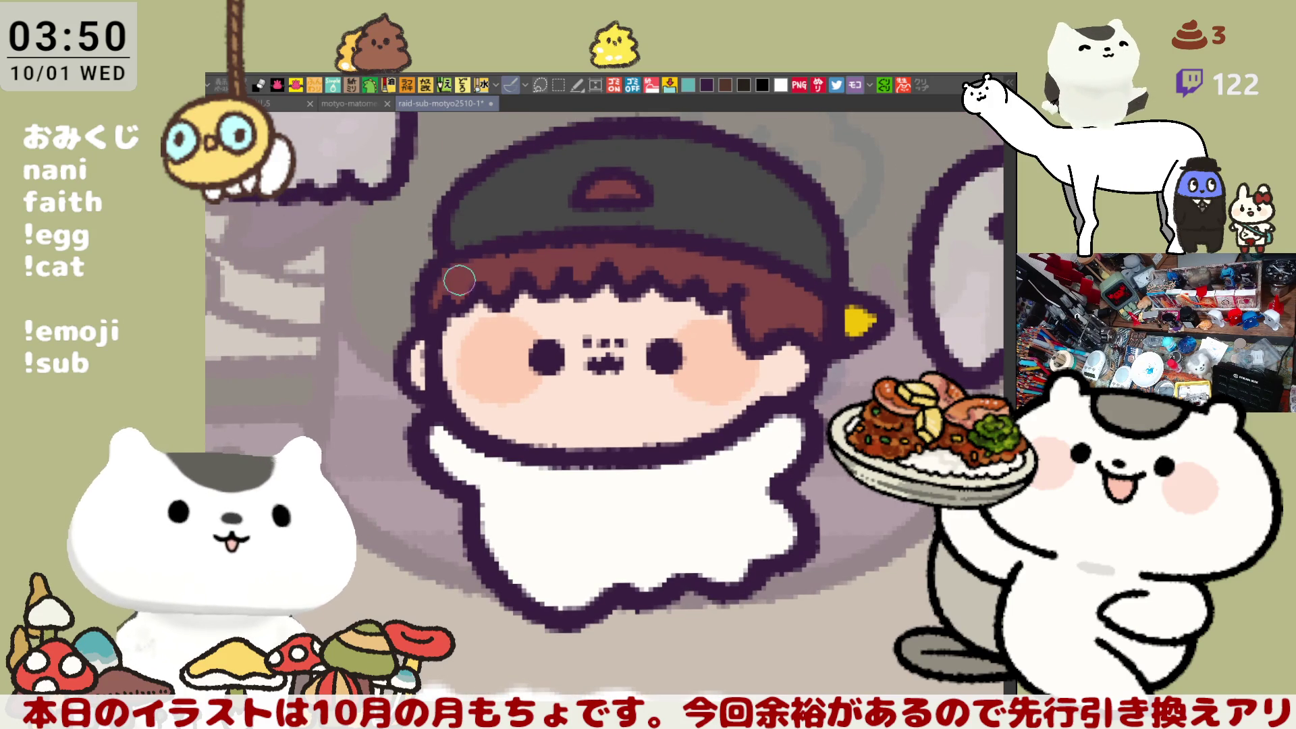
left_click_drag(632, 318, 632, 382)
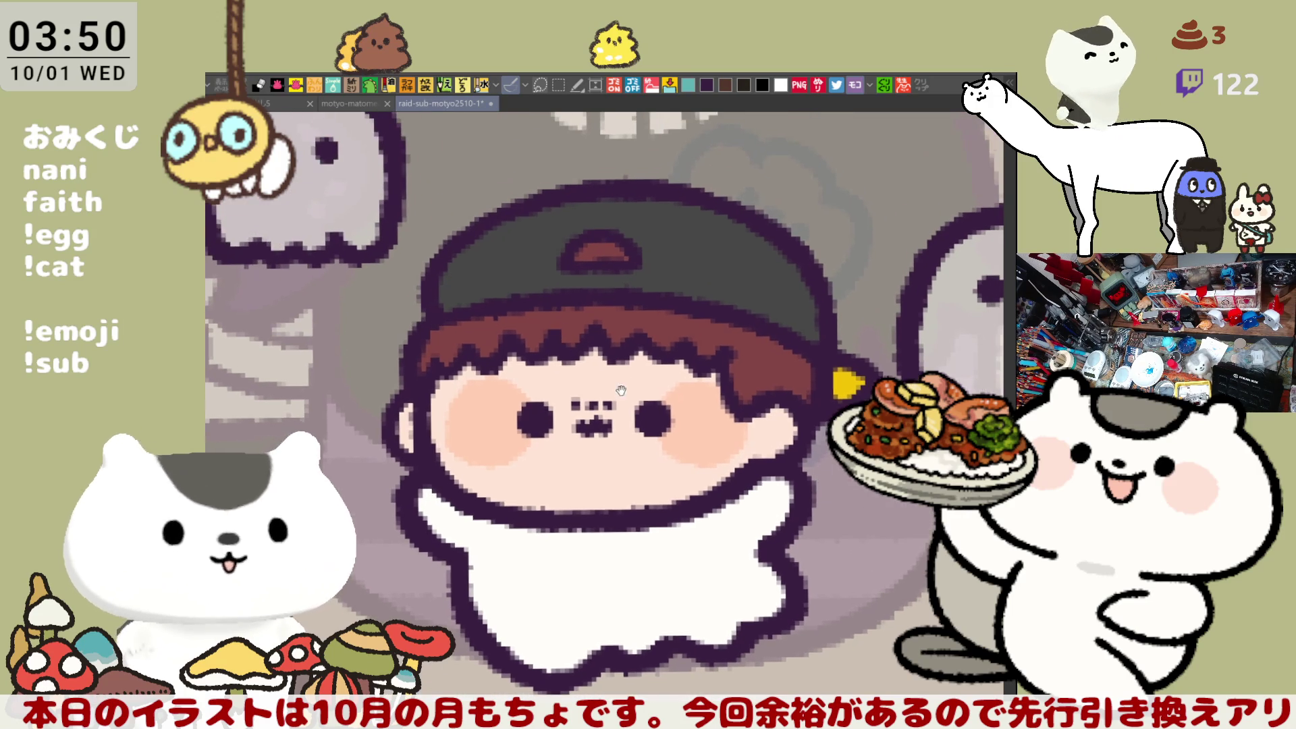
Step: Zoom out to review the whole canvas, zoom back in, and save
scroll(633, 382, "down", 5)
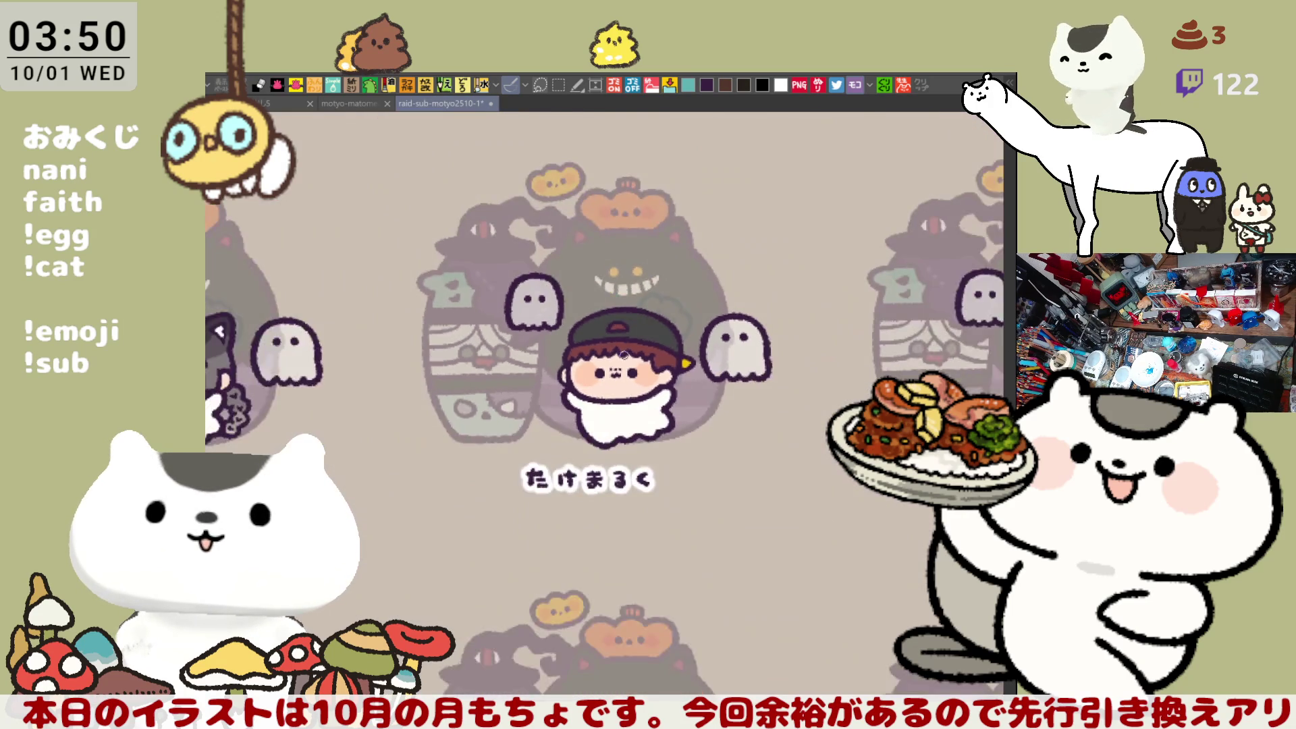
scroll(624, 356, "down", 3)
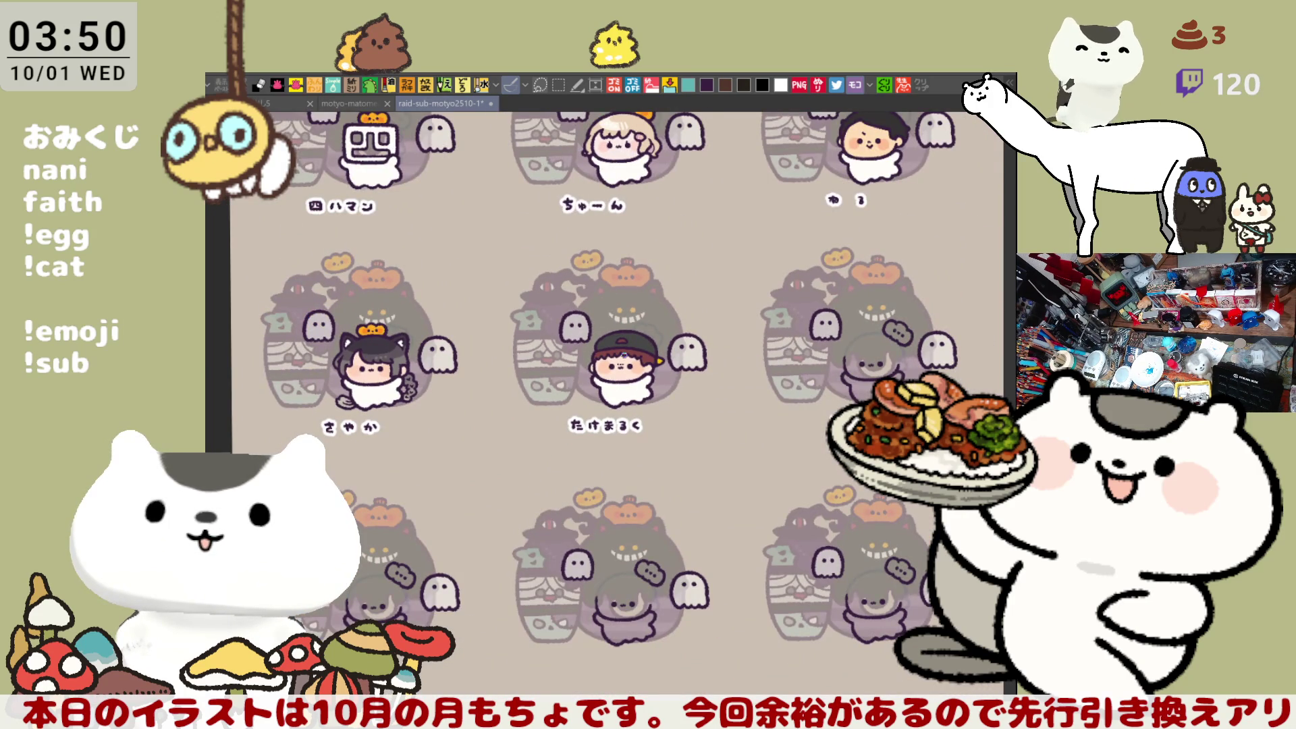
scroll(624, 354, "up", 7)
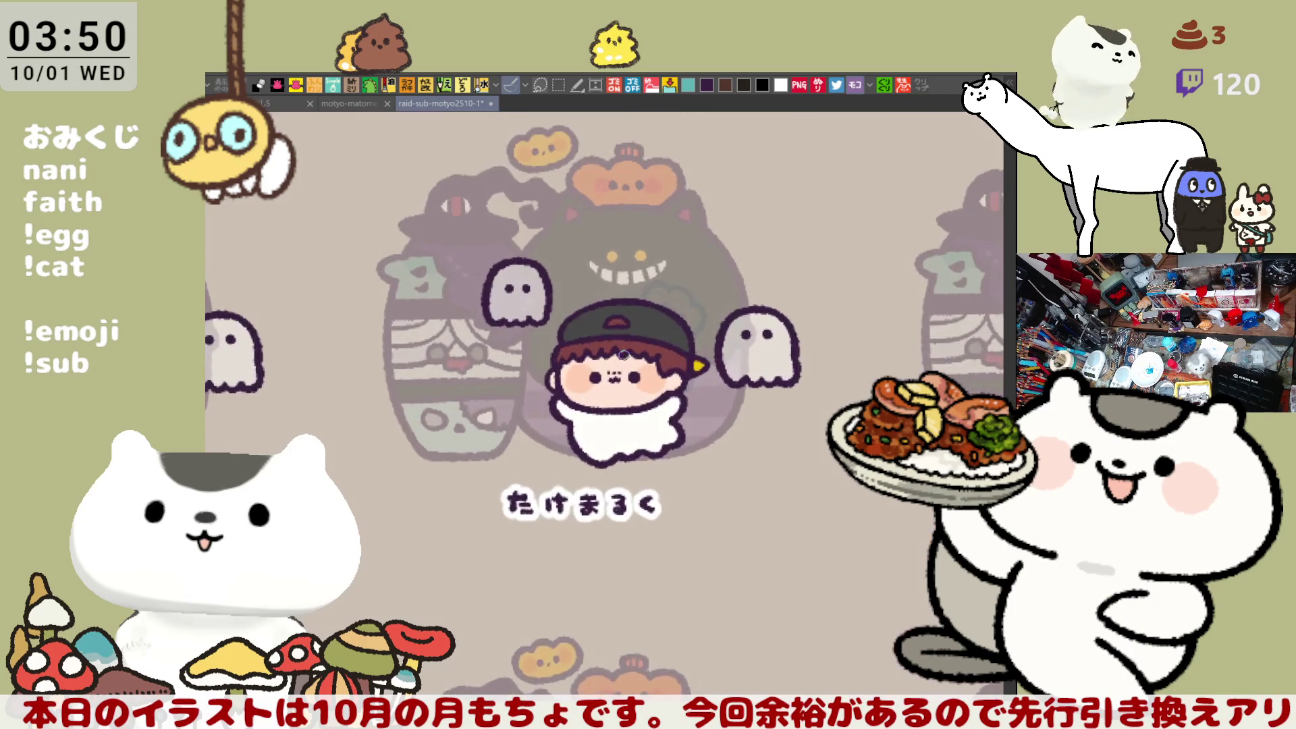
key("ctrl+s")
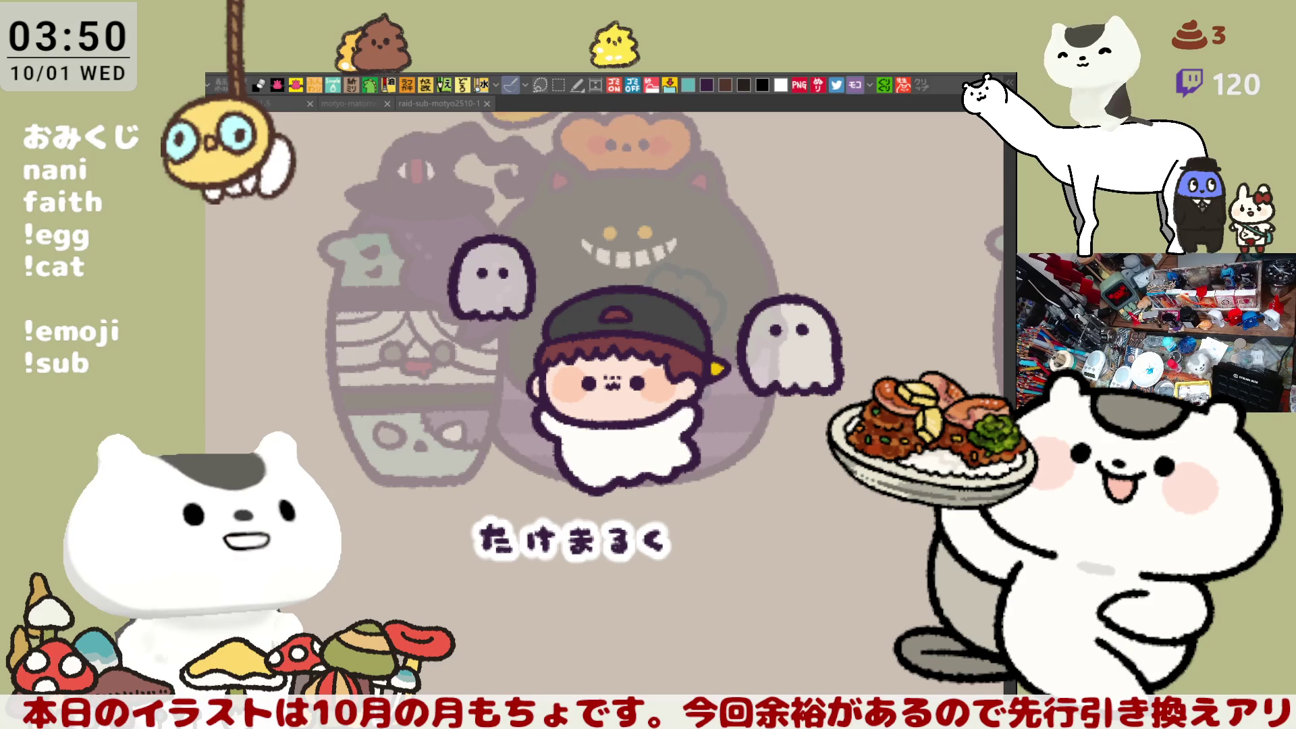
scroll(607, 414, "up", 1)
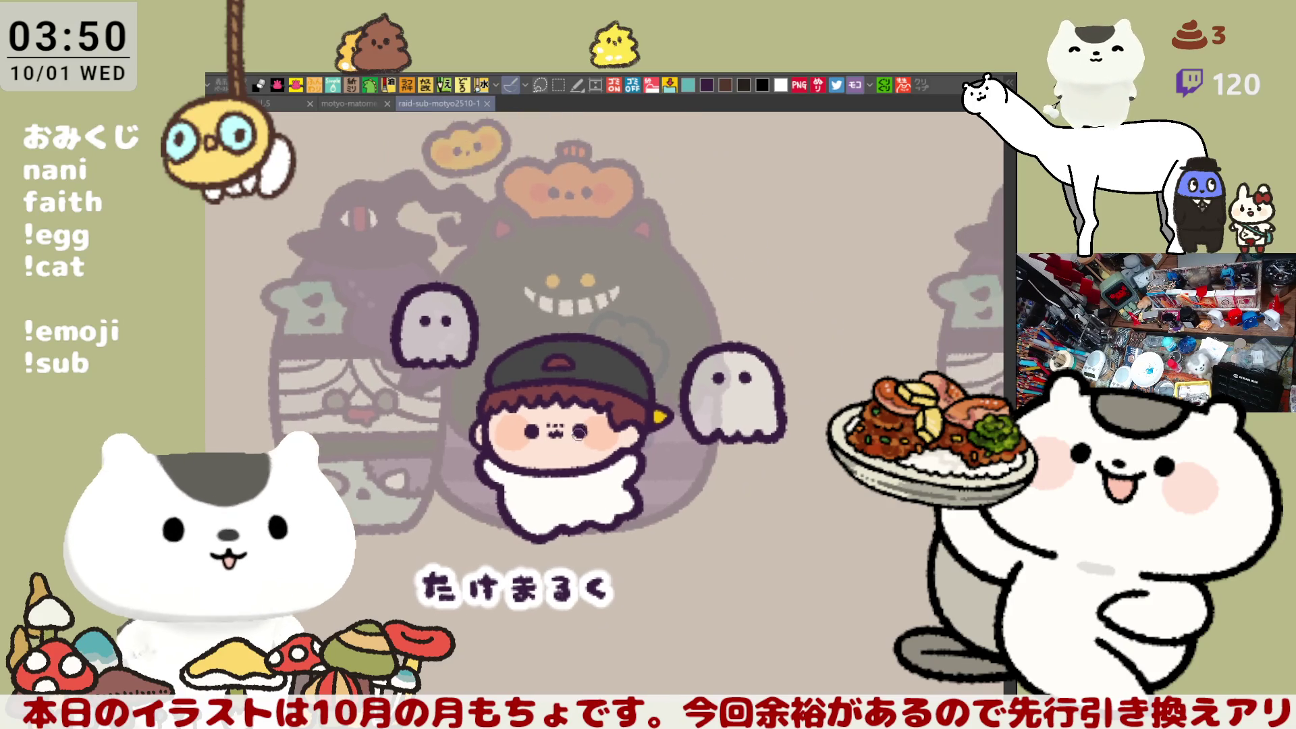
Step: Zoom in on the cap and try curly stem strokes above it, undoing the attempts
scroll(607, 414, "up", 1)
scroll(607, 414, "up", 1)
scroll(607, 414, "up", 1)
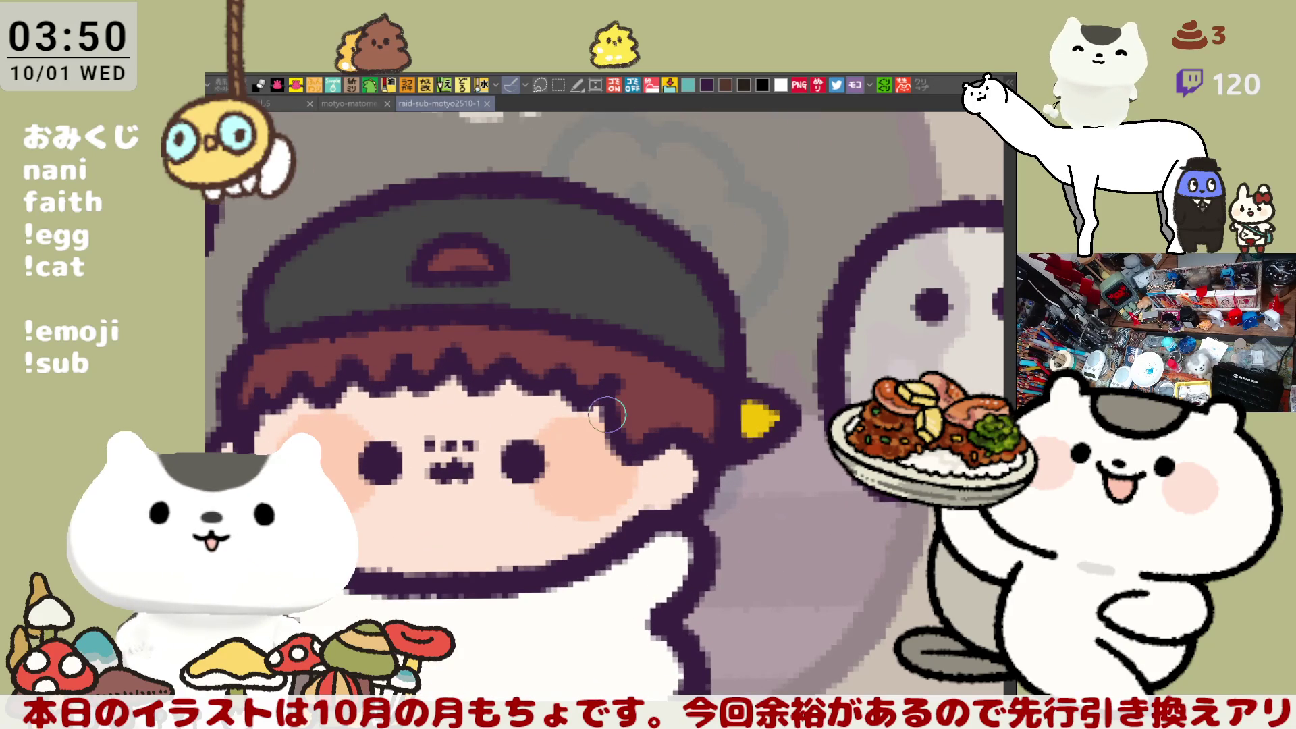
scroll(627, 270, "up", 1)
left_click_drag(622, 267, 614, 203)
key("ctrl+z")
left_click_drag(560, 270, 621, 209)
key("ctrl+z")
Step: Draw the closed curly pumpkin outline on the cap and dot in its eyes and mouth
mouse_move(561, 270)
left_mouse_down()
mouse_move(574, 193)
mouse_move(621, 210)
mouse_move(546, 233)
mouse_move(608, 209)
mouse_move(560, 273)
mouse_move(633, 201)
left_mouse_up()
key("ctrl+z")
key("ctrl+z")
key("ctrl+z")
key("ctrl+z")
mouse_move(561, 273)
left_mouse_down()
mouse_move(629, 207)
mouse_move(702, 214)
left_mouse_up()
key("ctrl+z")
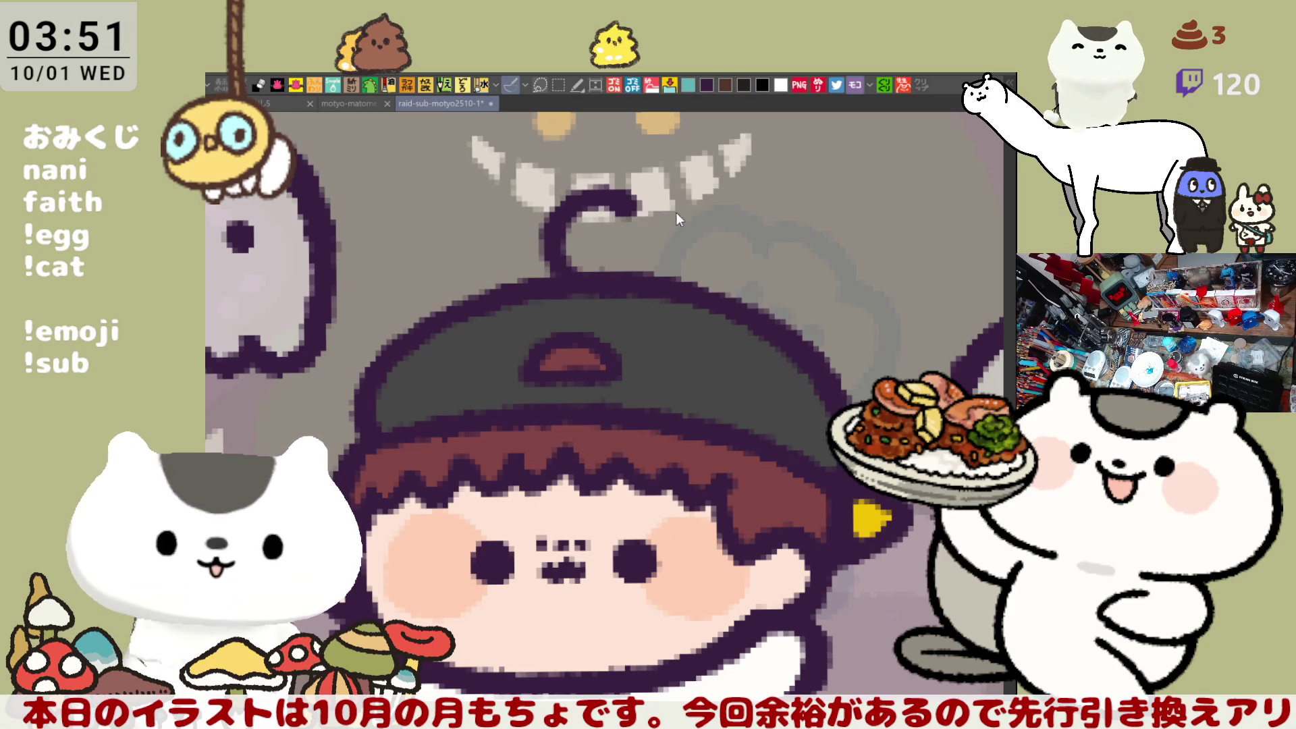
mouse_move(615, 203)
left_mouse_down()
mouse_move(703, 214)
mouse_move(702, 294)
left_mouse_up()
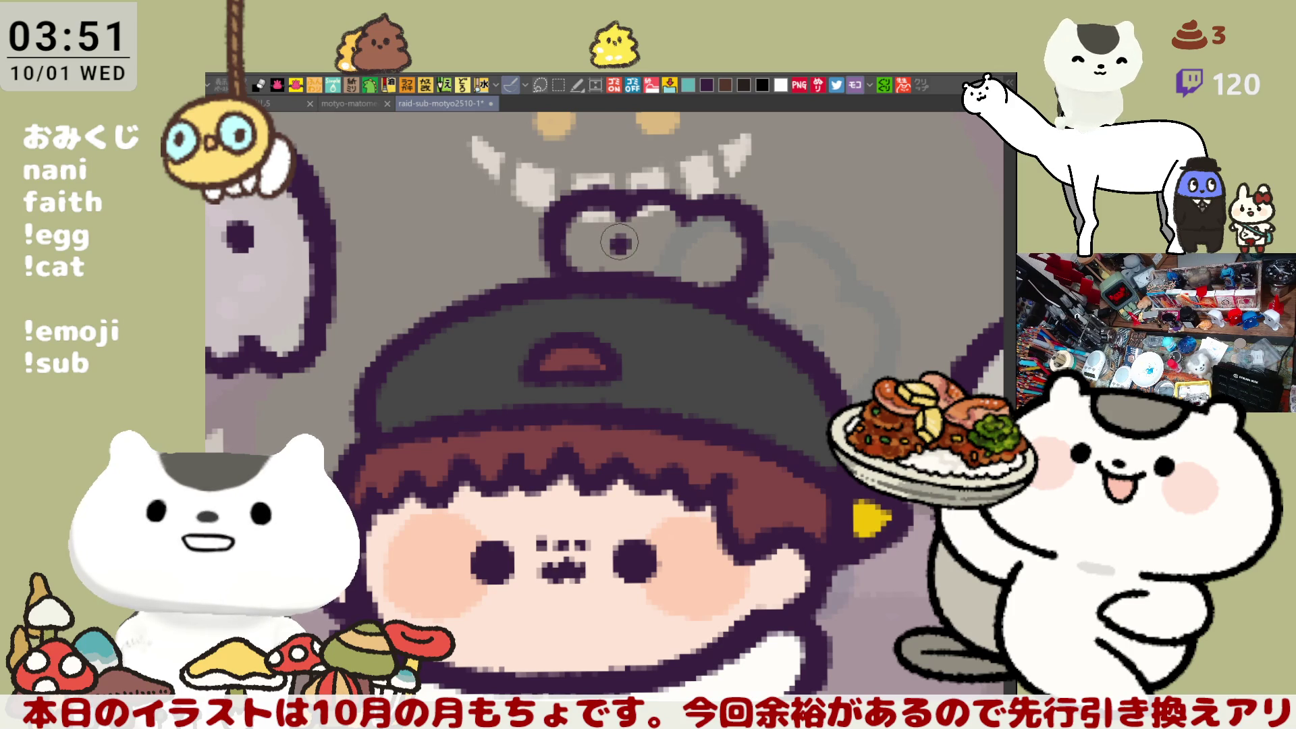
left_click(669, 243)
left_click(645, 255)
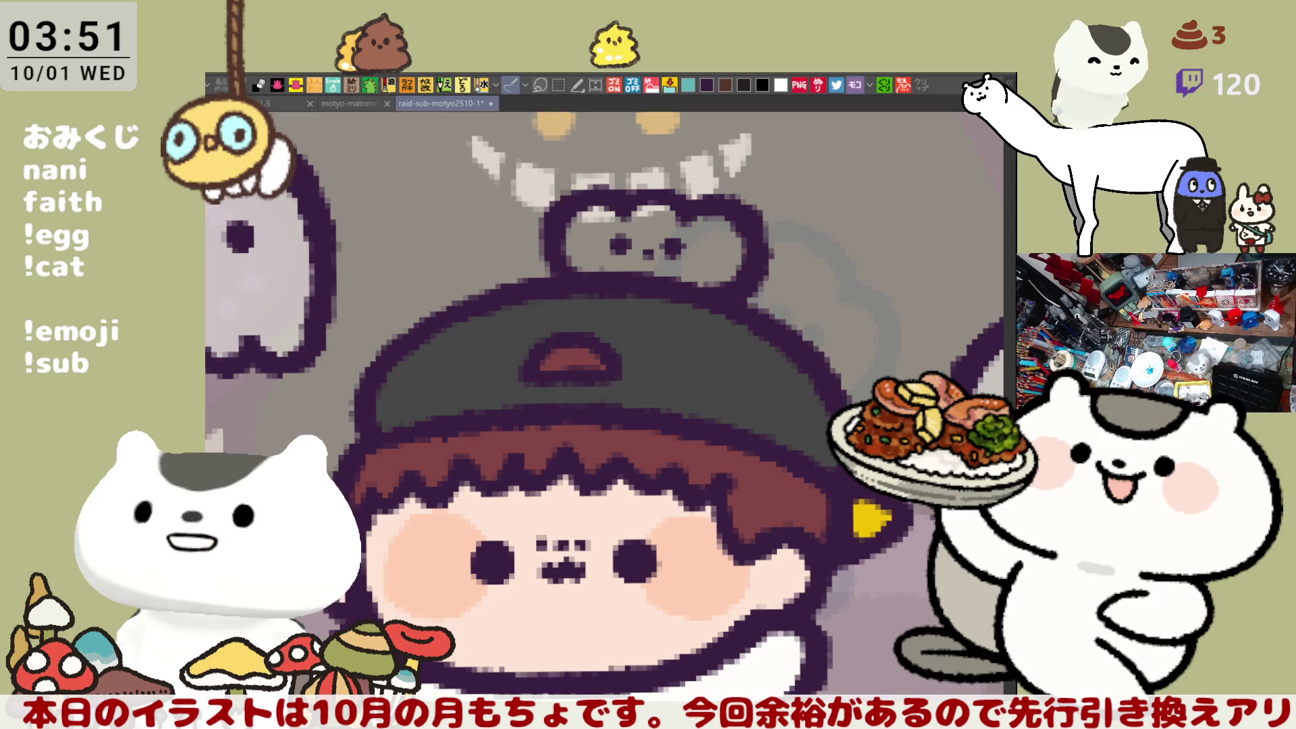
Step: Fill the small pumpkin orange and shade its left and right sides darker orange
left_click(650, 233)
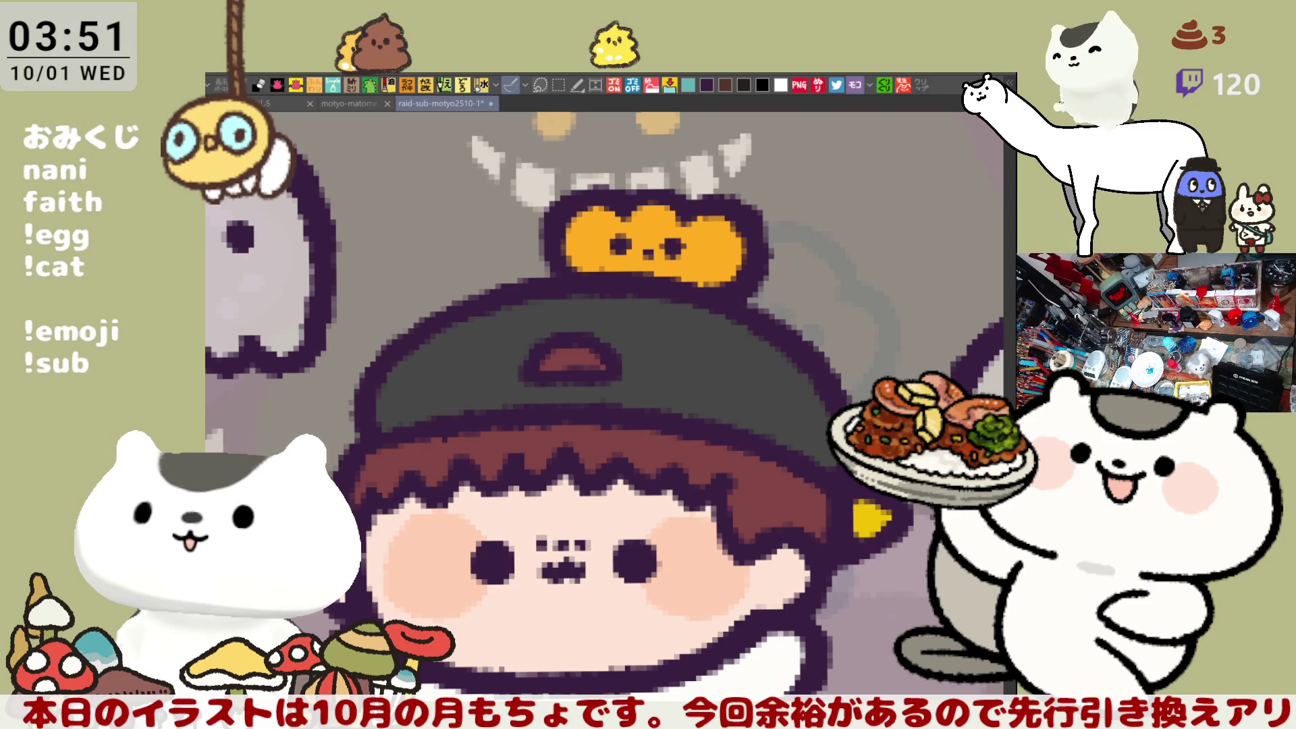
mouse_move(620, 235)
left_mouse_down()
mouse_move(588, 245)
mouse_move(608, 240)
left_mouse_up()
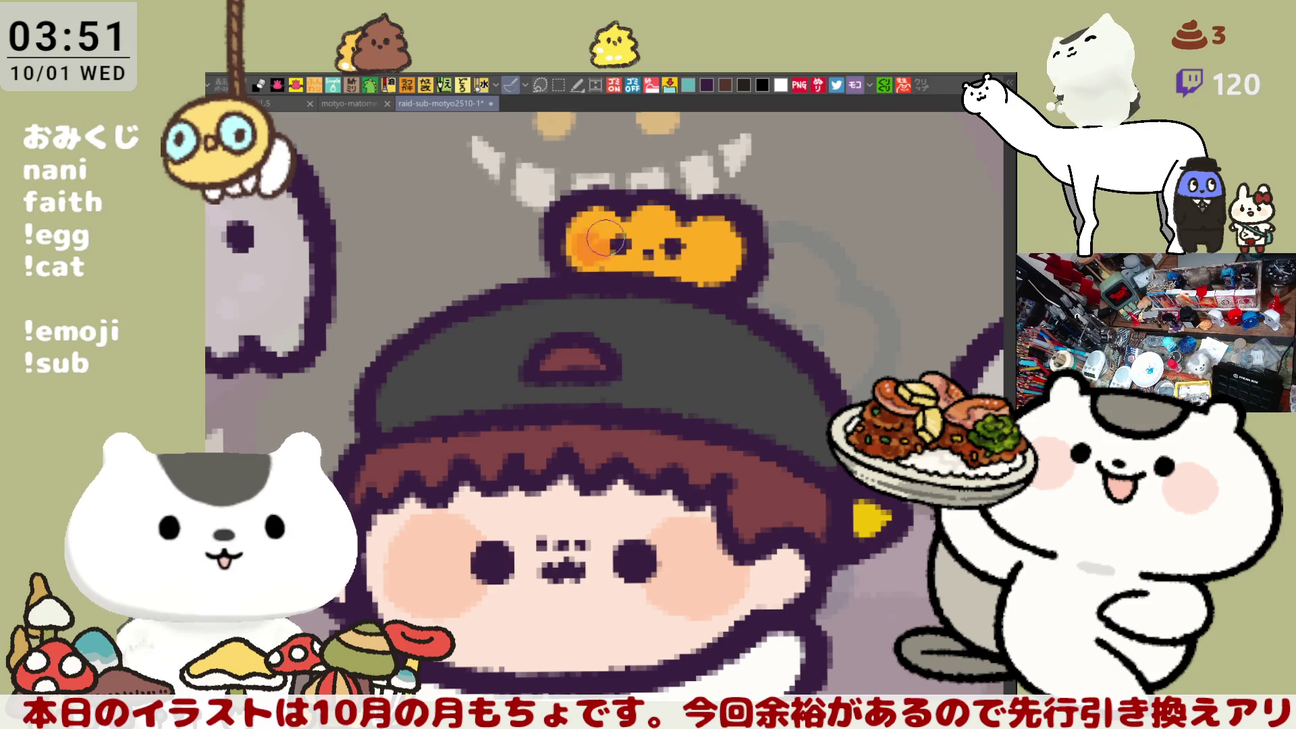
left_click_drag(685, 250, 710, 255)
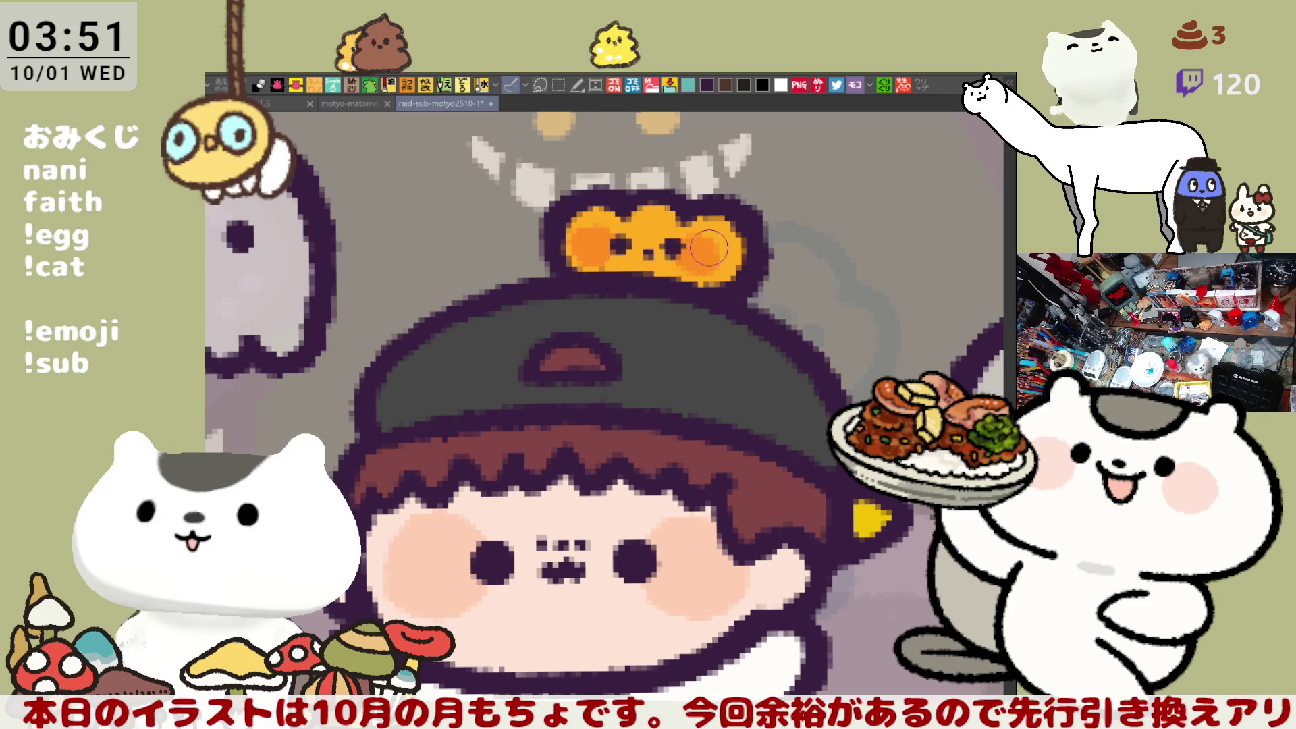
scroll(696, 263, "up", 3)
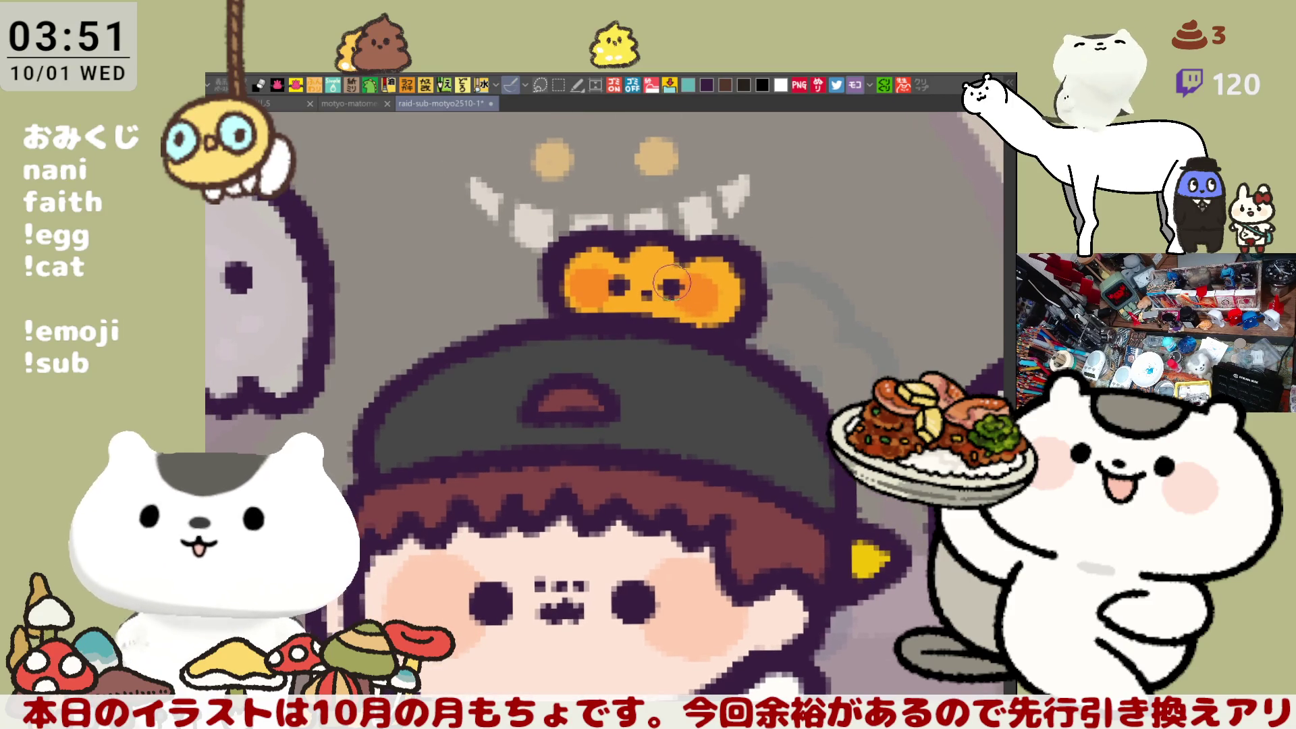
Step: Check the cap and nearby ghosts, then add a small orange dab near the pumpkin
mouse_move(681, 293)
left_mouse_down()
mouse_move(607, 270)
mouse_move(610, 246)
mouse_move(666, 285)
left_mouse_up()
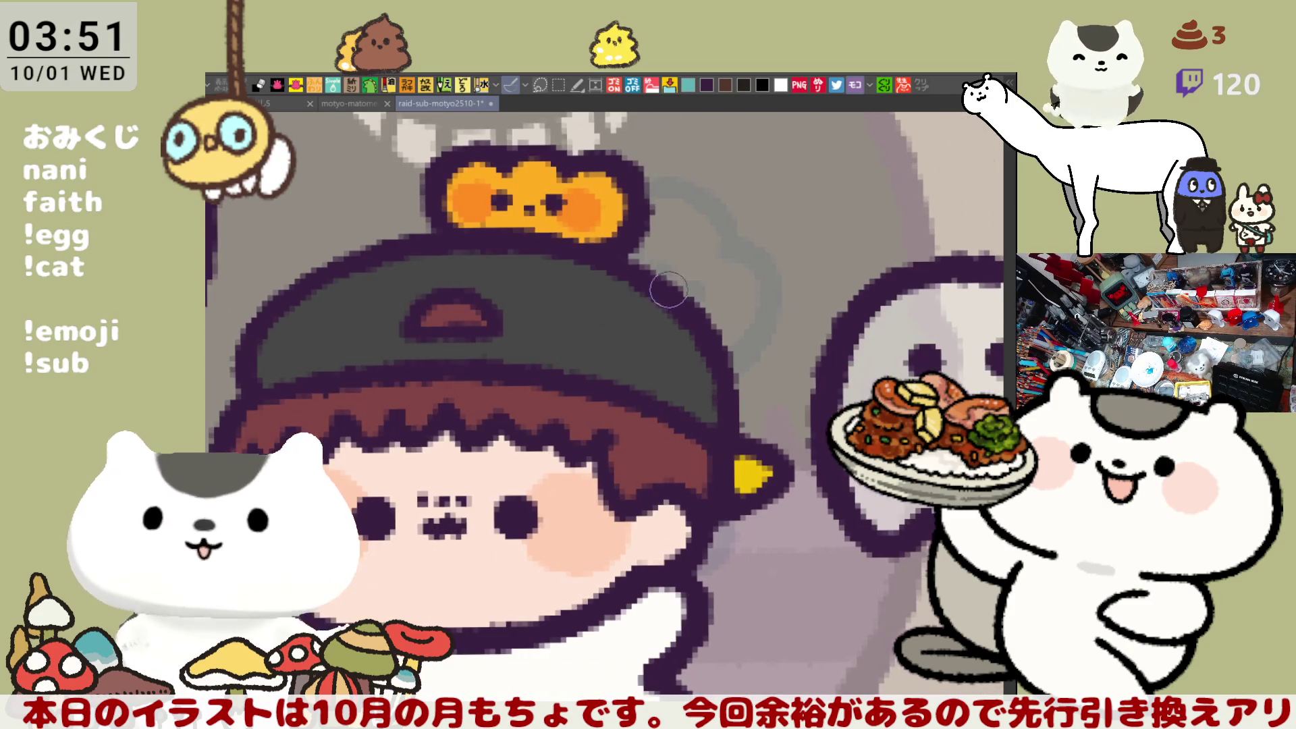
left_click_drag(675, 339, 616, 275)
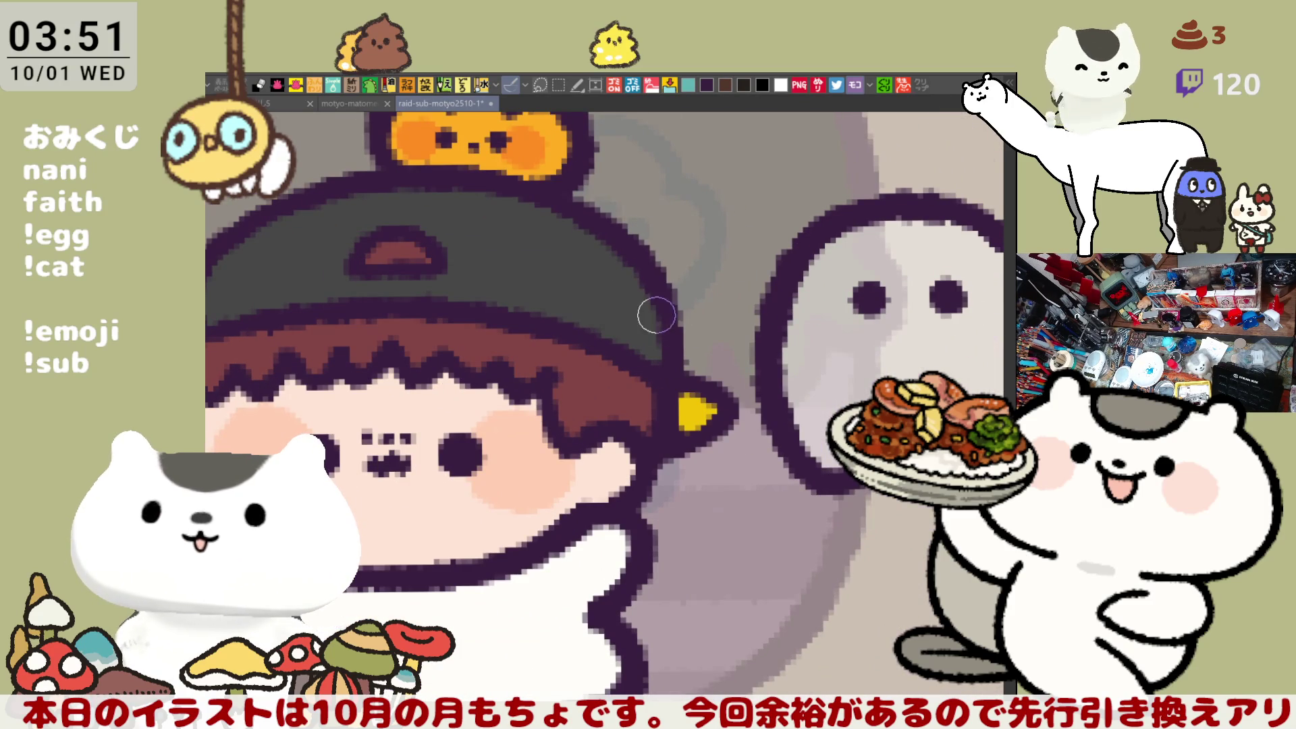
left_click_drag(657, 316, 632, 349)
left_click_drag(617, 282, 647, 311)
left_click_drag(597, 252, 640, 308)
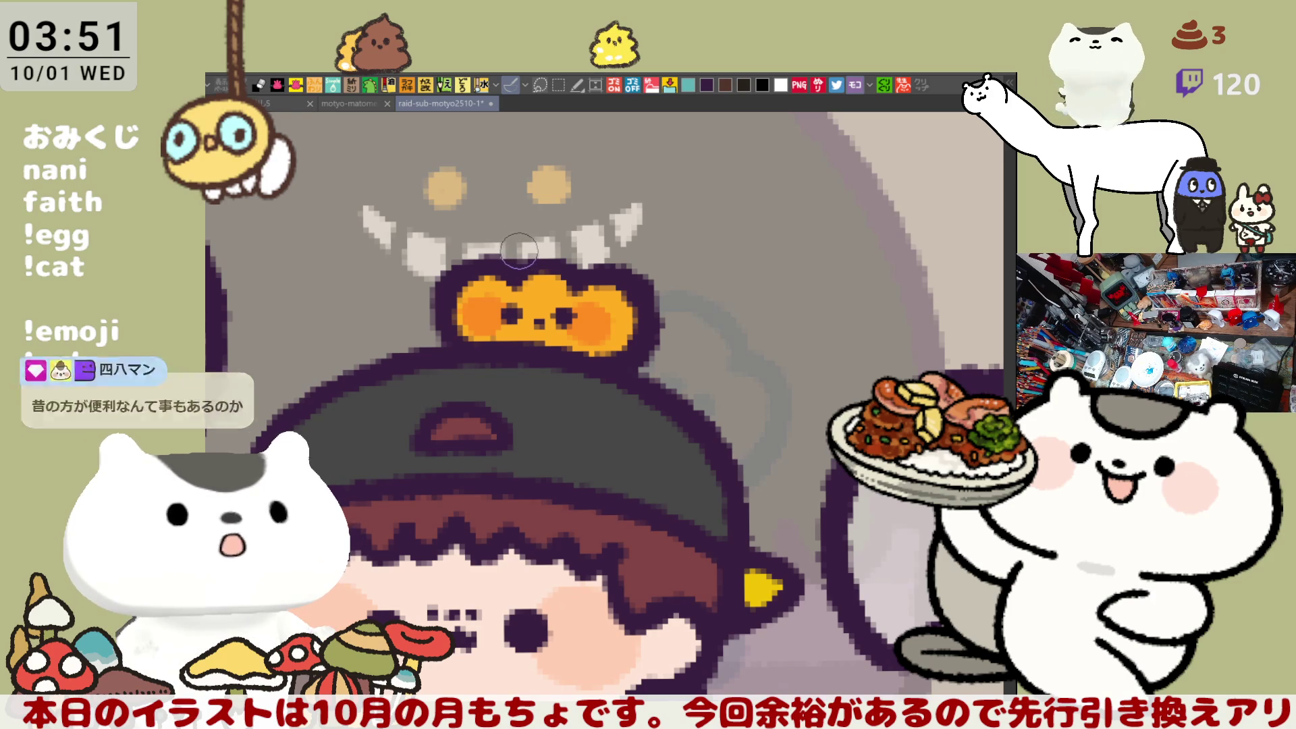
left_click(512, 253)
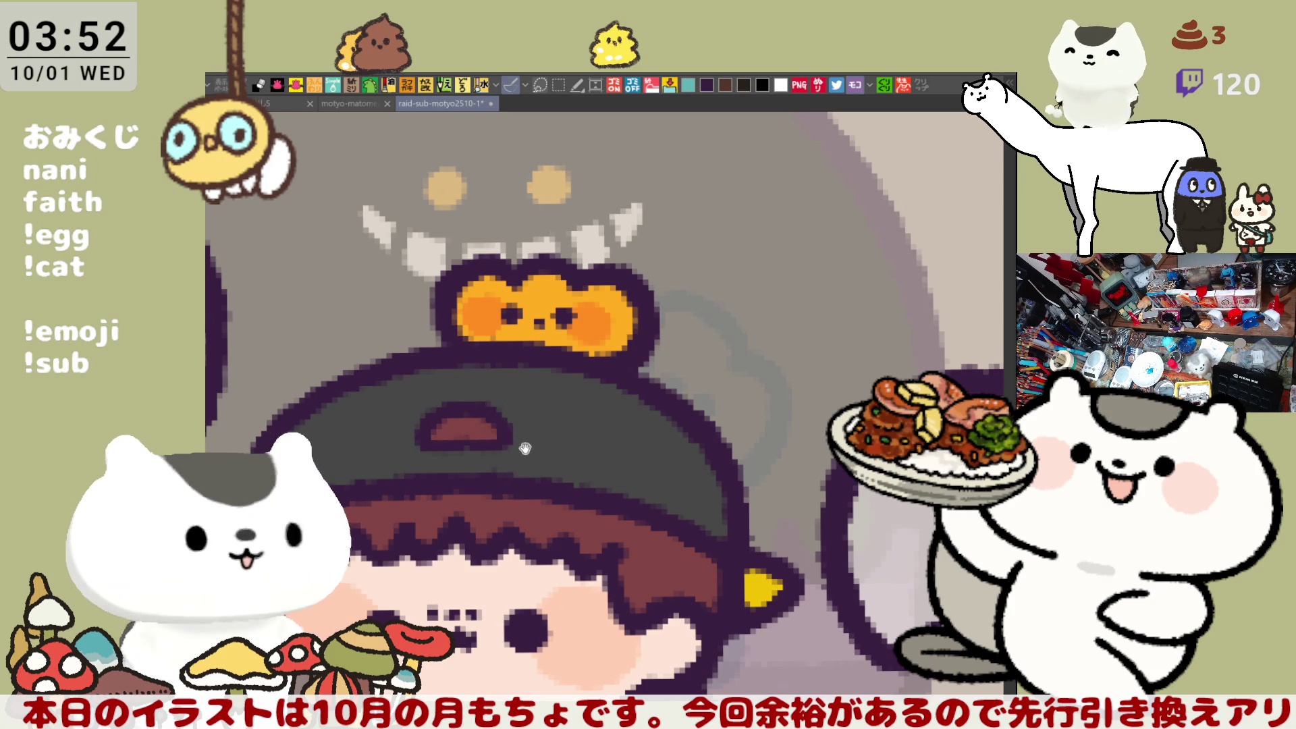
Step: Try a dark arched outline left of the pumpkin, undoing the strokes
left_click_drag(518, 439, 521, 391)
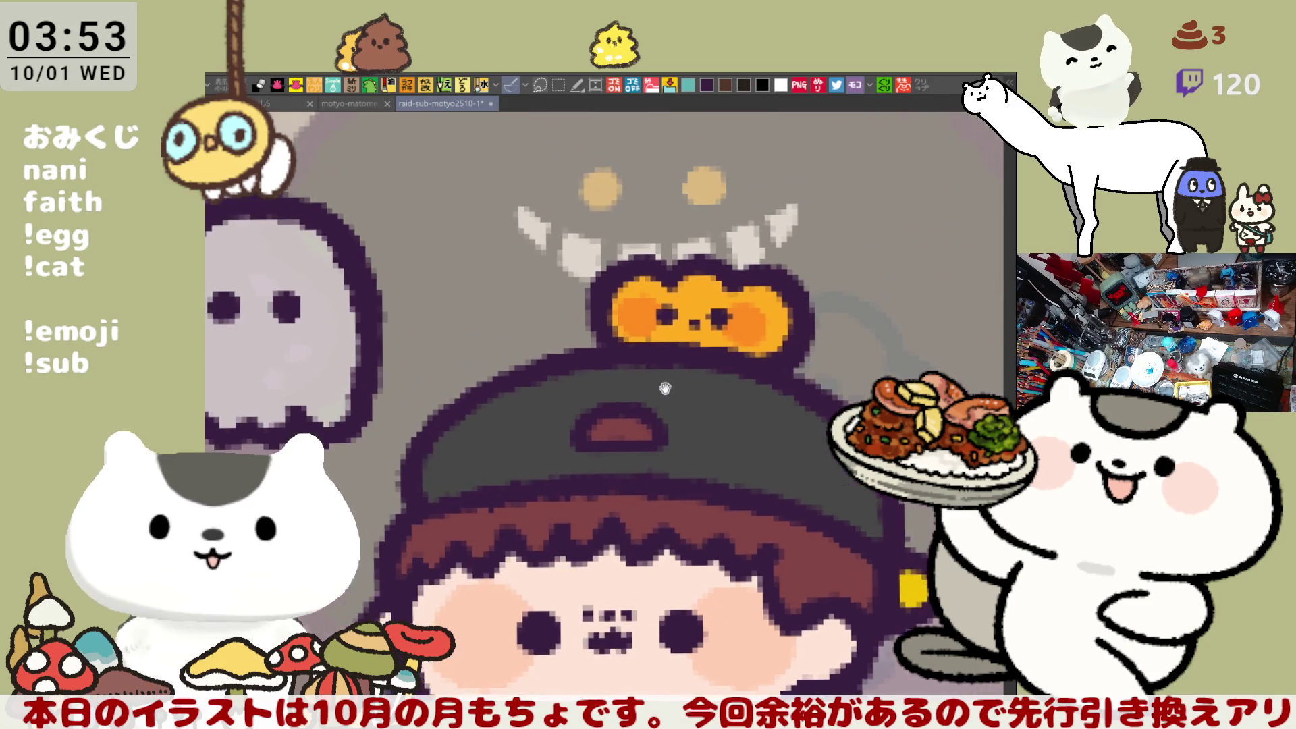
left_click_drag(466, 331, 520, 295)
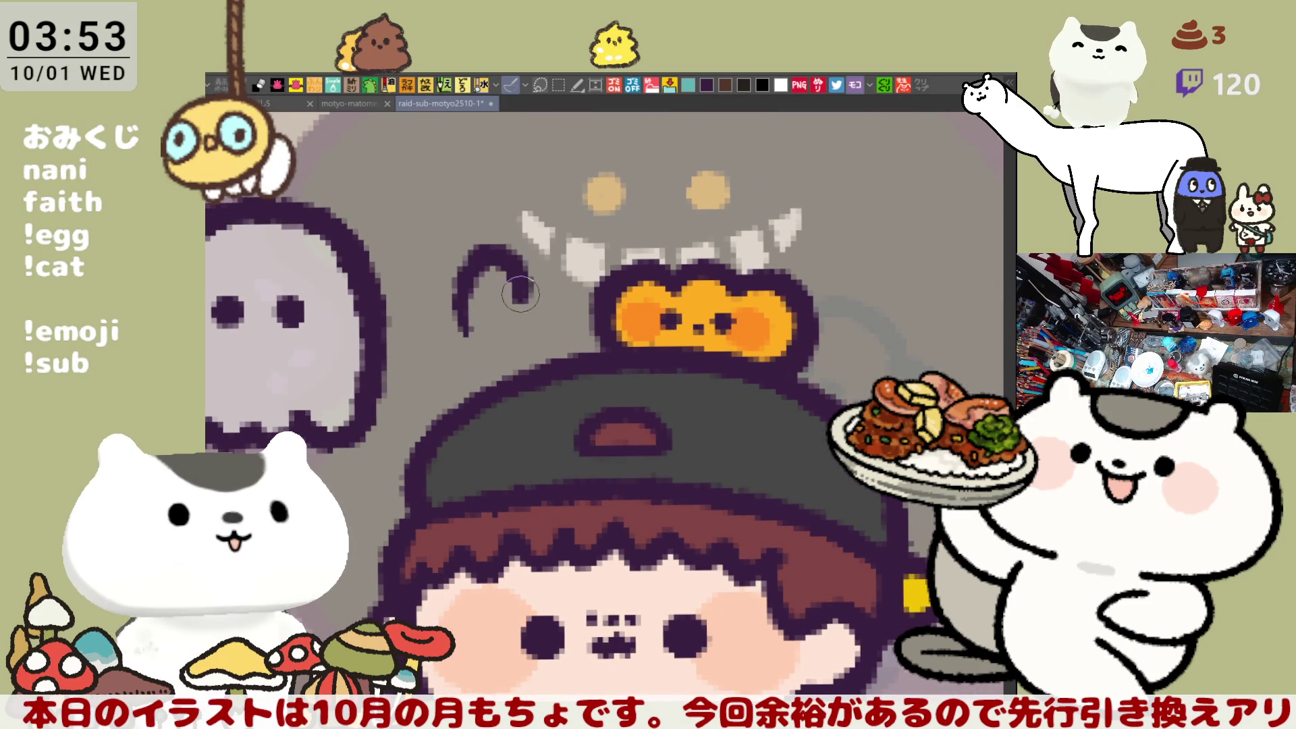
key("ctrl+z")
mouse_move(465, 327)
left_mouse_down()
mouse_move(473, 270)
mouse_move(534, 287)
mouse_move(478, 251)
mouse_move(594, 271)
mouse_move(604, 283)
left_mouse_up()
key("ctrl+z")
Step: Draw two more arches left of the pumpkin, undo them, and switch to the blank document
key("ctrl+z")
key("ctrl+z")
left_click_drag(480, 295, 533, 219)
key("ctrl+z")
mouse_move(481, 295)
left_mouse_down()
mouse_move(538, 250)
mouse_move(594, 229)
mouse_move(598, 291)
left_mouse_up()
key("ctrl+z")
key("ctrl+z")
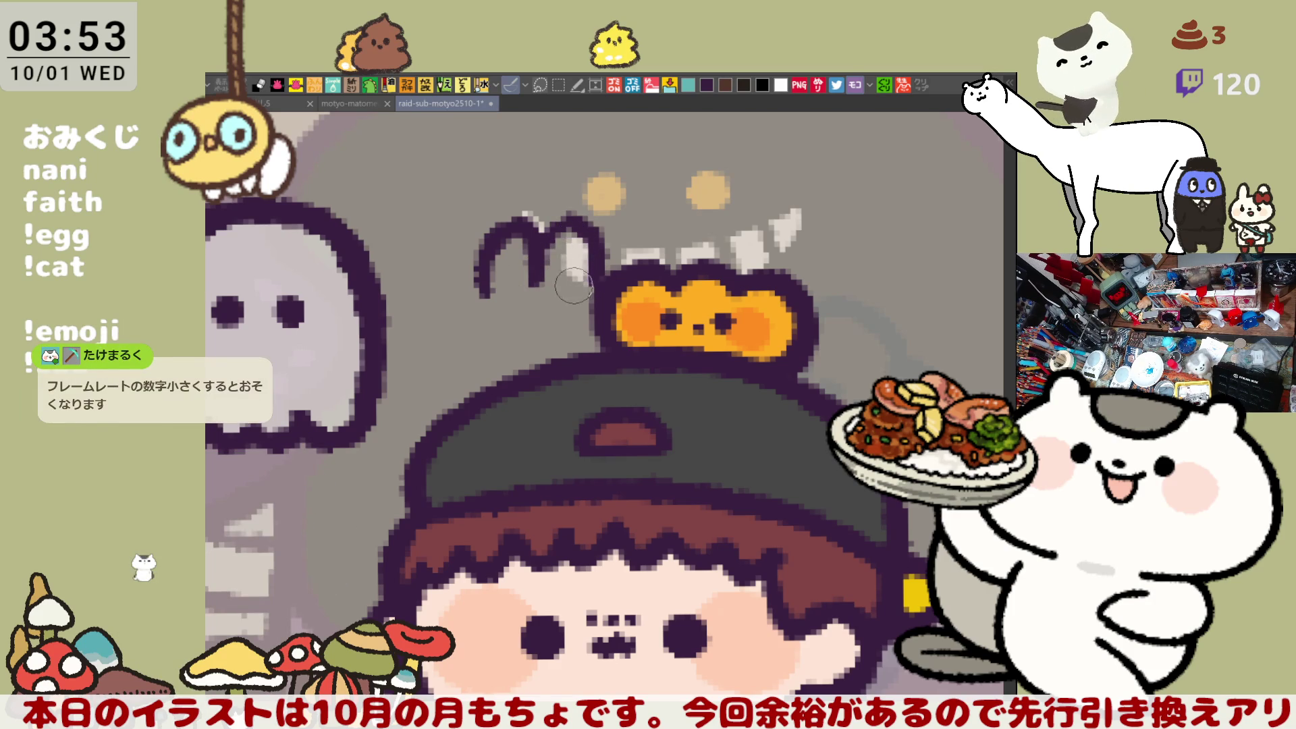
left_click(277, 104)
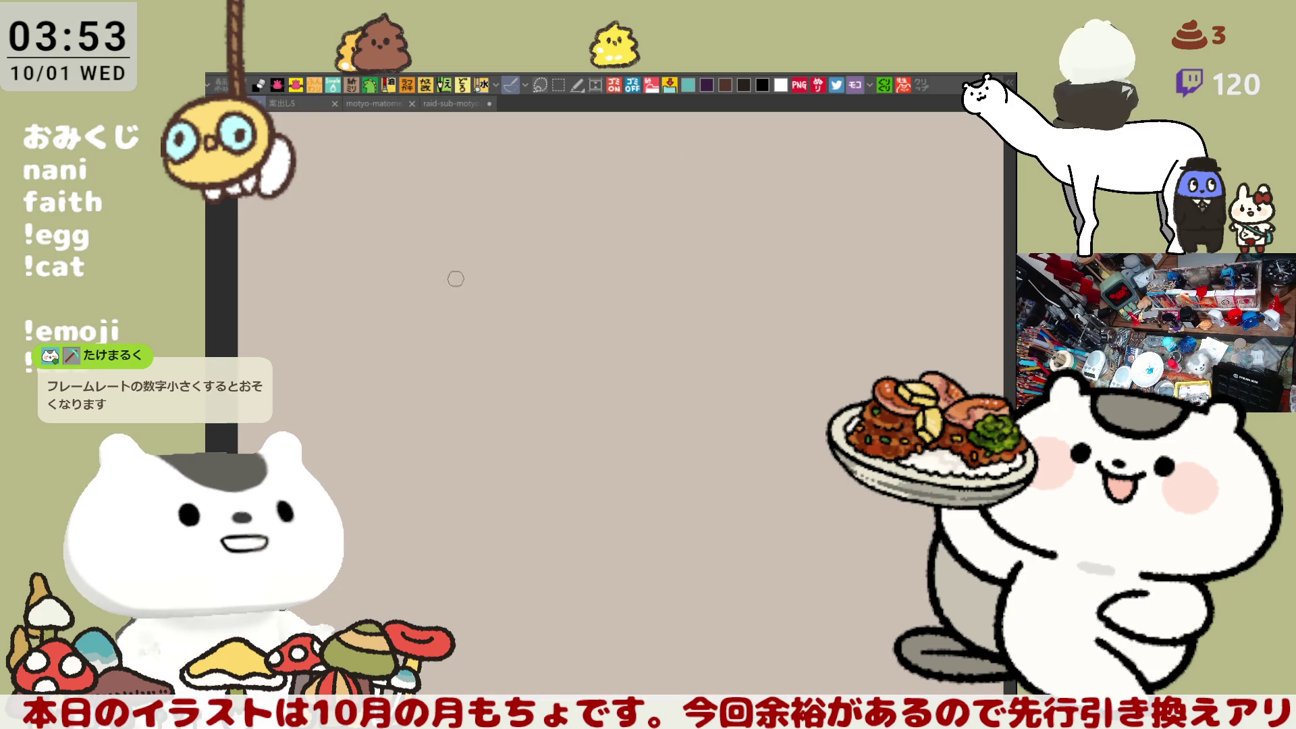
Step: After two undone test strokes, draw three rounded square frames side by side
left_click_drag(443, 261, 454, 202)
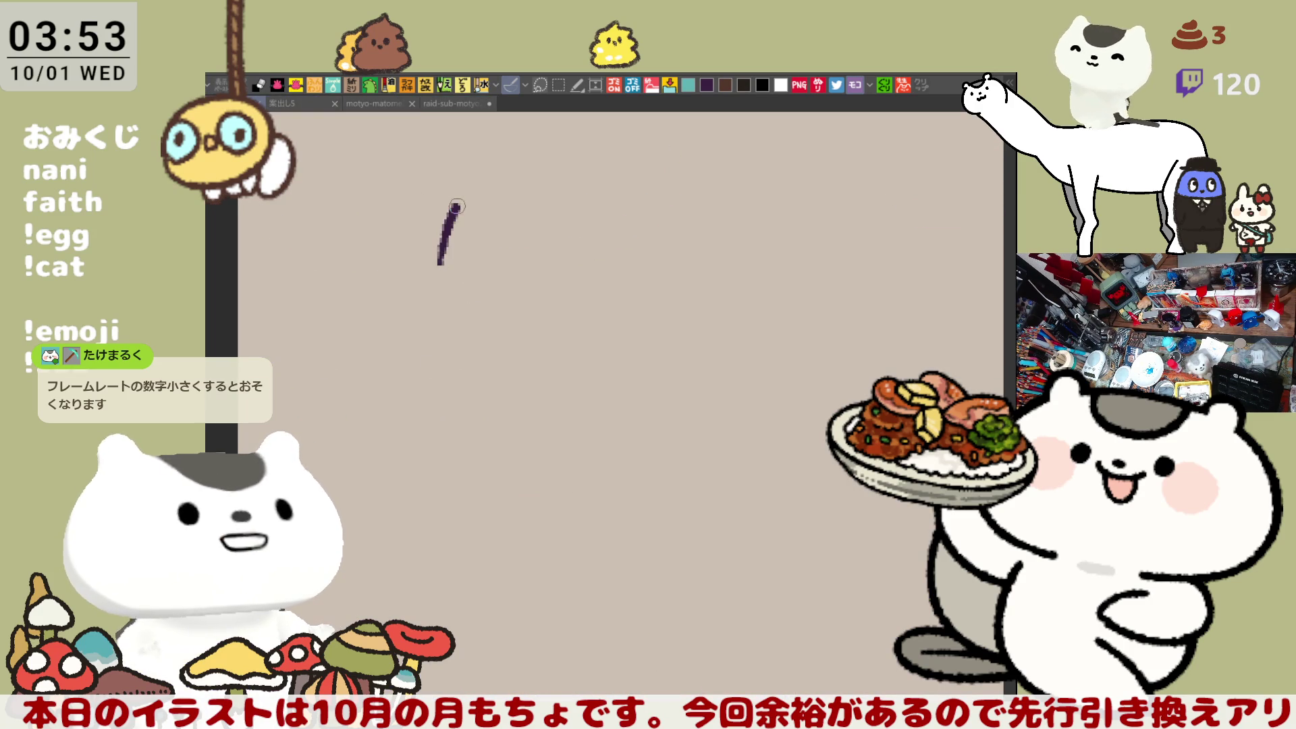
key("ctrl+z")
mouse_move(414, 262)
left_mouse_down()
mouse_move(463, 203)
mouse_move(495, 244)
left_mouse_up()
key("ctrl+z")
mouse_move(405, 282)
left_mouse_down()
mouse_move(488, 201)
mouse_move(405, 282)
left_mouse_up()
mouse_move(517, 283)
left_mouse_down()
mouse_move(521, 181)
mouse_move(558, 280)
mouse_move(523, 289)
left_mouse_up()
mouse_move(640, 291)
left_mouse_down()
mouse_move(726, 186)
mouse_move(638, 286)
left_mouse_up()
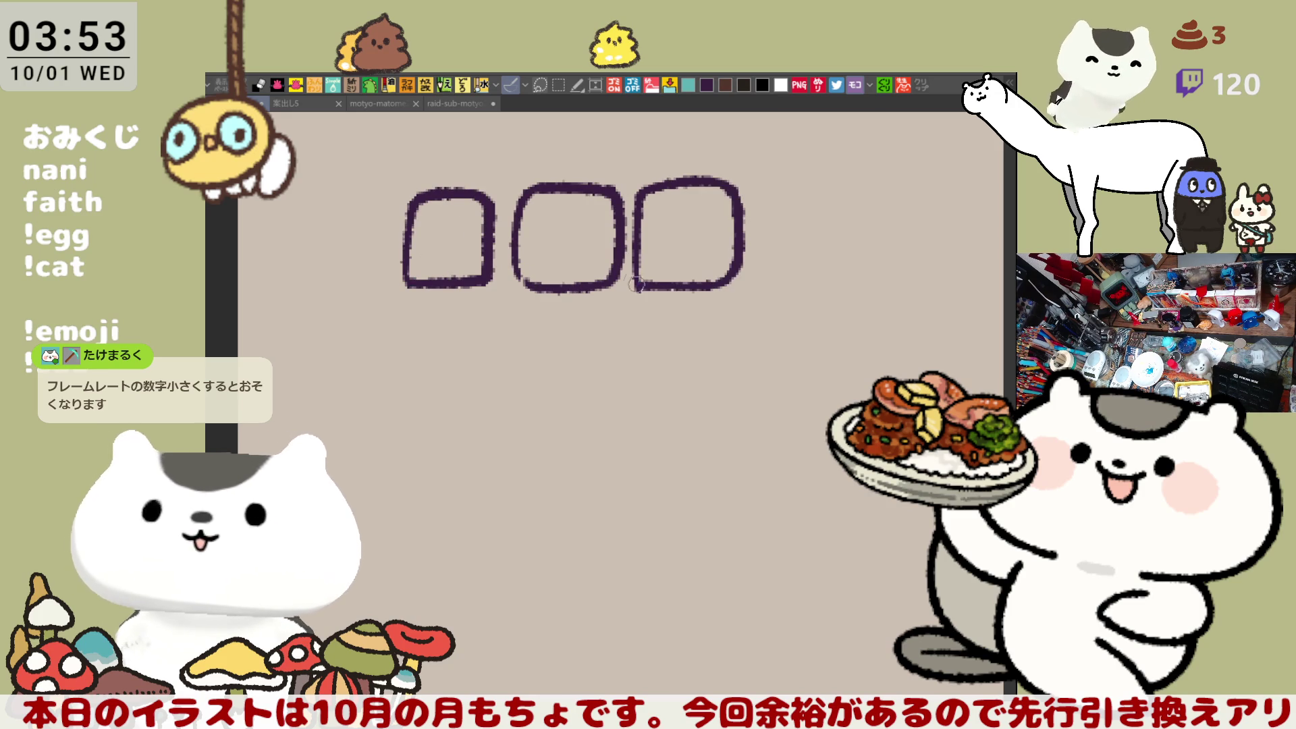
Step: Draw bunny faces in the three squares and label them 0.1, 2 and 0.1
mouse_move(432, 229)
left_mouse_down()
mouse_move(443, 213)
mouse_move(430, 230)
mouse_move(443, 249)
left_mouse_up()
mouse_move(544, 231)
left_mouse_down()
mouse_move(567, 224)
mouse_move(564, 277)
mouse_move(566, 235)
left_mouse_up()
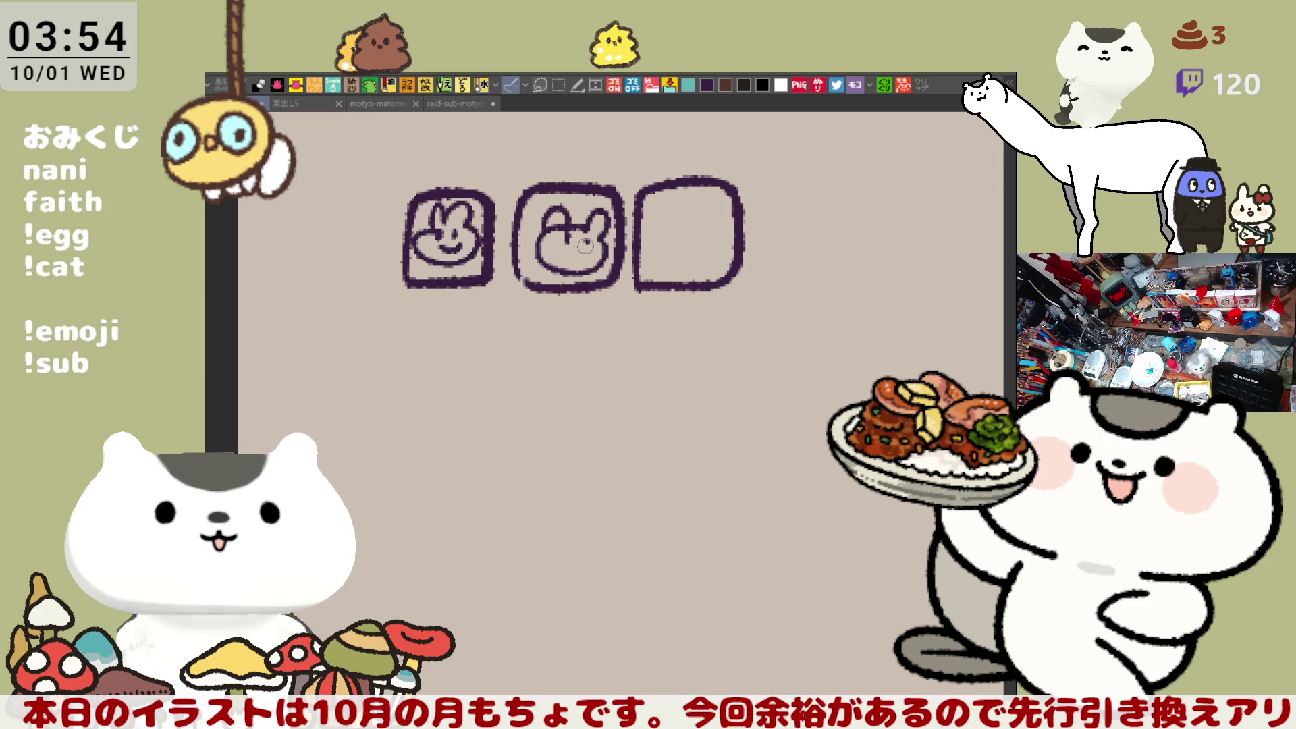
mouse_move(658, 225)
left_mouse_down()
mouse_move(695, 209)
mouse_move(657, 241)
left_mouse_up()
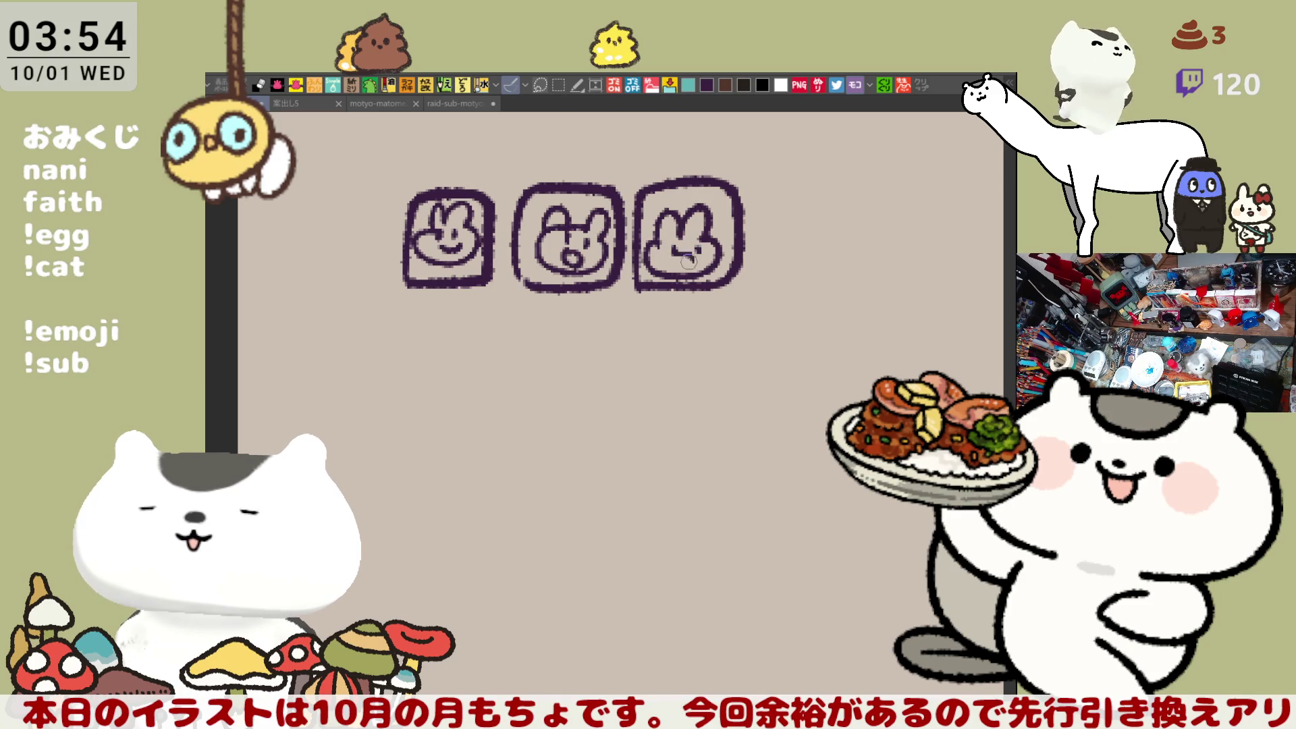
left_click_drag(419, 320, 424, 312)
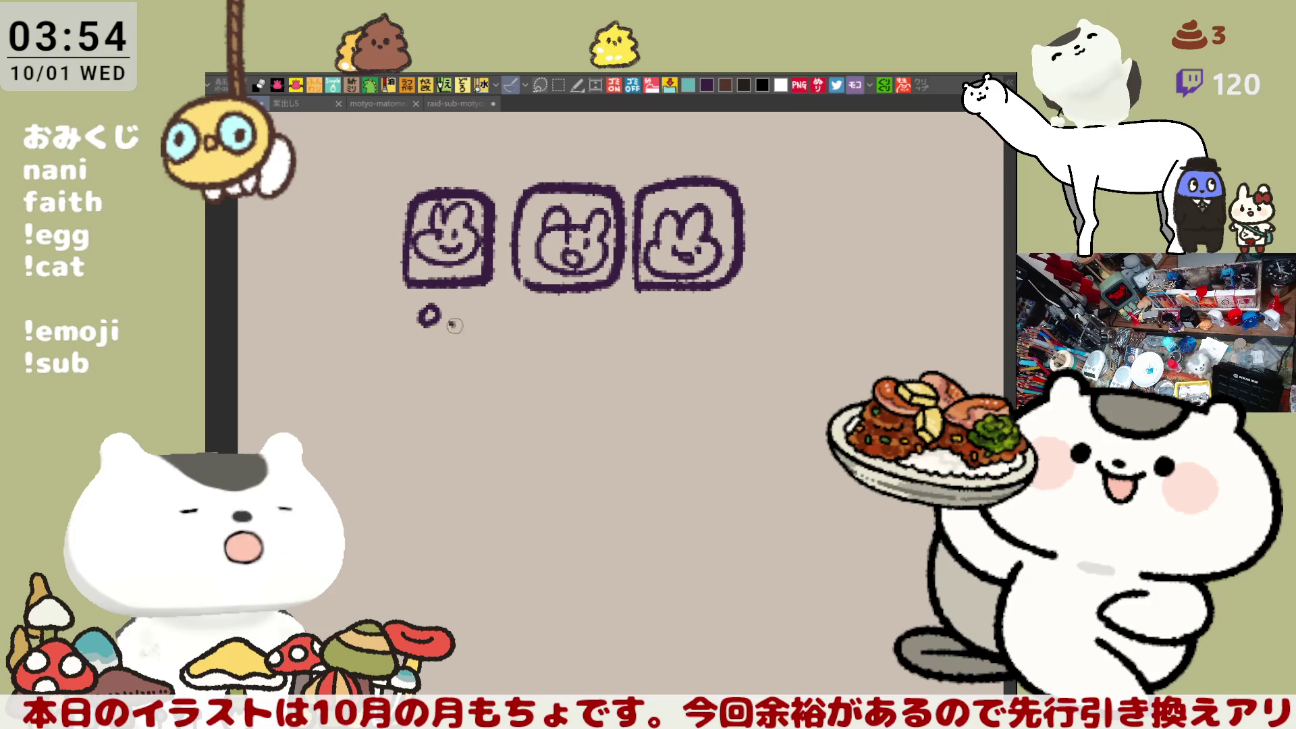
left_click_drag(557, 314, 583, 331)
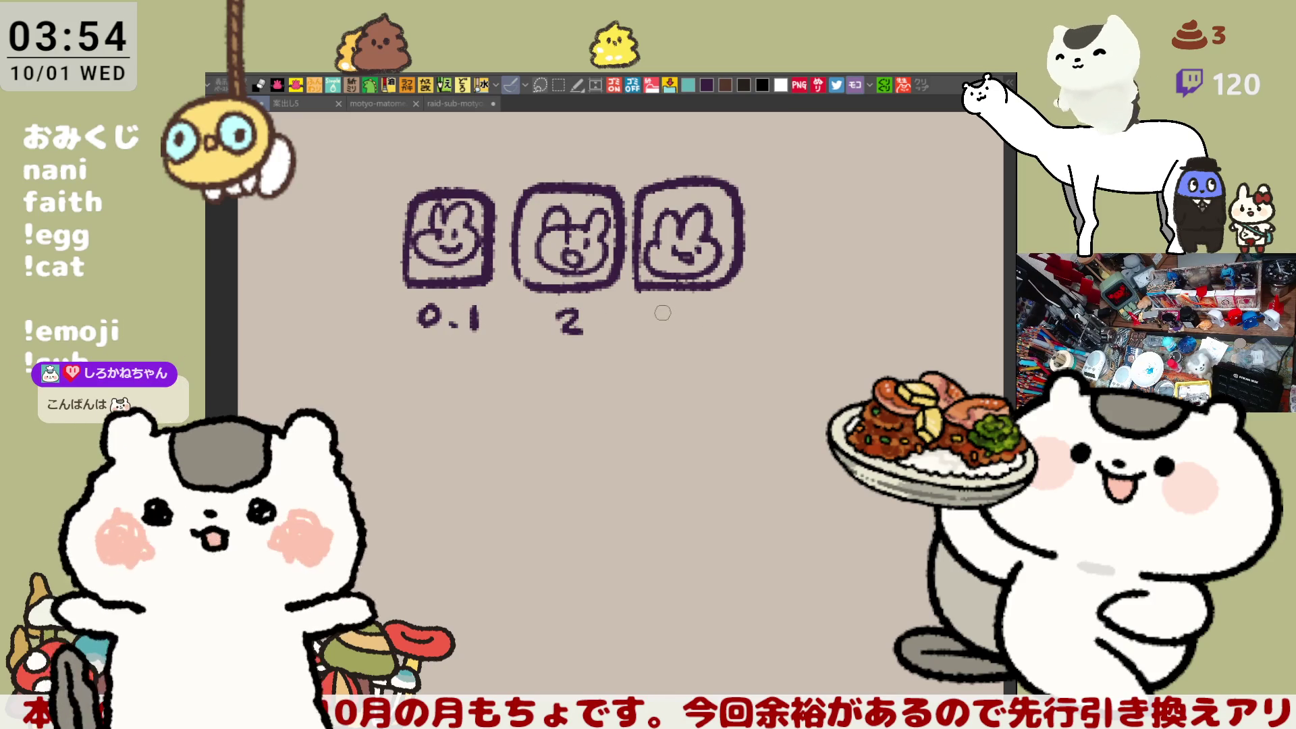
left_click_drag(663, 310, 661, 310)
left_click_drag(687, 324, 693, 326)
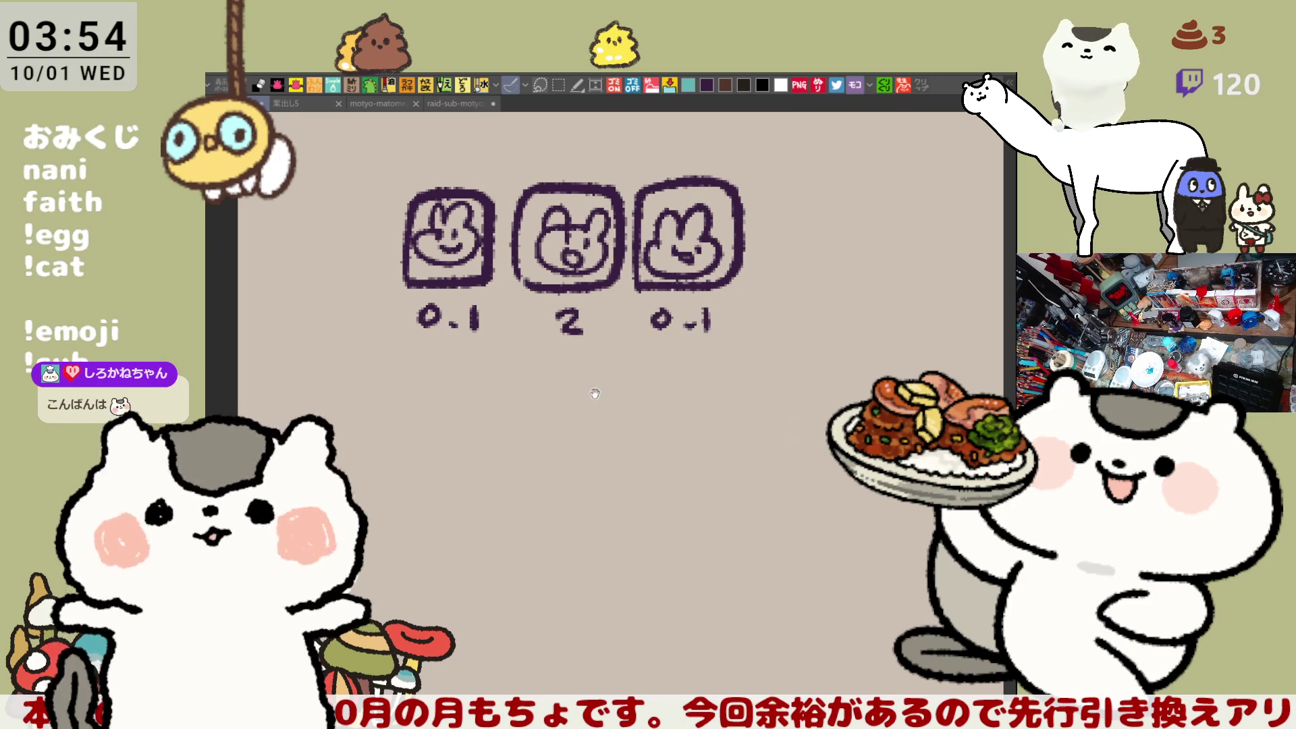
Step: Add a downward arrow under the third label, an ellipse around the icons, and an underline
left_click_drag(606, 462, 660, 480)
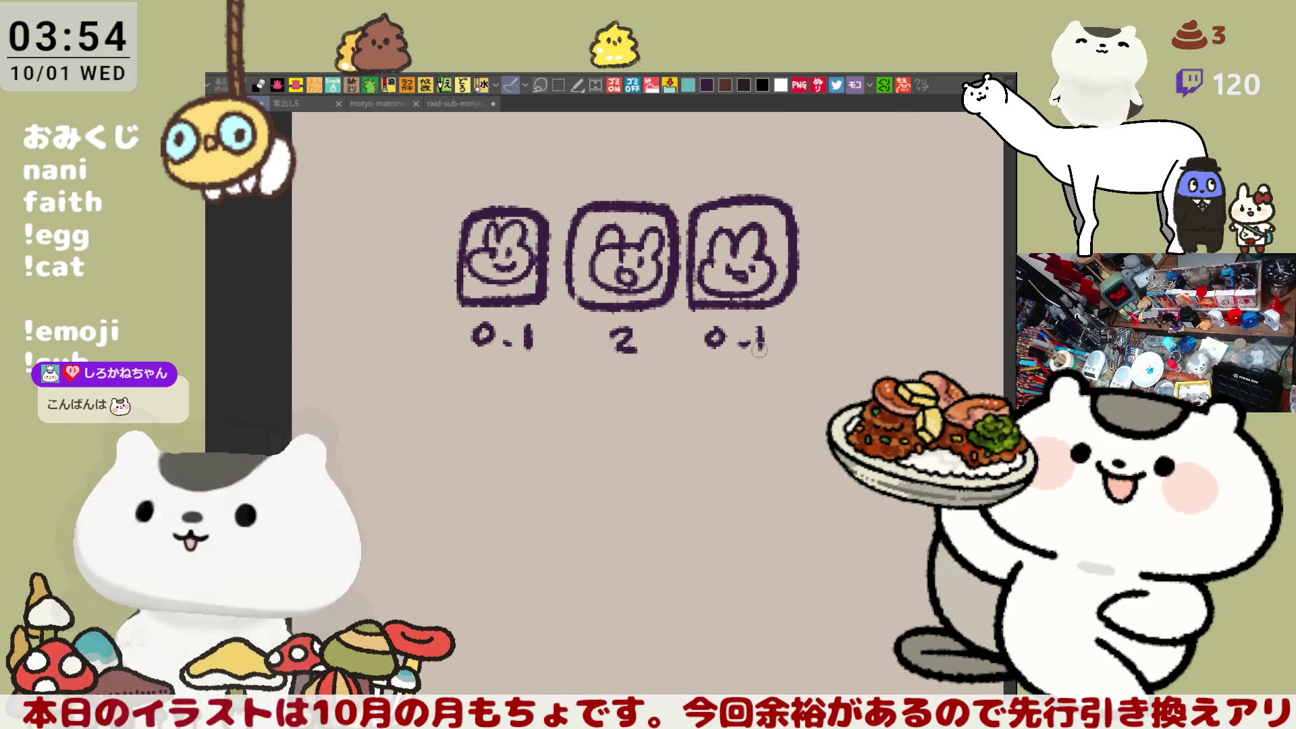
left_click(788, 318)
mouse_move(786, 341)
left_mouse_down()
mouse_move(787, 411)
mouse_move(800, 393)
left_mouse_up()
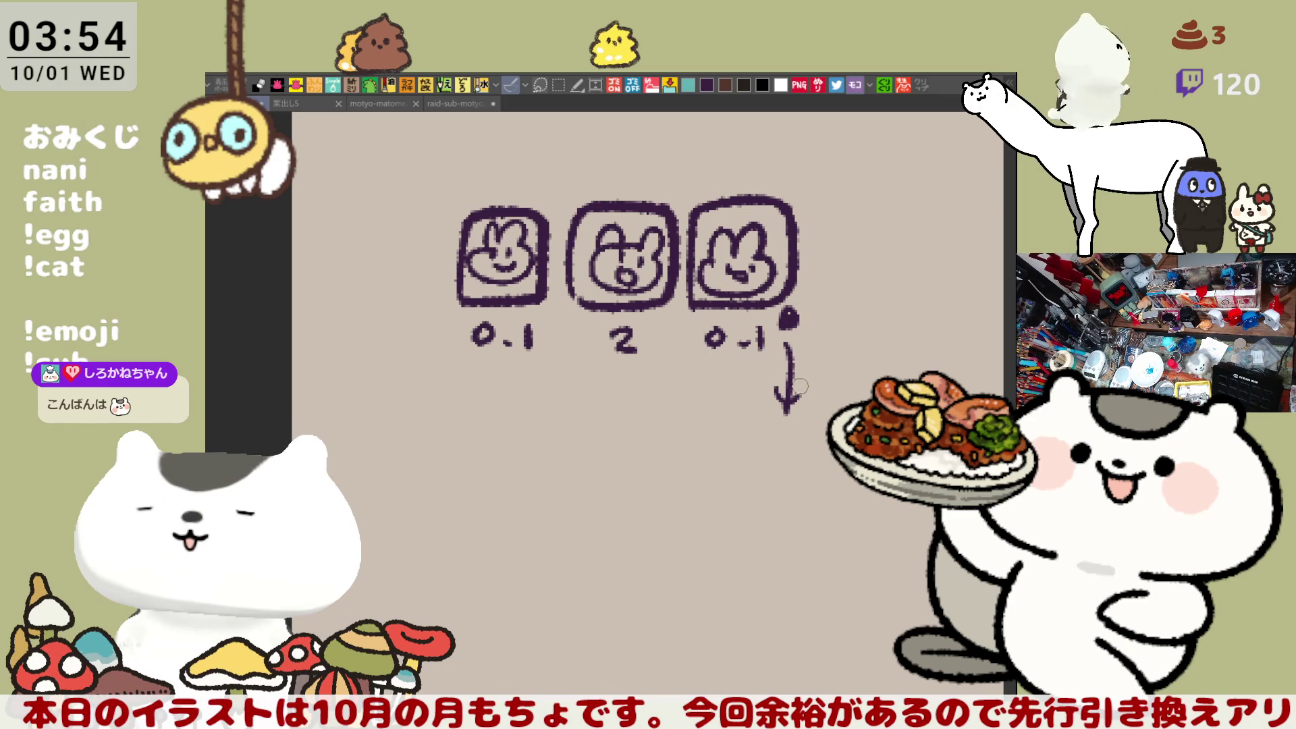
mouse_move(653, 451)
left_mouse_down()
mouse_move(864, 181)
mouse_move(473, 475)
left_mouse_up()
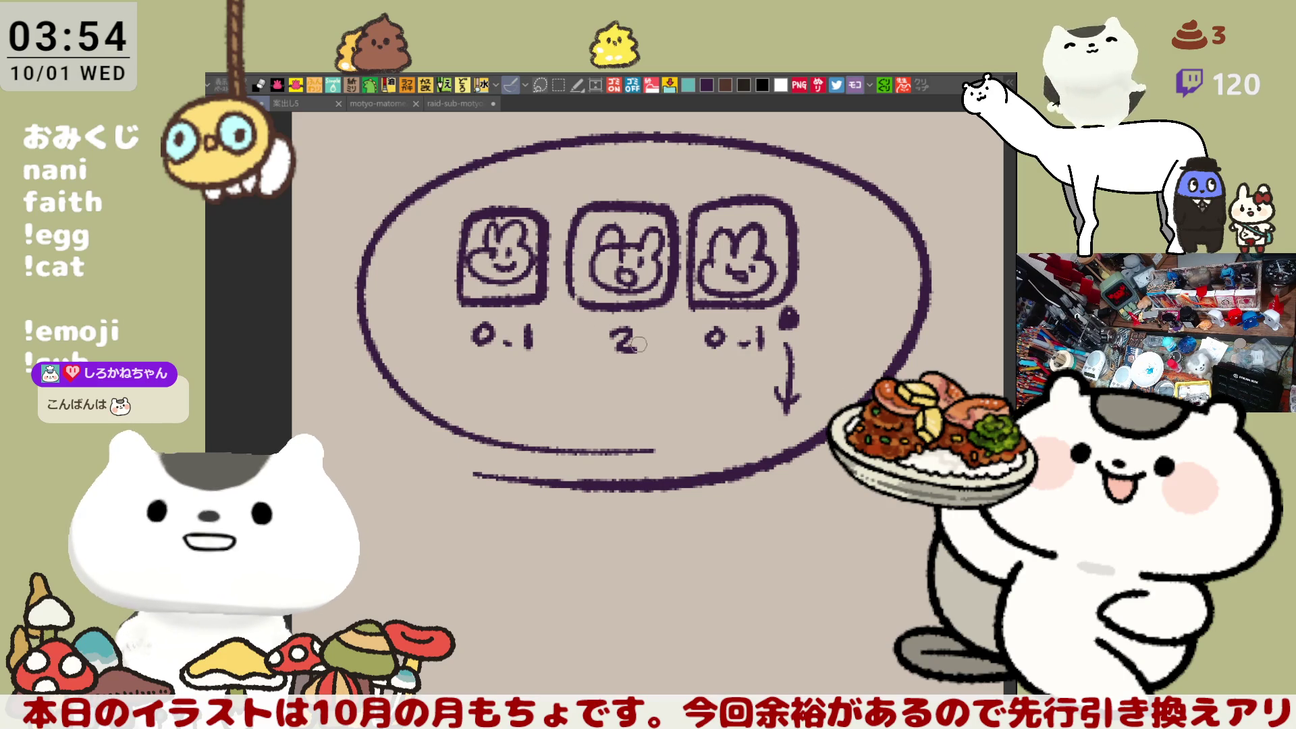
mouse_move(458, 362)
left_mouse_down()
mouse_move(538, 362)
mouse_move(515, 375)
left_mouse_up()
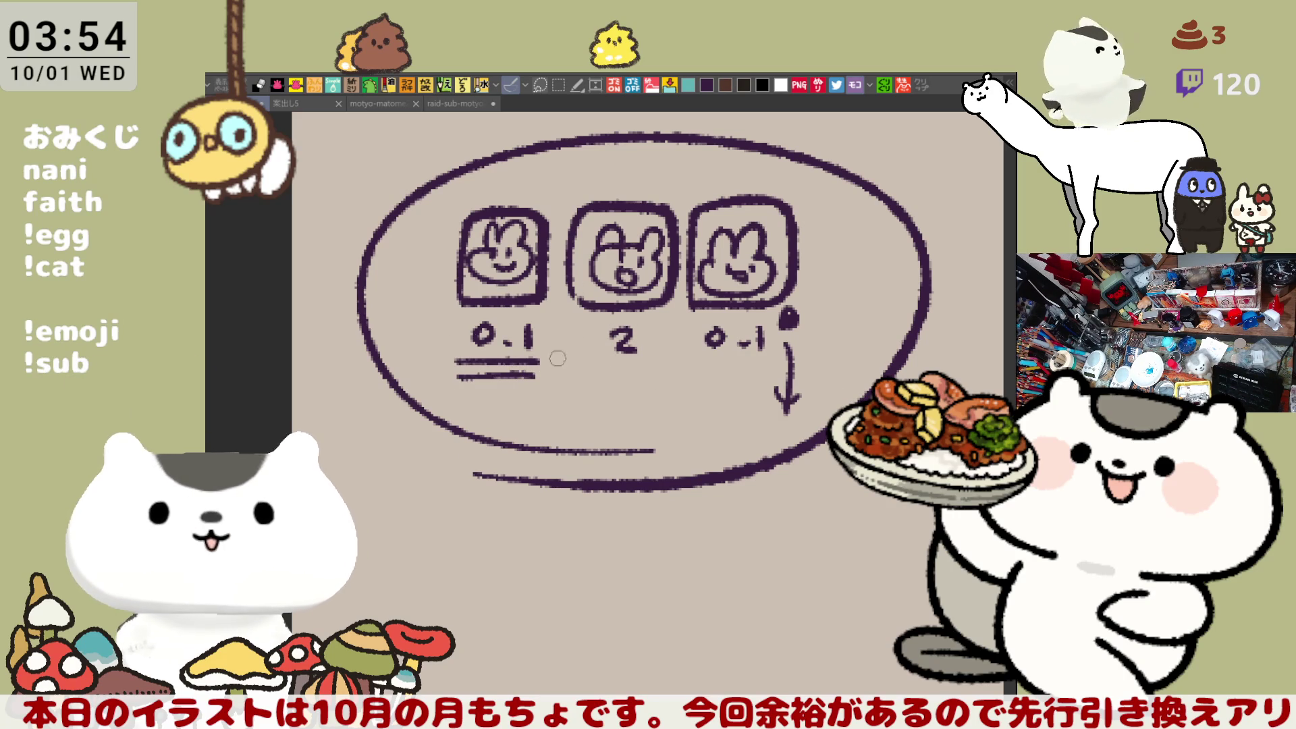
Step: Draw a long horizontal line, undo it, and clear the whole sketch from the canvas
mouse_move(574, 391)
left_mouse_down()
mouse_move(736, 395)
mouse_move(915, 371)
left_mouse_up()
left_click_drag(845, 485, 717, 466)
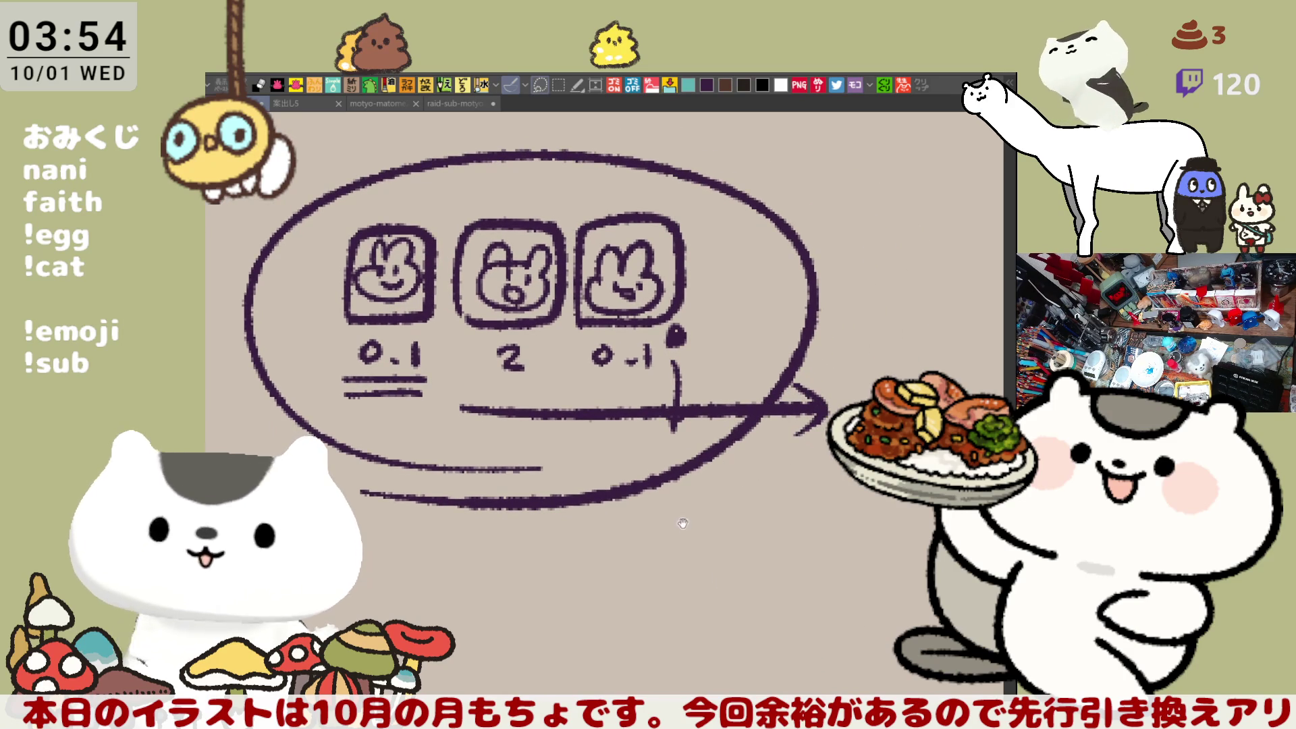
left_click_drag(682, 522, 707, 544)
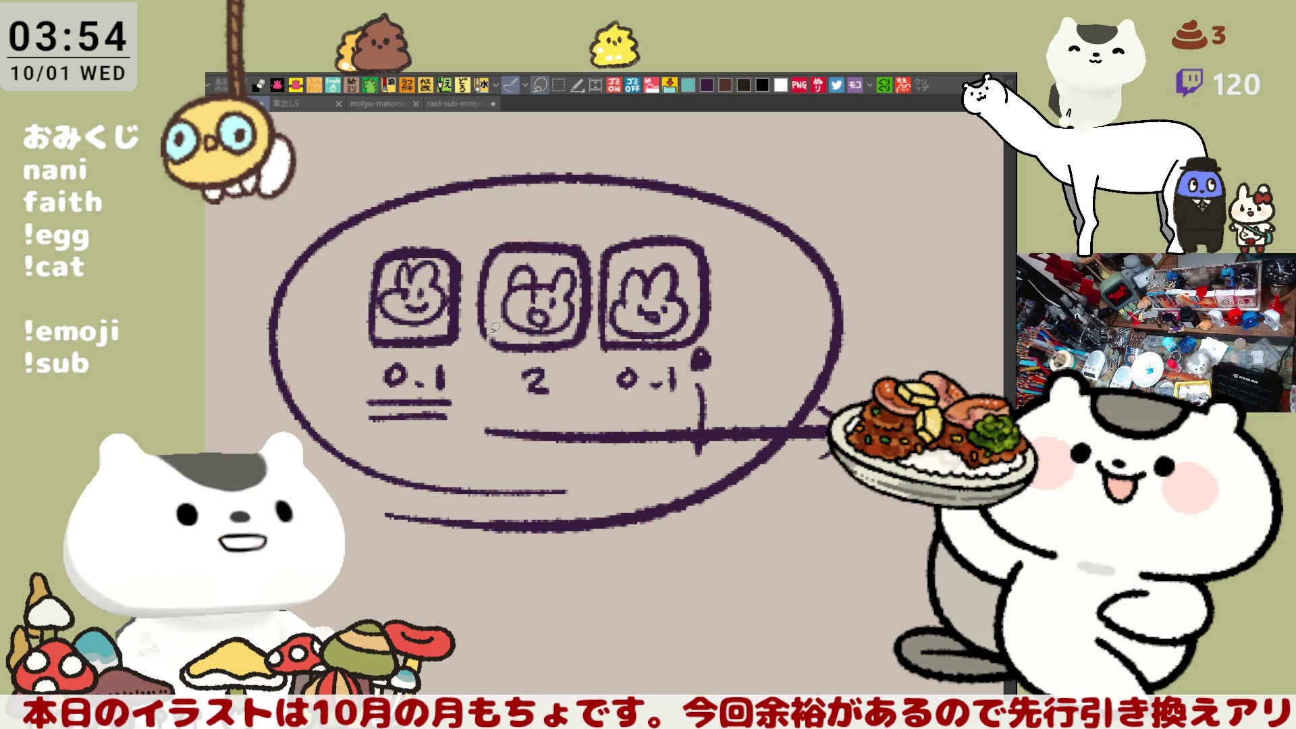
key("ctrl+z")
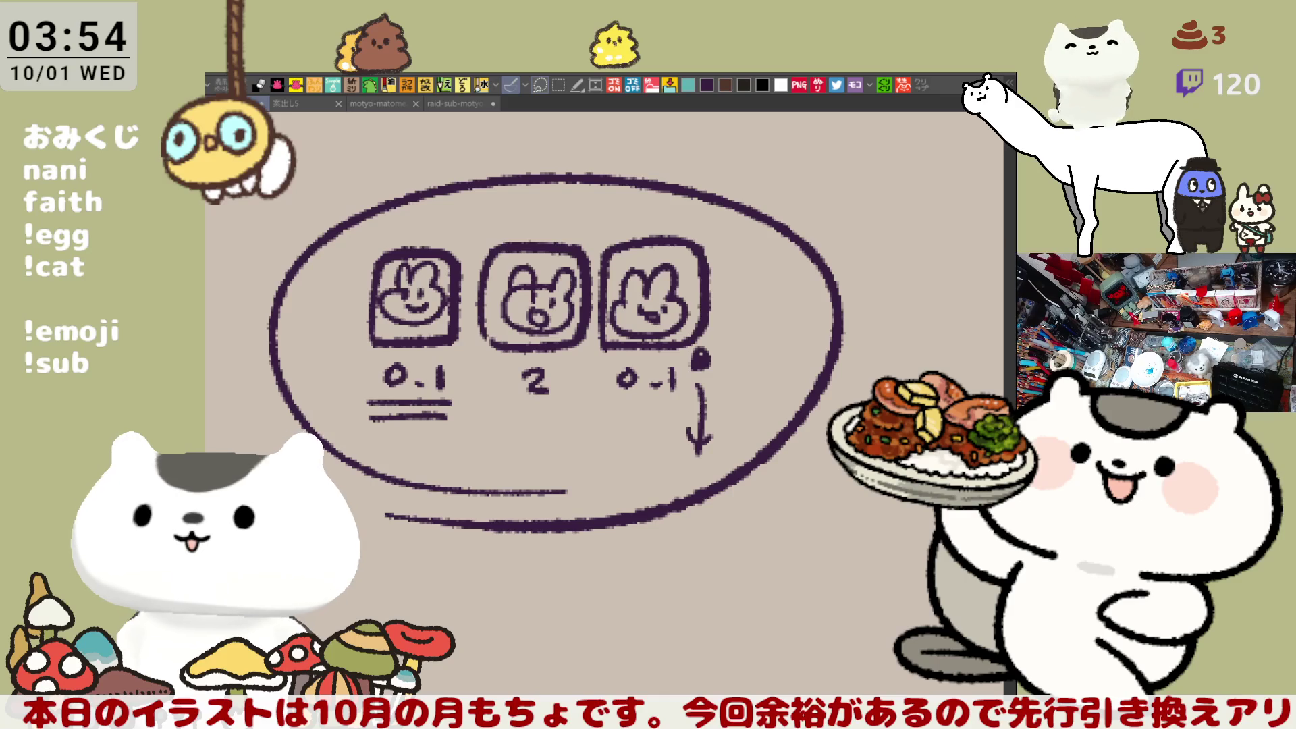
key("Delete")
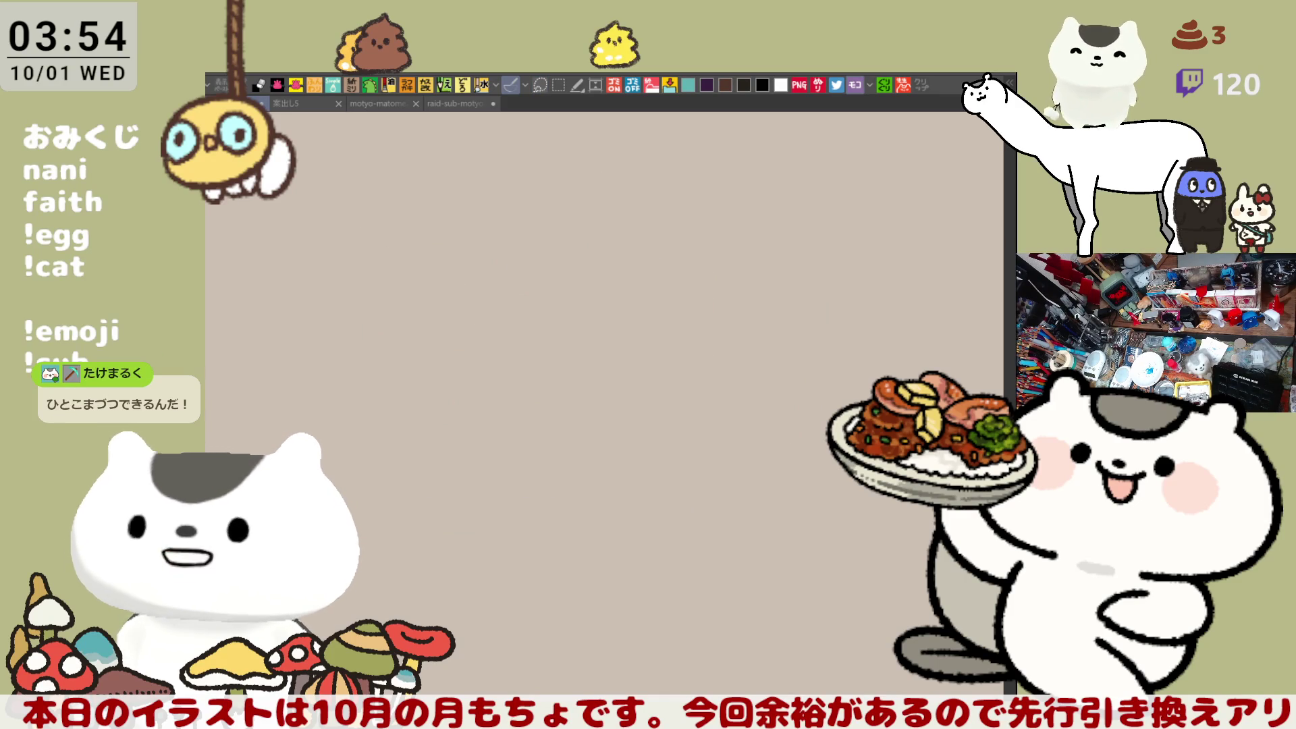
left_click(473, 103)
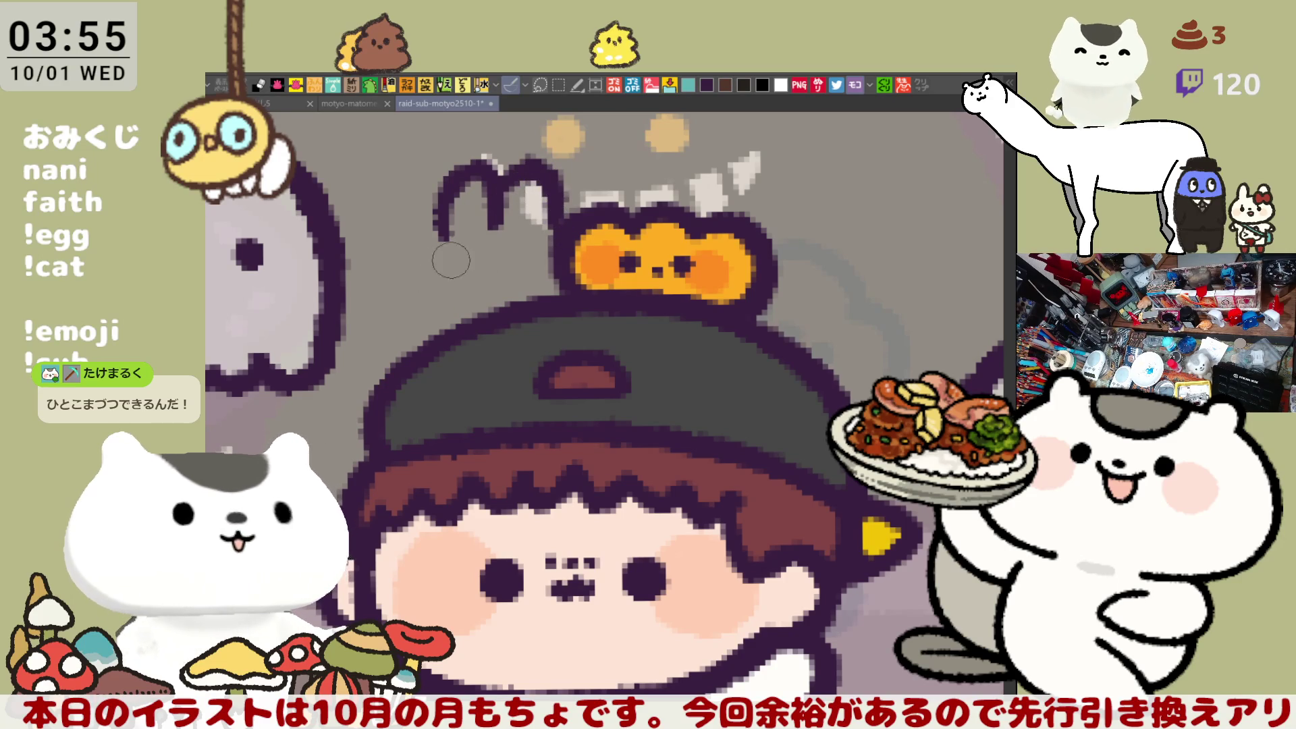
left_click_drag(443, 232, 470, 324)
key("ctrl+z")
left_click_drag(439, 229, 476, 334)
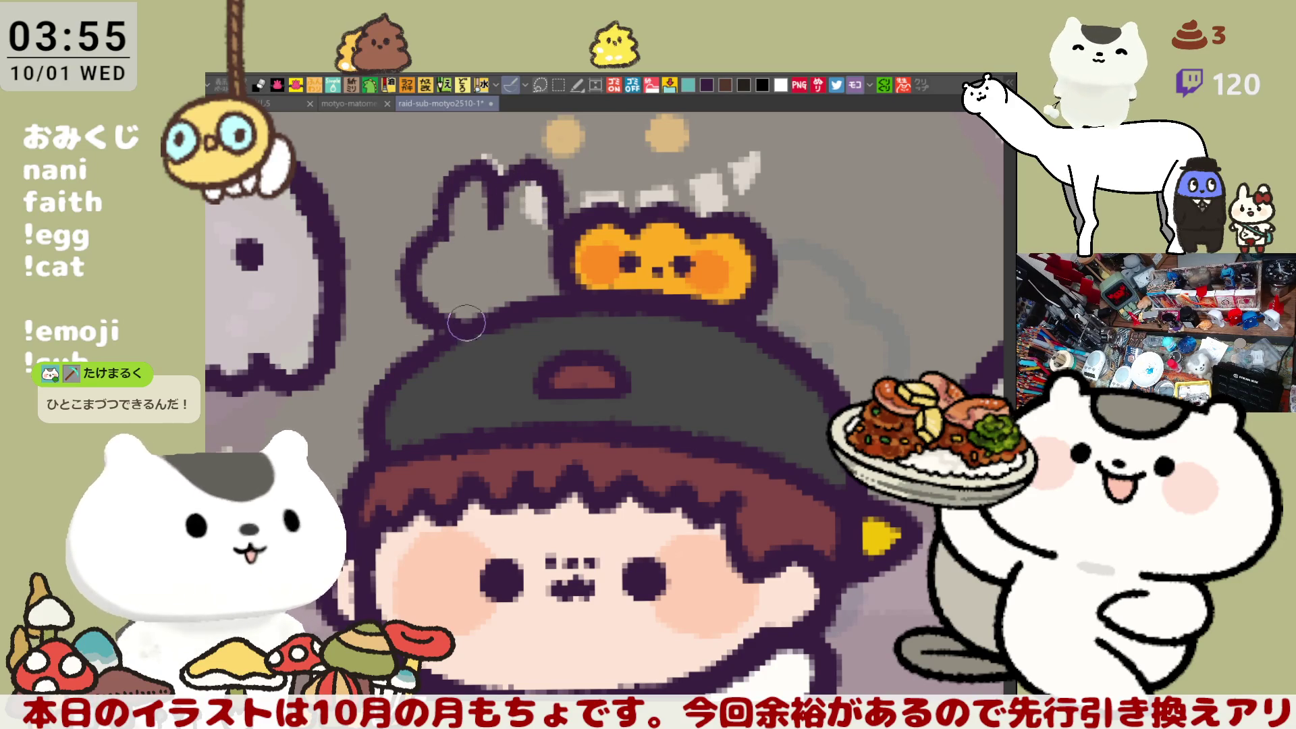
key("ctrl+z")
mouse_move(447, 210)
left_mouse_down()
mouse_move(401, 284)
mouse_move(489, 334)
left_mouse_up()
key("ctrl+z")
mouse_move(447, 225)
left_mouse_down()
mouse_move(473, 324)
mouse_move(471, 294)
left_mouse_up()
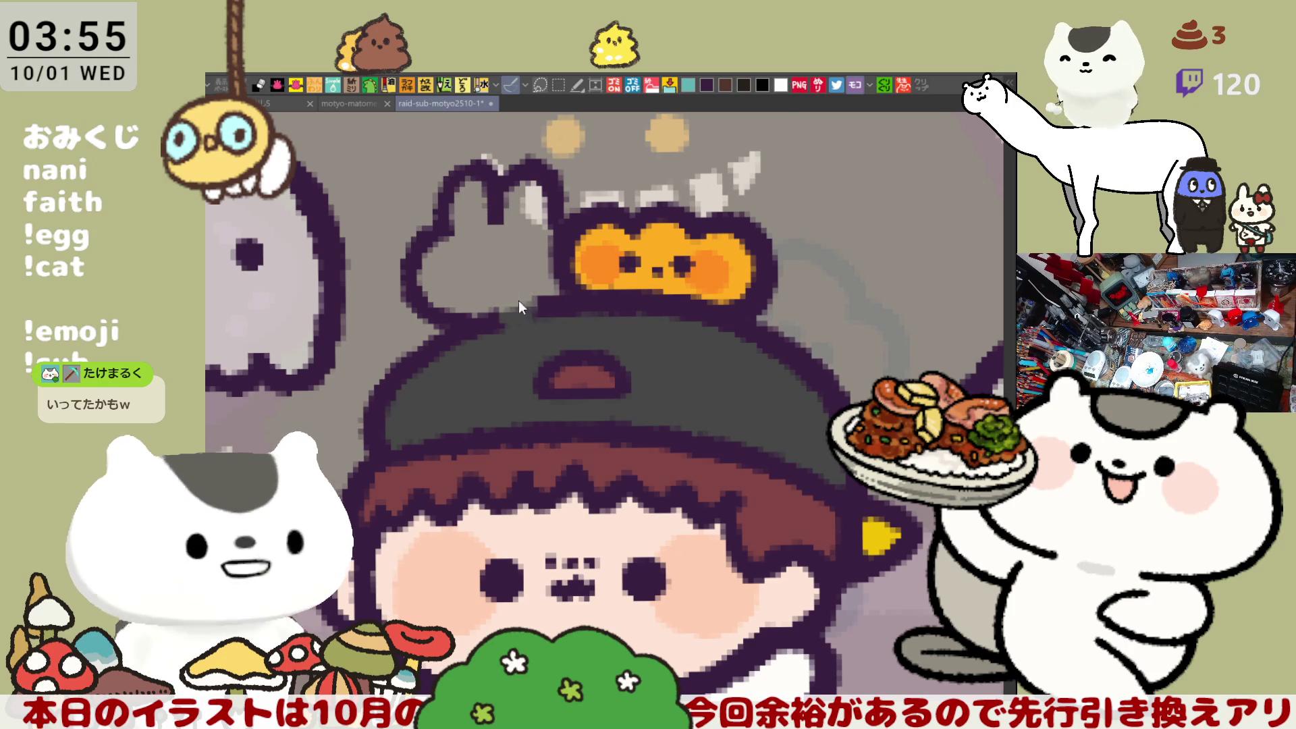
Step: Darken the ear's inner line, paint grey over the stray outlines, and dot the bunny's two eyes
mouse_move(523, 289)
left_mouse_down()
mouse_move(504, 313)
mouse_move(424, 322)
mouse_move(430, 338)
left_mouse_up()
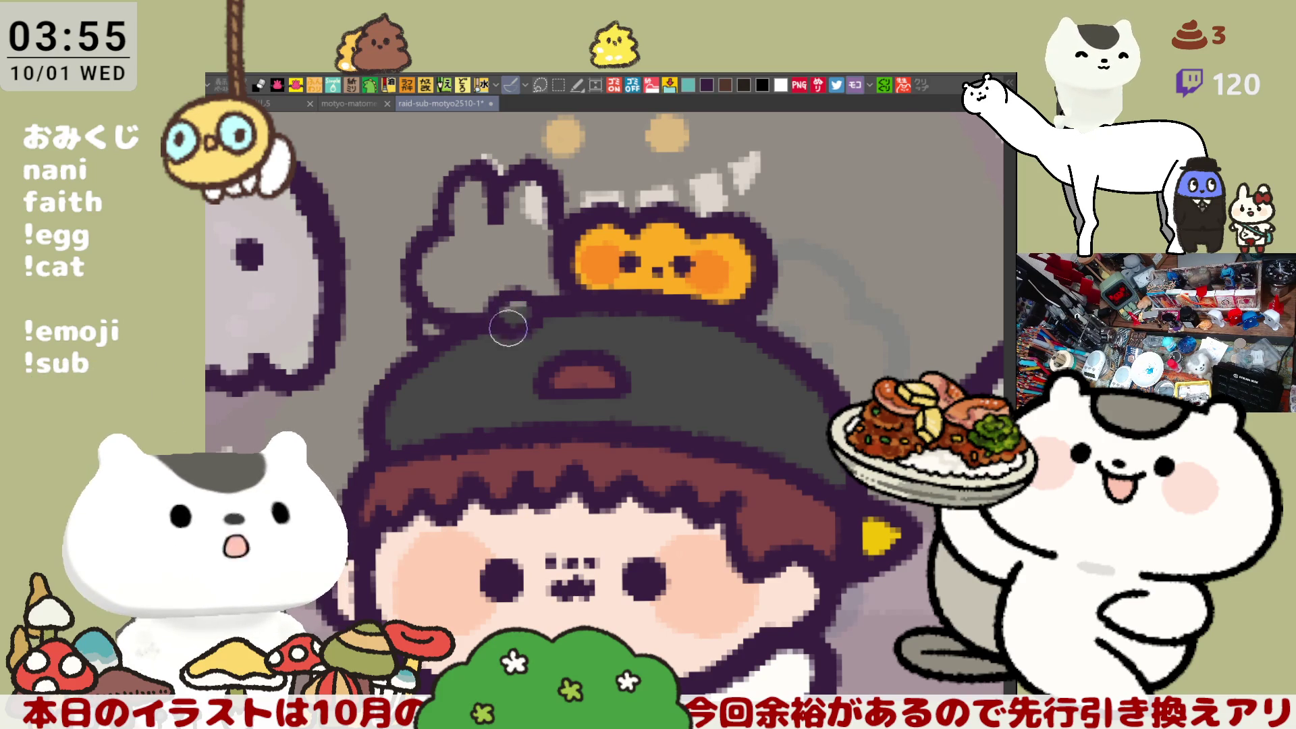
left_click_drag(513, 315, 518, 309)
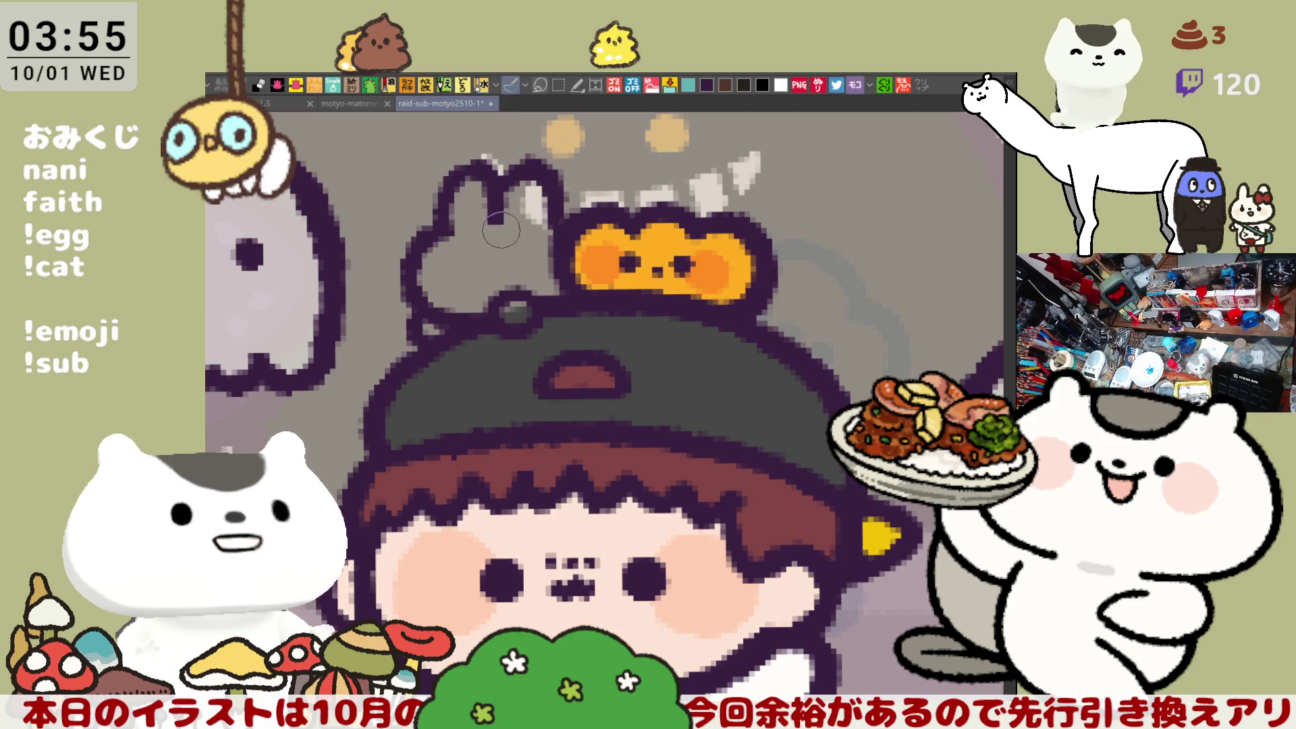
left_click_drag(486, 226, 501, 262)
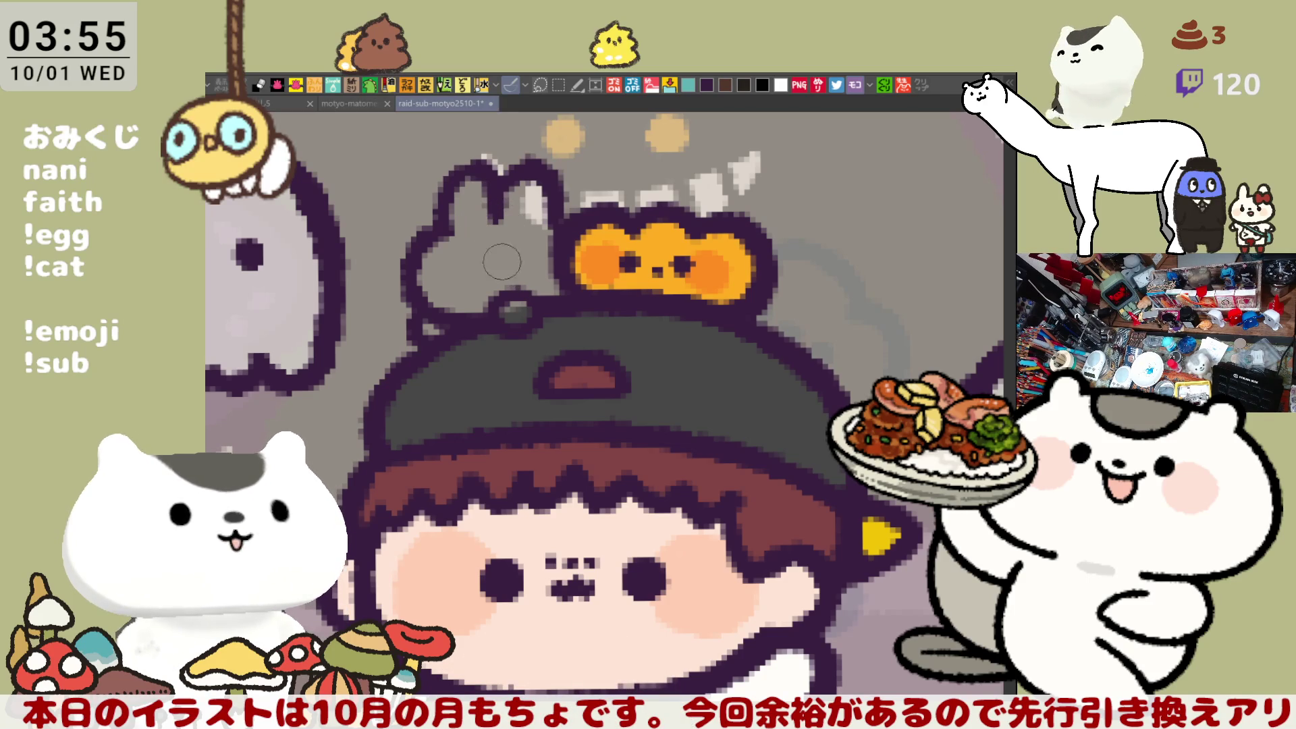
left_click(463, 263)
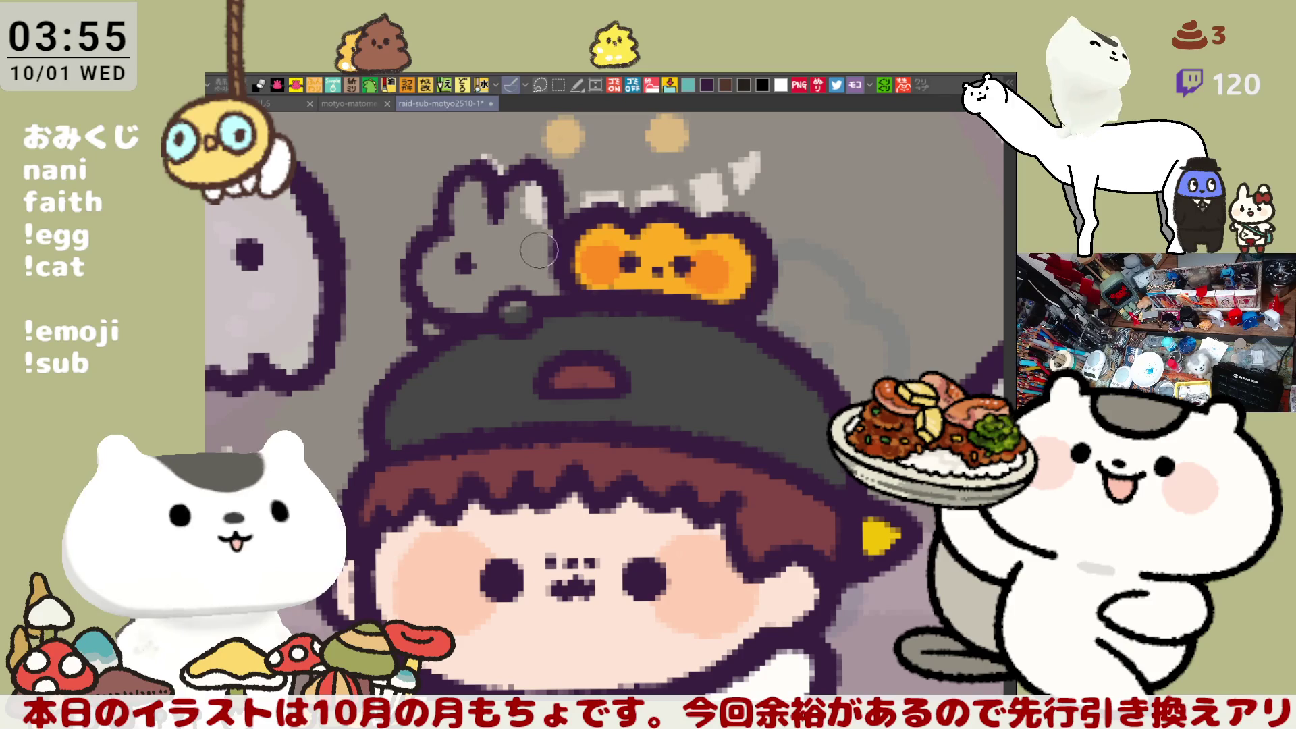
left_click(519, 258)
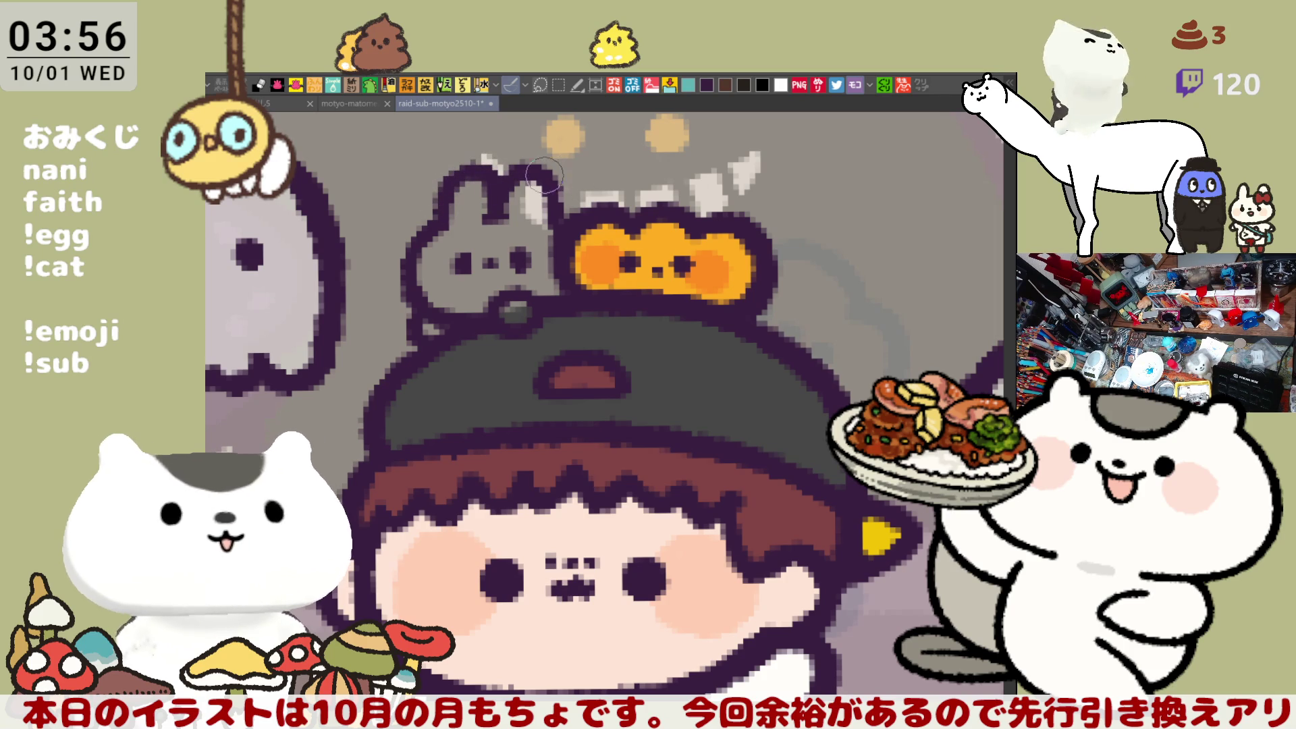
Step: Fill the grey bunny beside the pumpkin with solid black
left_click_drag(515, 289, 551, 299)
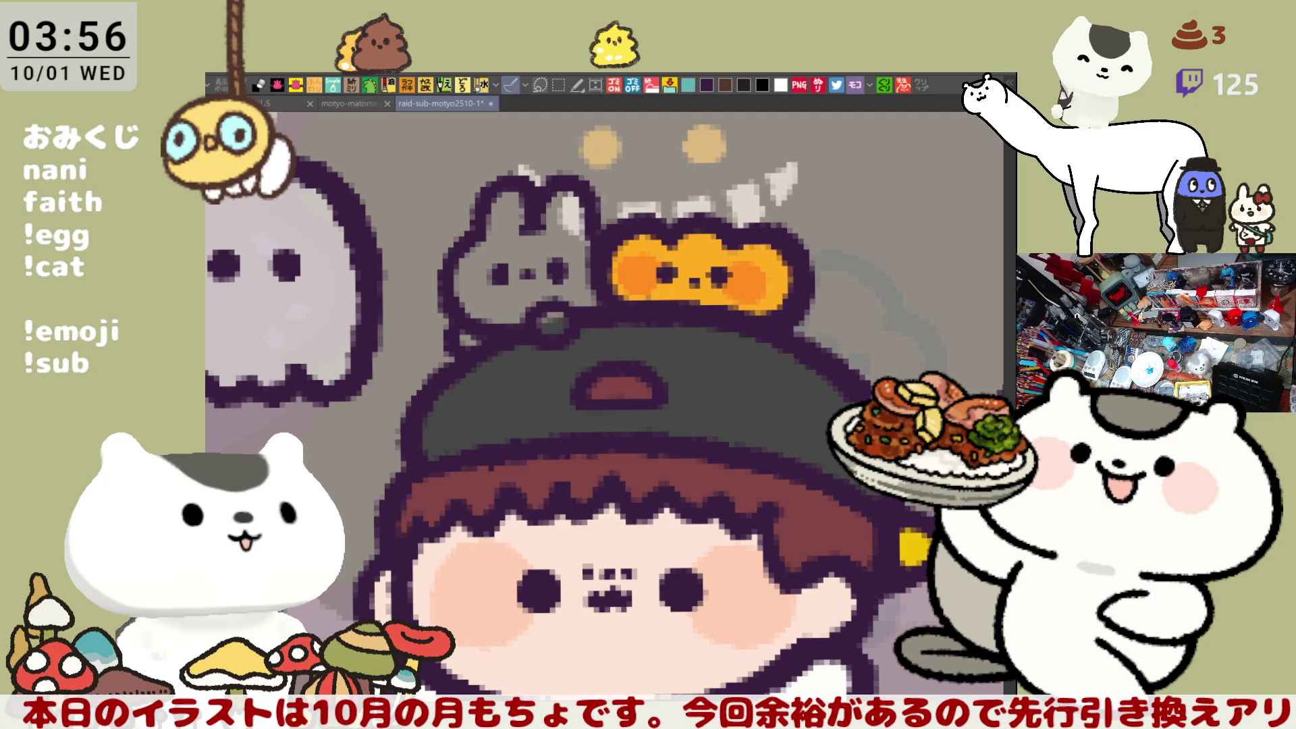
left_click(537, 247)
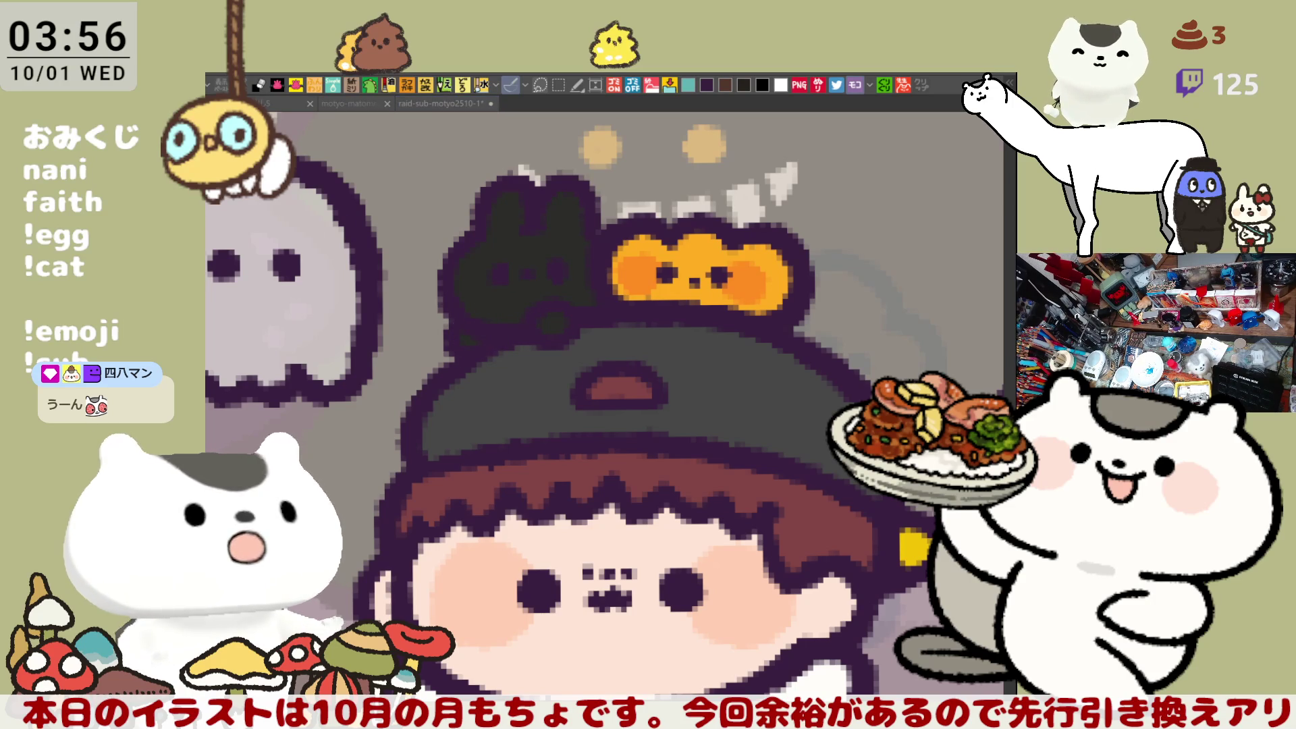
Step: Paint white highlights inside the bunny's left ear and a white face with dark eyes
mouse_move(530, 265)
left_mouse_down()
mouse_move(503, 316)
mouse_move(549, 289)
mouse_move(500, 304)
mouse_move(554, 291)
mouse_move(530, 273)
mouse_move(551, 276)
mouse_move(550, 290)
left_mouse_up()
key("ctrl+z")
mouse_move(562, 227)
left_mouse_down()
mouse_move(560, 213)
mouse_move(563, 225)
left_mouse_up()
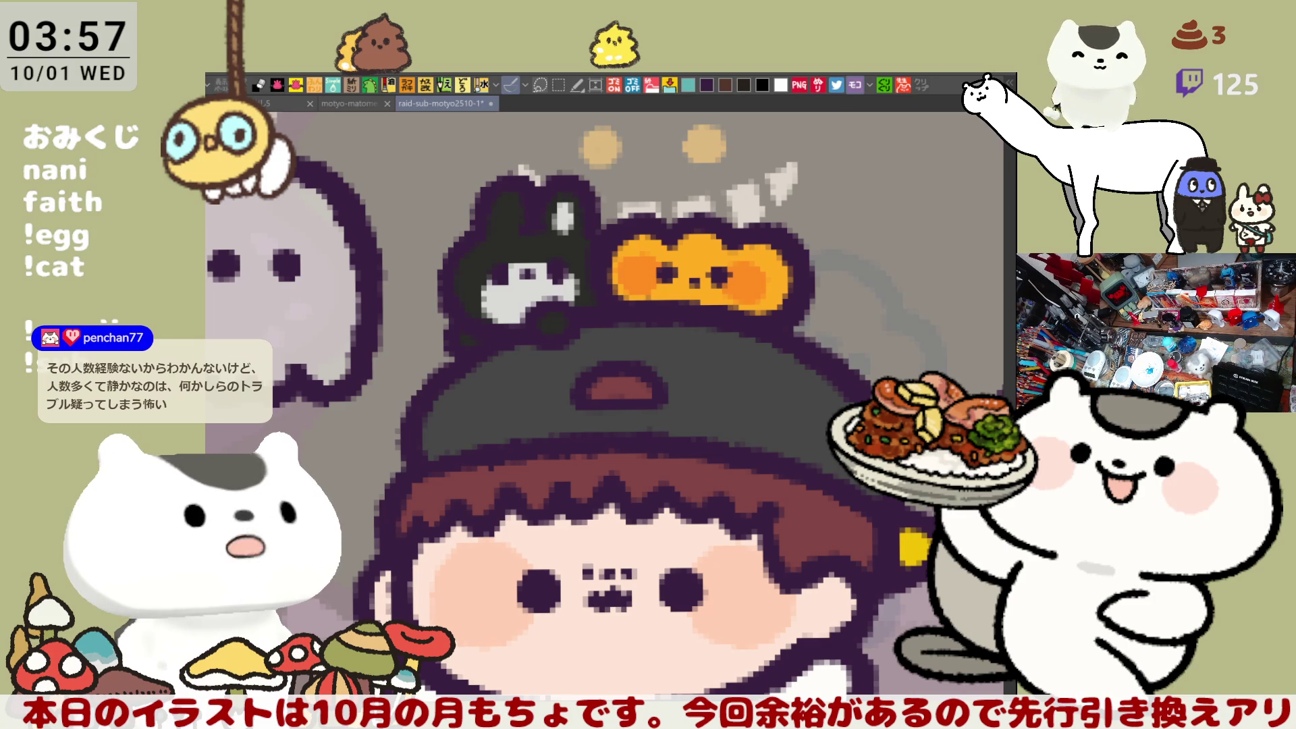
mouse_move(516, 230)
left_mouse_down()
mouse_move(501, 205)
mouse_move(507, 222)
mouse_move(515, 216)
left_mouse_up()
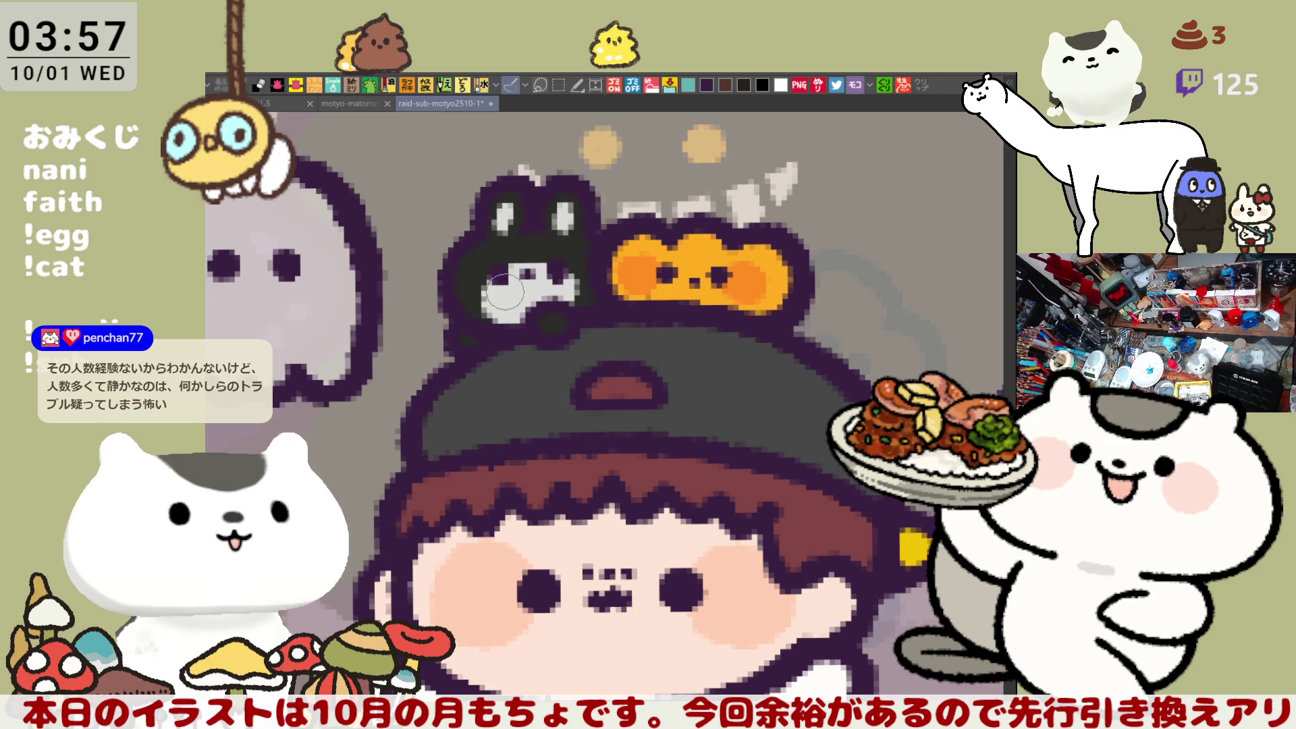
mouse_move(508, 286)
left_mouse_down()
mouse_move(492, 280)
mouse_move(574, 279)
mouse_move(562, 265)
mouse_move(560, 275)
left_mouse_up()
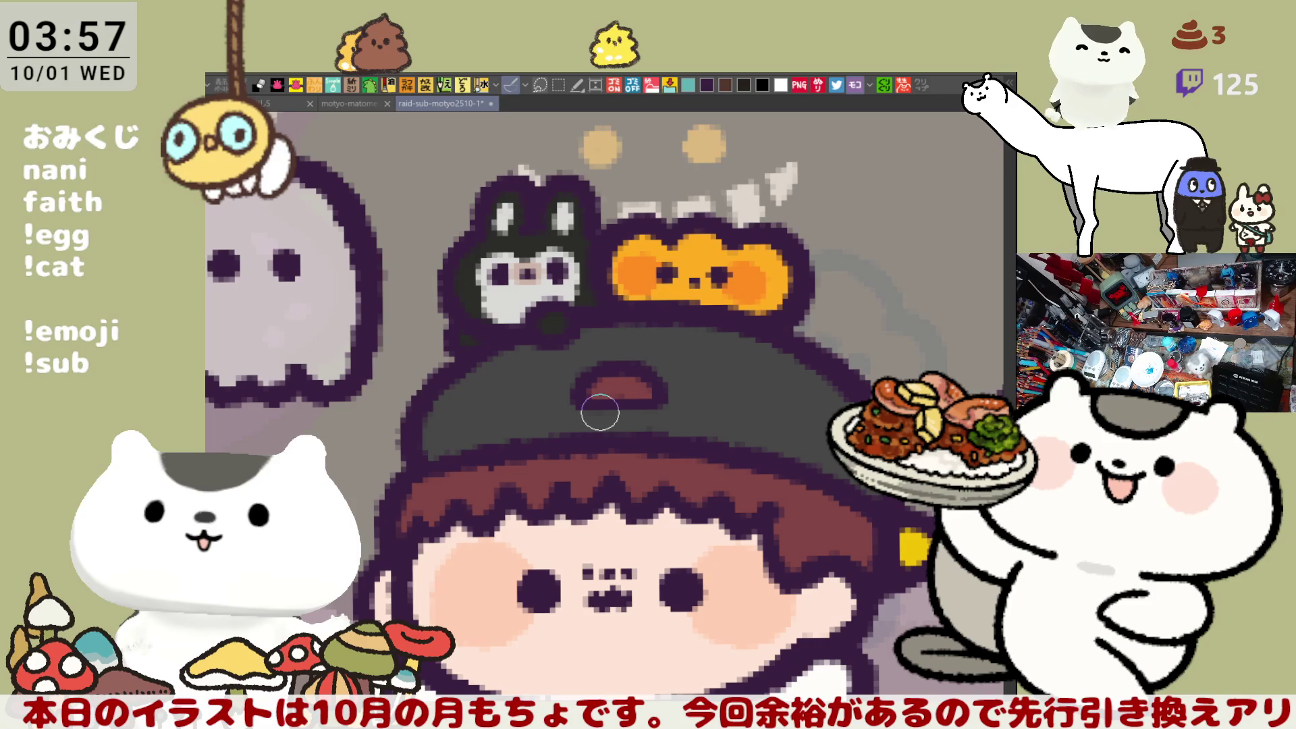
scroll(599, 412, "down", 1)
scroll(599, 412, "down", 3)
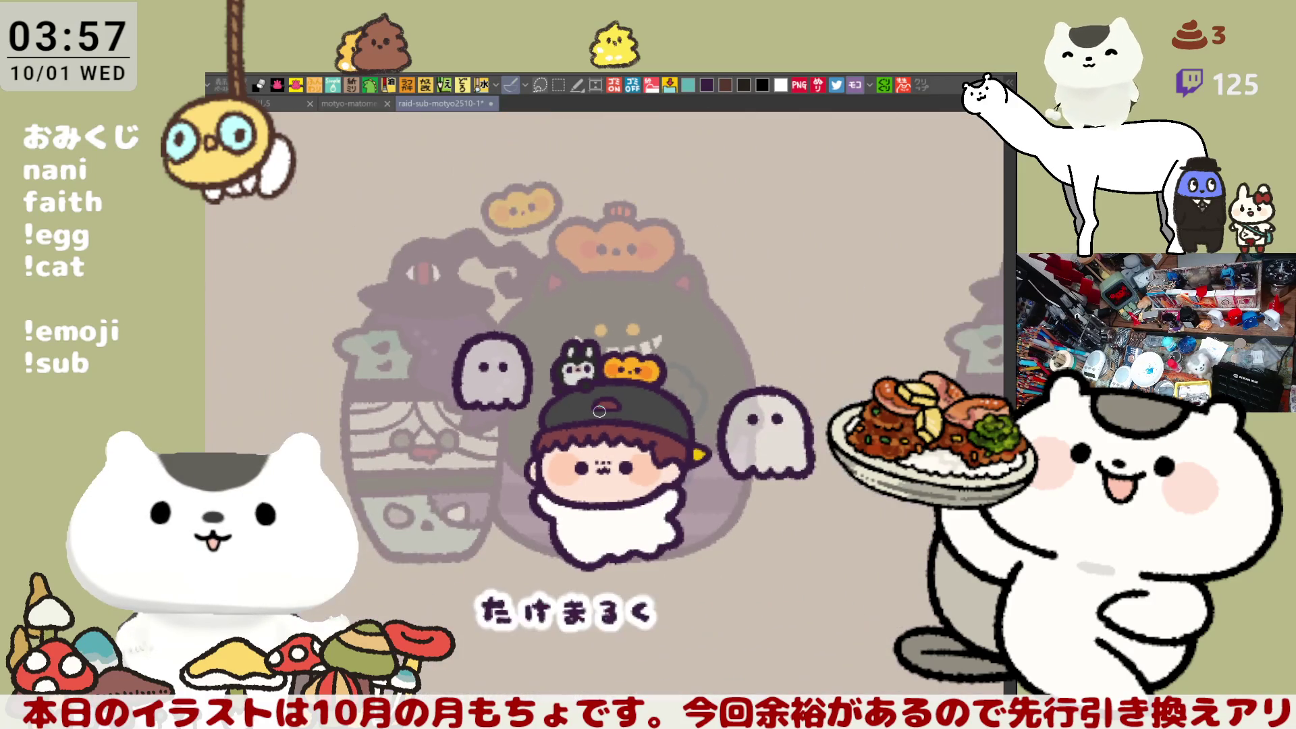
scroll(599, 410, "down", 1)
scroll(599, 410, "up", 2)
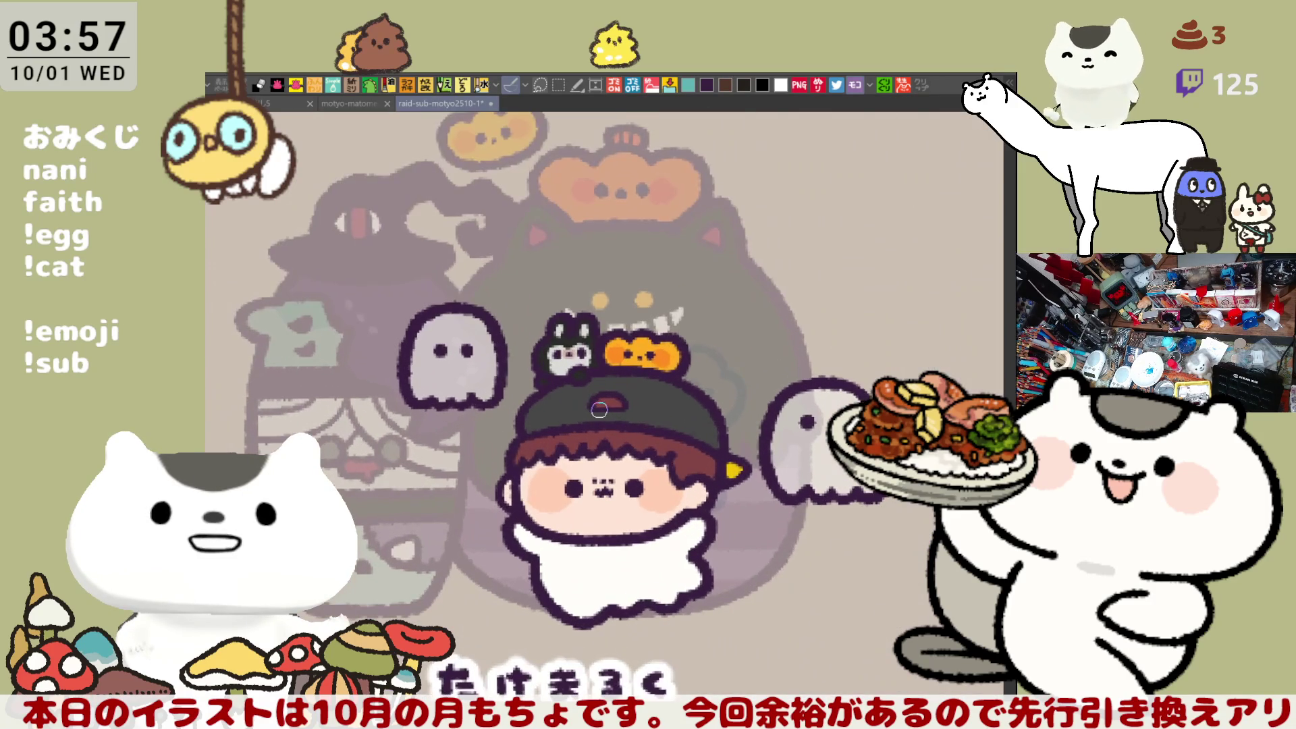
scroll(599, 410, "up", 4)
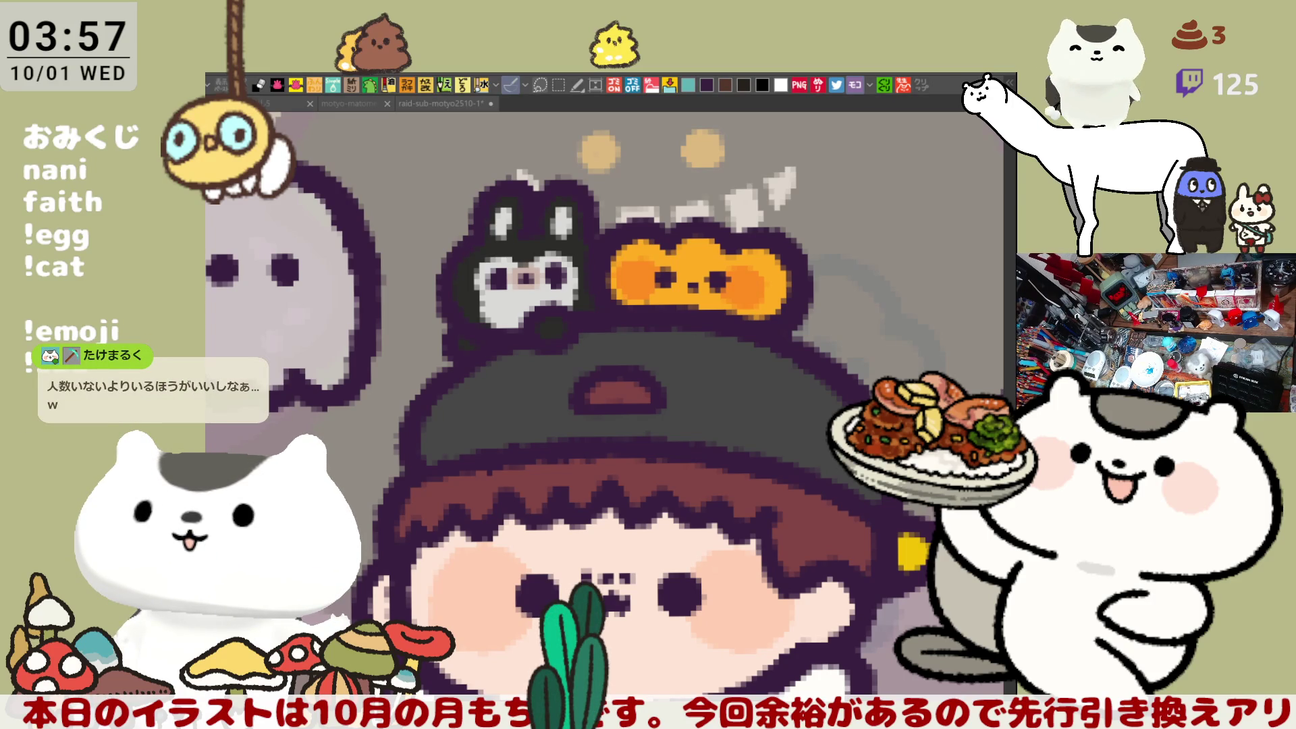
Step: Add a dark stroke across the bunny's face and a dark pupil in its left eye
mouse_move(472, 289)
left_mouse_down()
mouse_move(500, 297)
mouse_move(479, 320)
mouse_move(485, 299)
mouse_move(511, 297)
mouse_move(499, 278)
mouse_move(478, 294)
mouse_move(574, 291)
mouse_move(486, 301)
mouse_move(484, 289)
mouse_move(481, 309)
mouse_move(534, 297)
mouse_move(485, 302)
mouse_move(488, 328)
mouse_move(503, 332)
mouse_move(490, 315)
mouse_move(505, 319)
mouse_move(503, 294)
mouse_move(540, 314)
mouse_move(544, 291)
left_mouse_up()
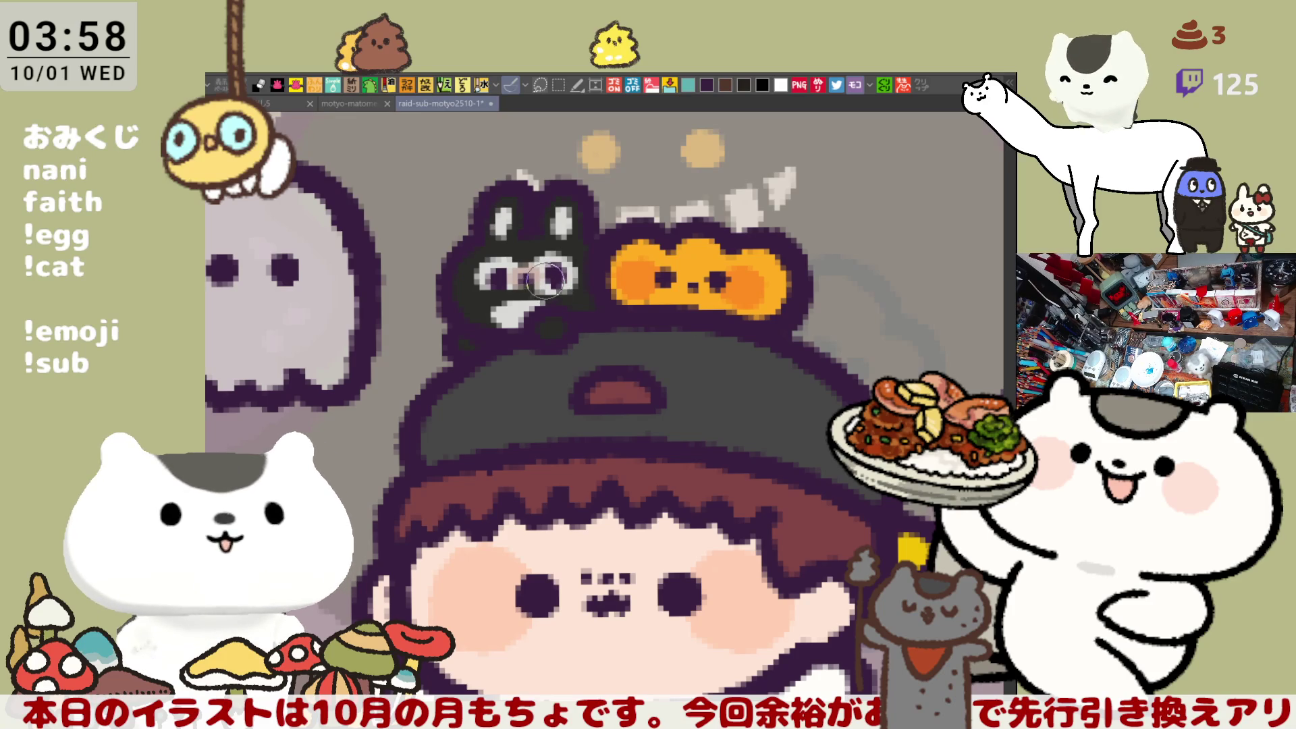
left_click_drag(496, 291, 503, 284)
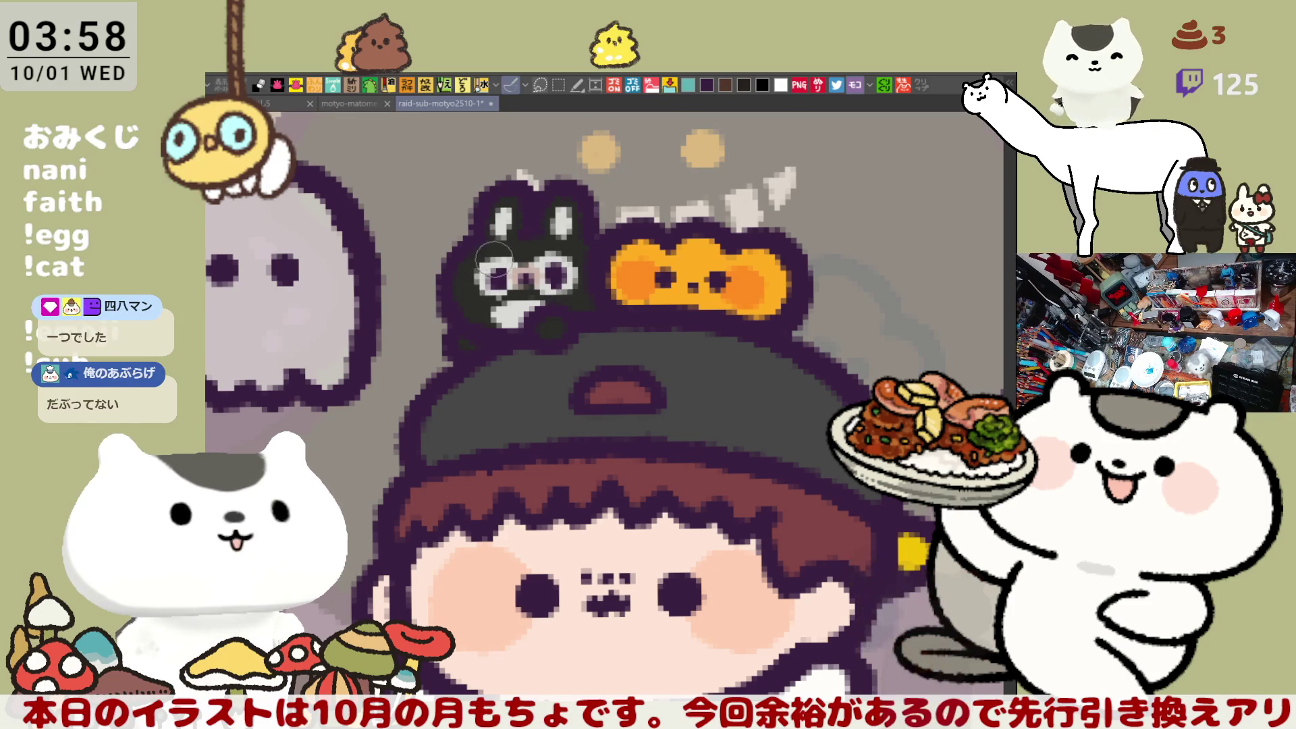
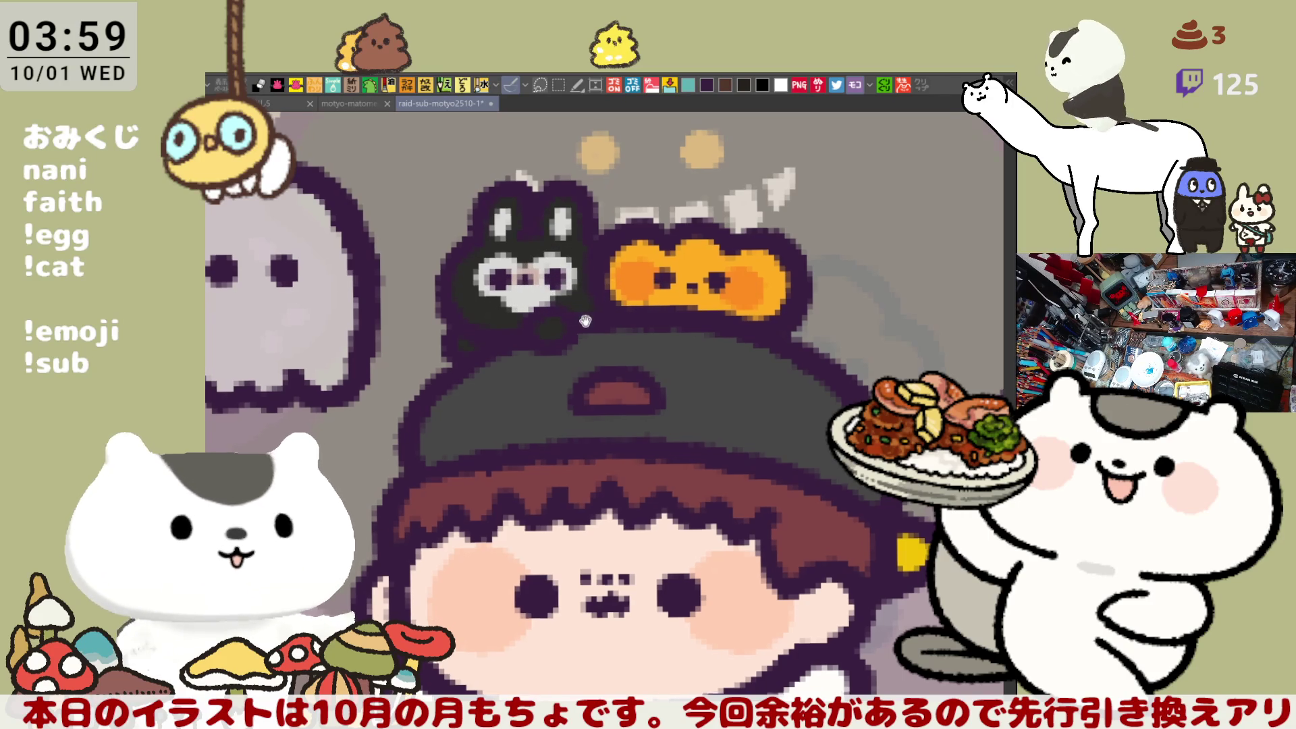
Step: Paint light grey over the face of the black rabbit on the character's hat
left_click_drag(586, 317, 551, 333)
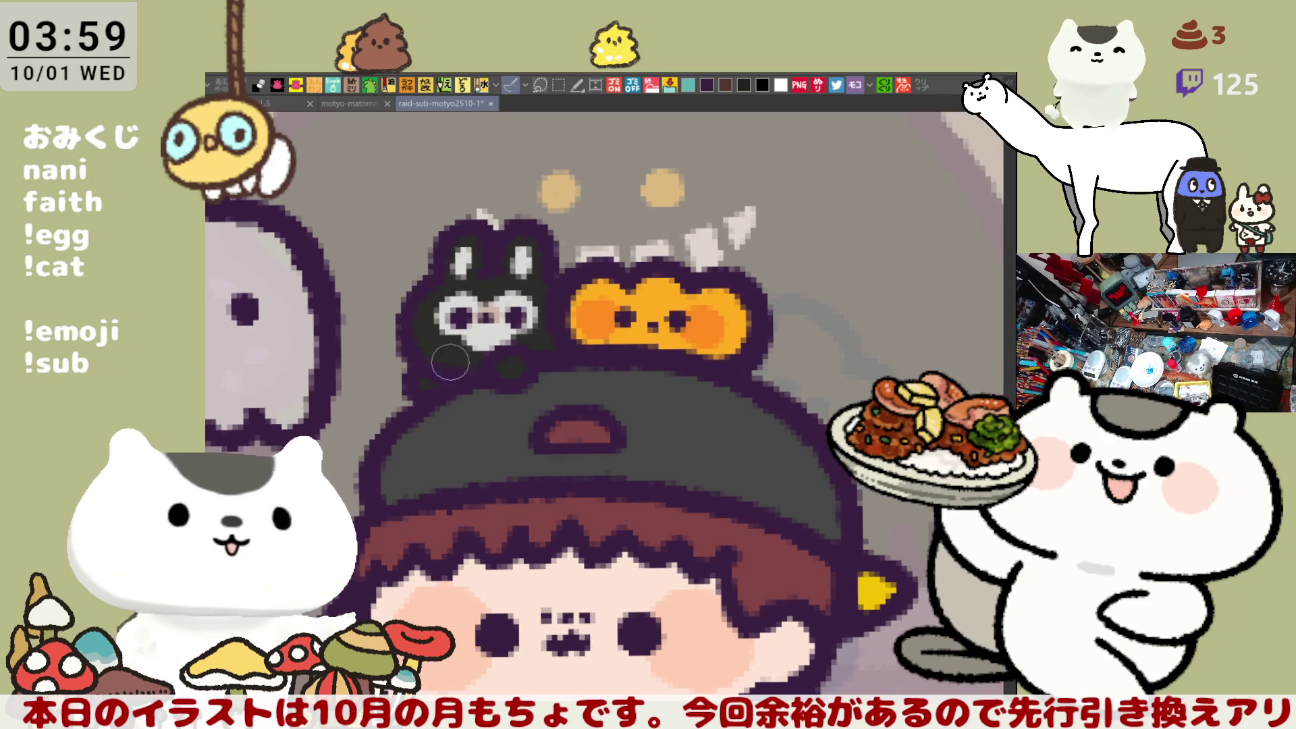
mouse_move(564, 393)
left_mouse_down()
mouse_move(474, 373)
mouse_move(432, 337)
left_mouse_up()
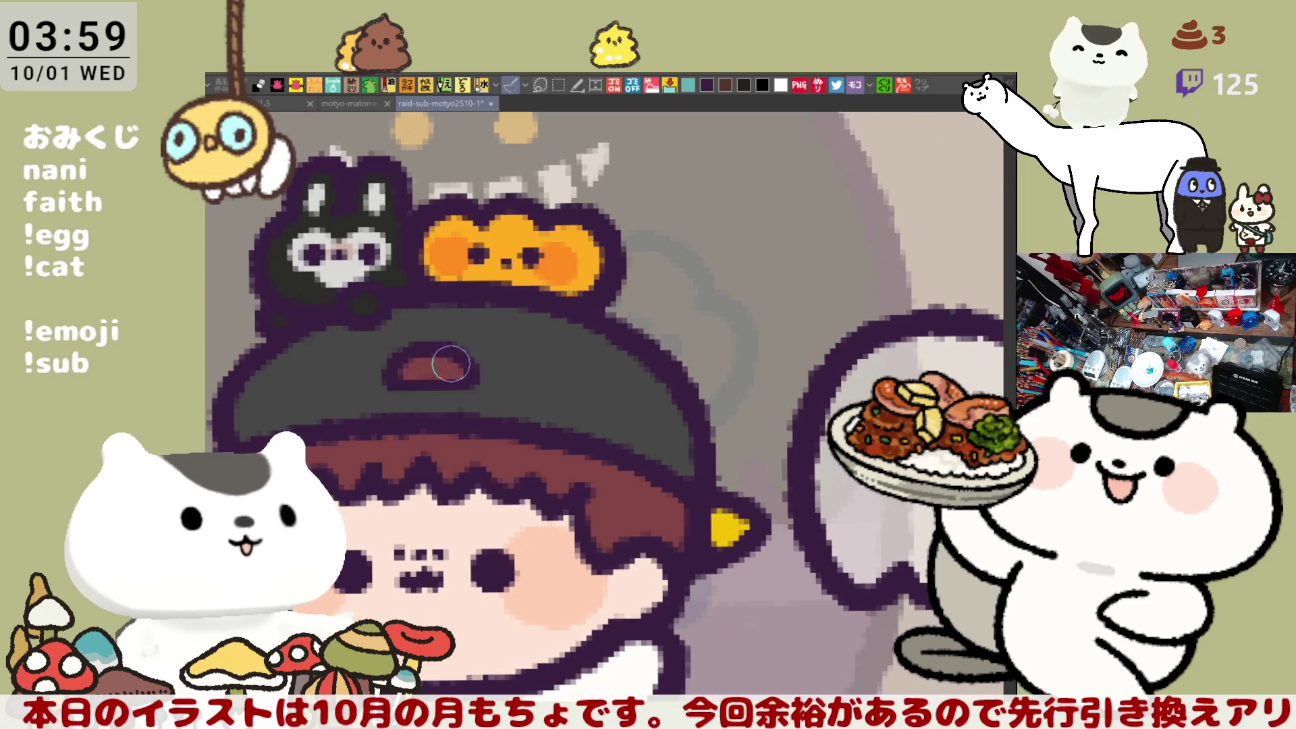
left_click_drag(476, 375, 432, 337)
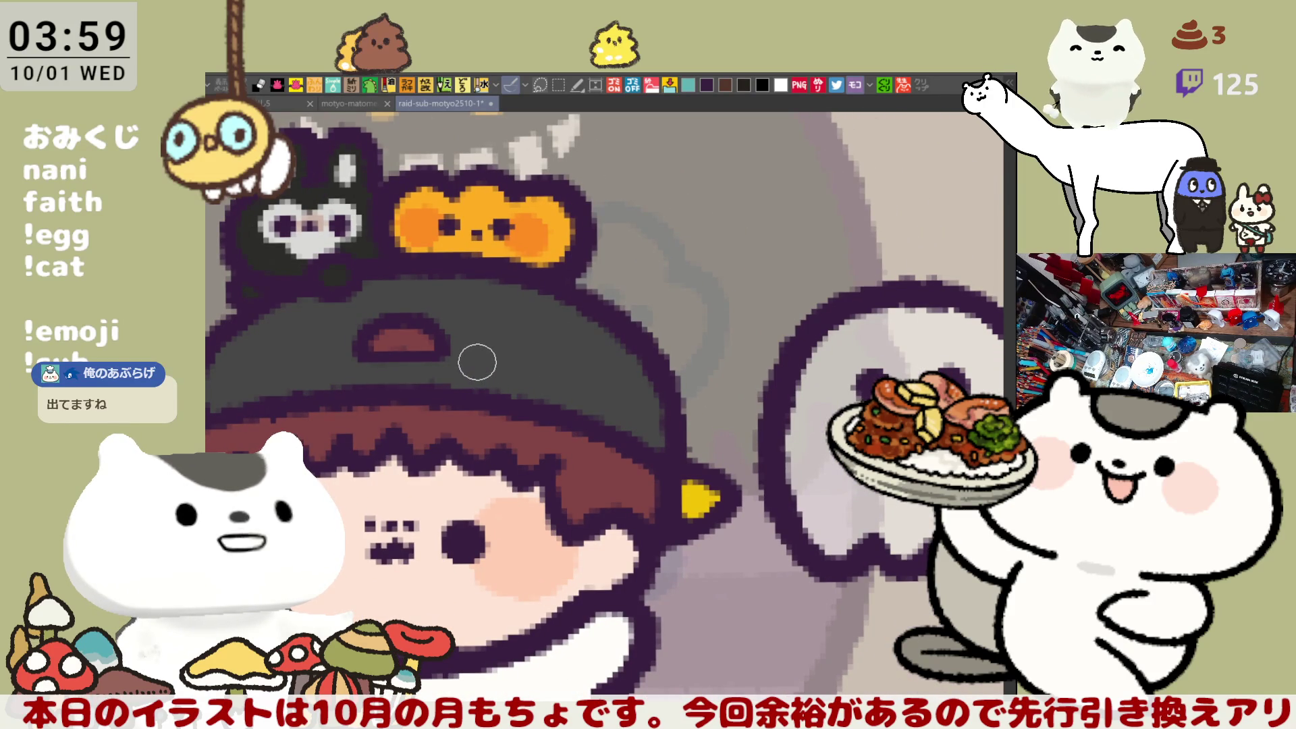
left_click_drag(454, 343, 527, 373)
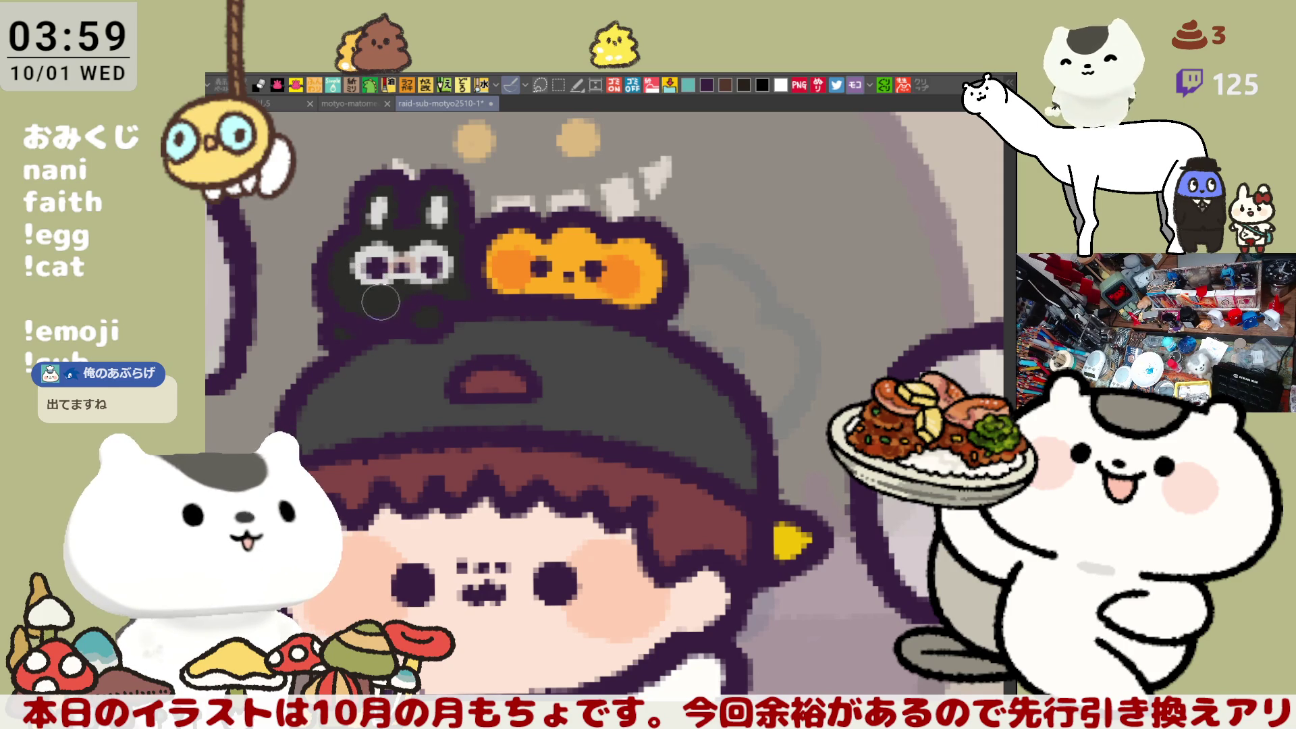
left_click_drag(588, 291, 506, 260)
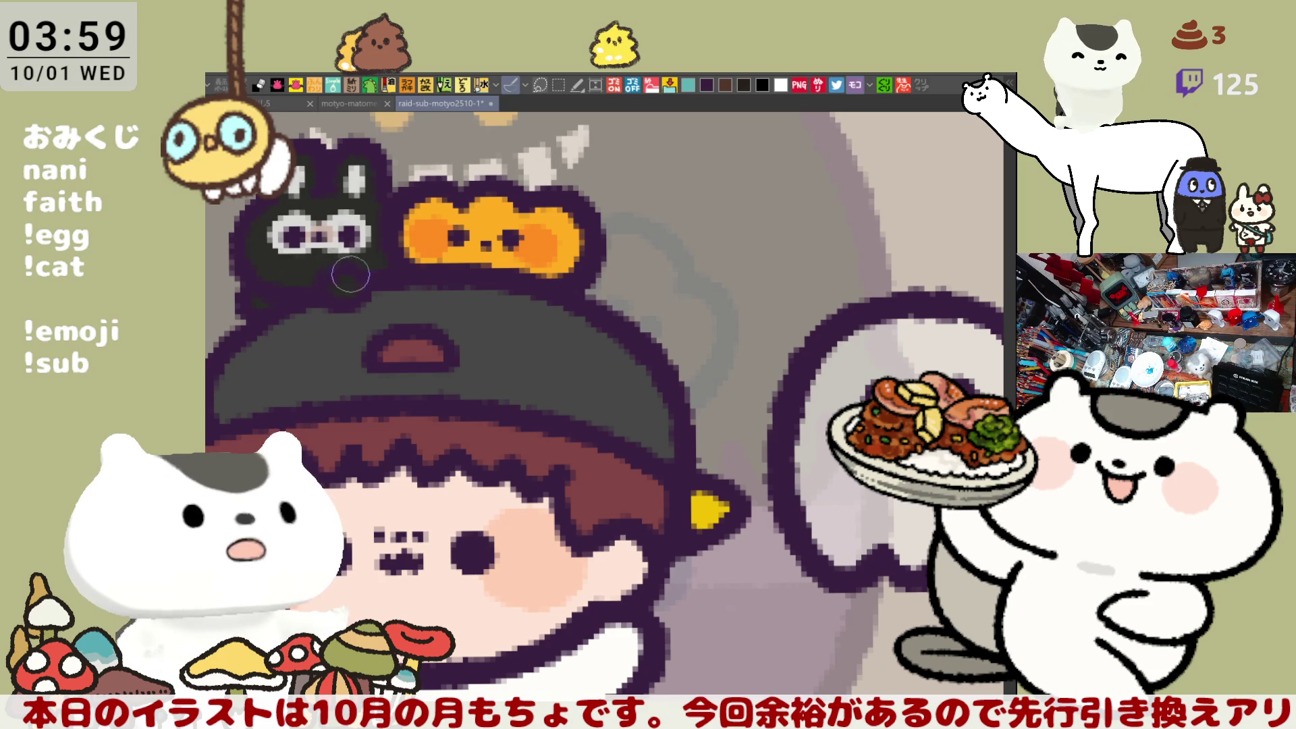
mouse_move(327, 261)
left_mouse_down()
mouse_move(317, 251)
mouse_move(326, 262)
left_mouse_up()
scroll(513, 426, "down", 5)
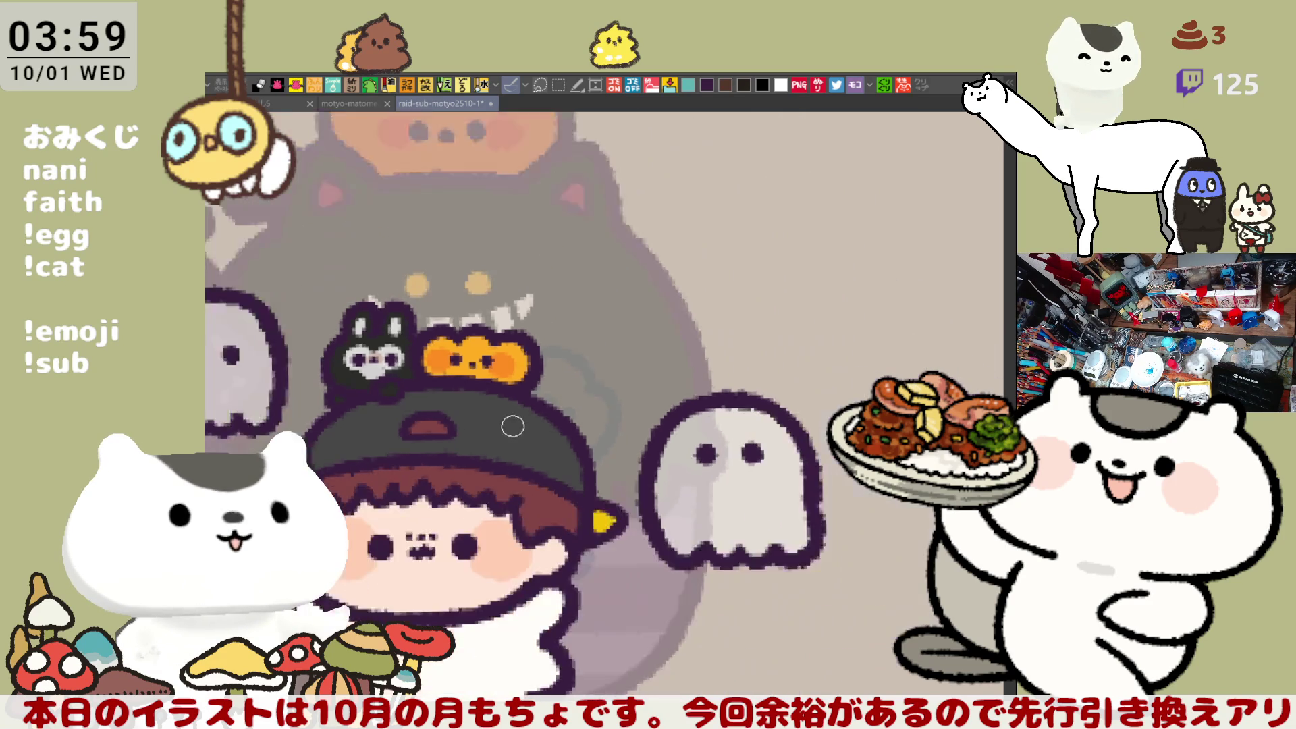
Step: Zoom out, pan to the アルト character and its label, and zoom back in on it
scroll(513, 426, "down", 2)
left_click_drag(524, 372, 449, 223)
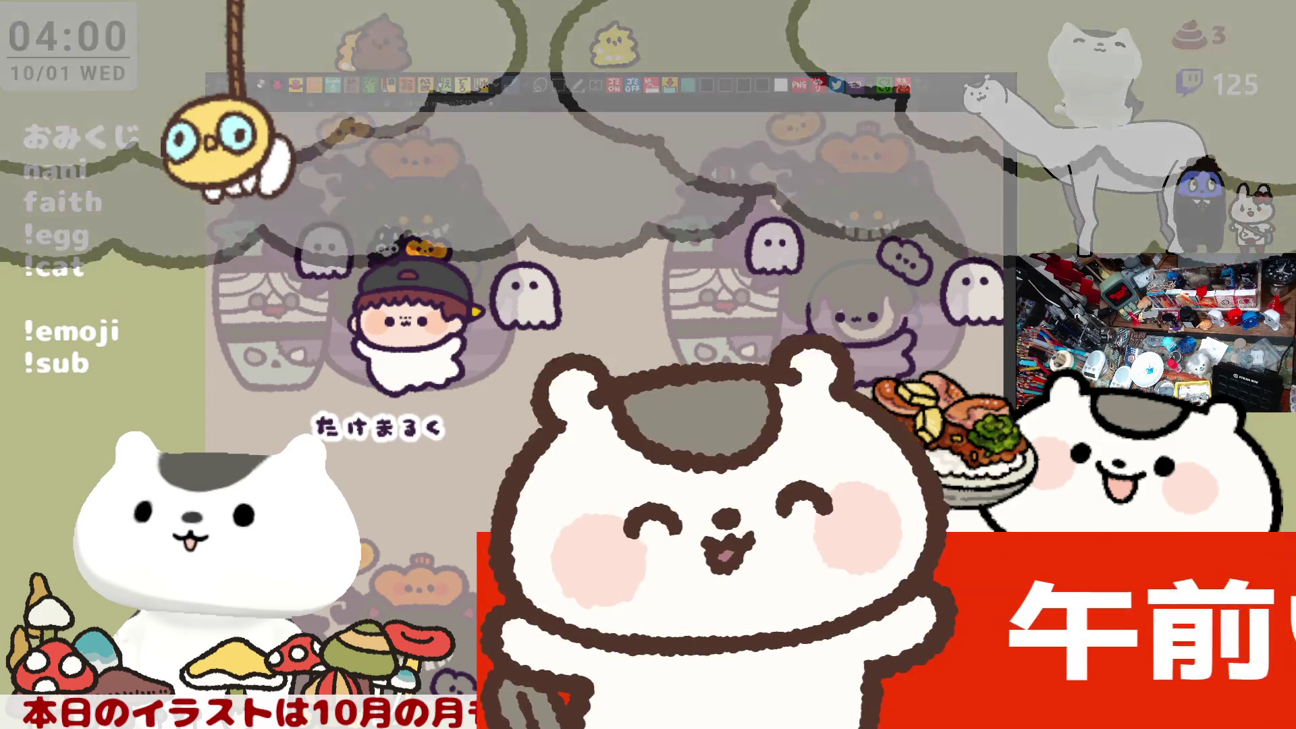
mouse_move(817, 439)
left_mouse_down()
mouse_move(735, 436)
mouse_move(616, 470)
left_mouse_up()
scroll(616, 470, "up", 4)
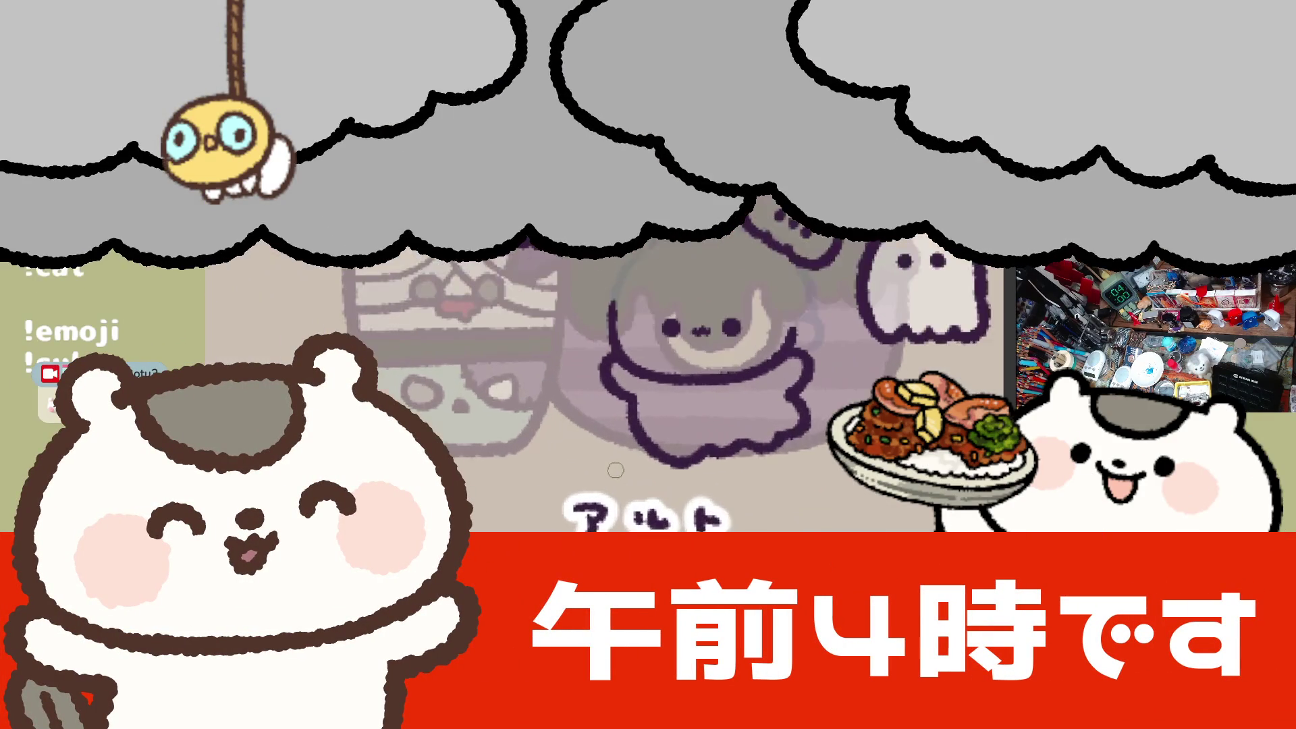
scroll(616, 470, "up", 2)
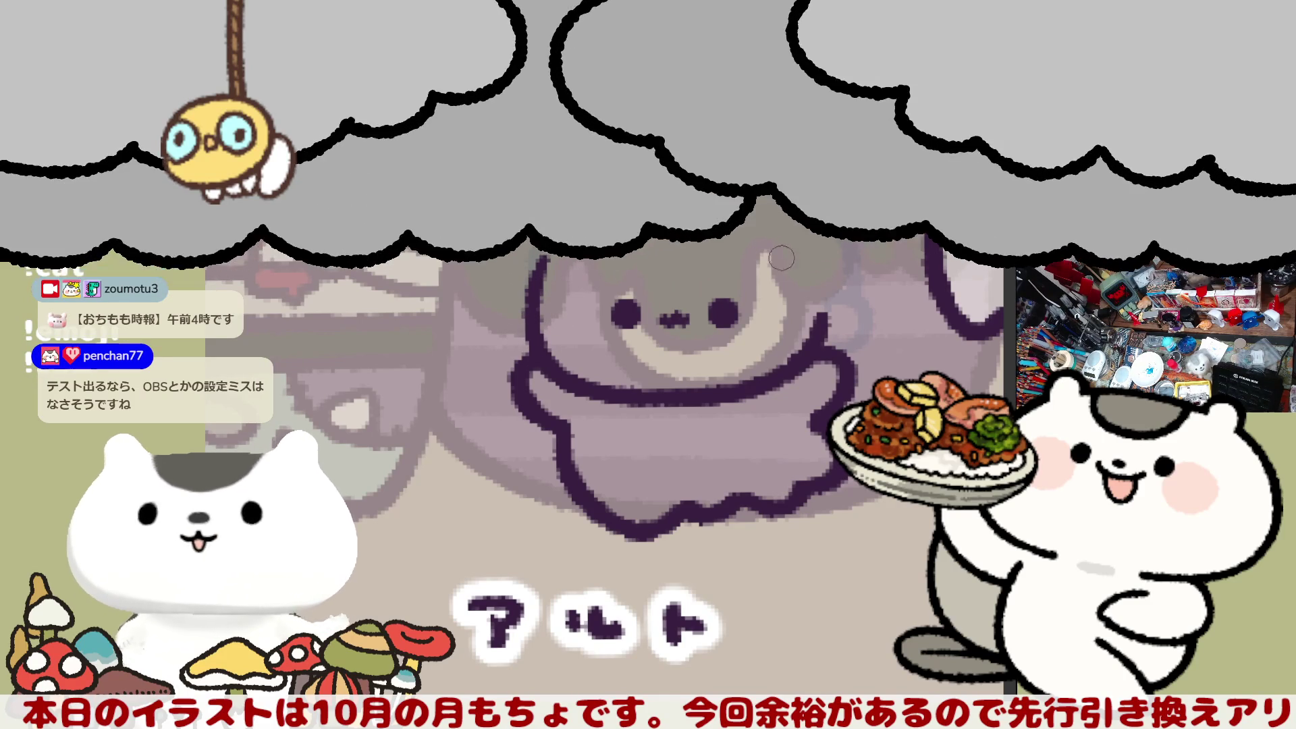
Step: Outline the アルト character's zigzag fringe in dark pen strokes
left_click_drag(624, 223, 656, 232)
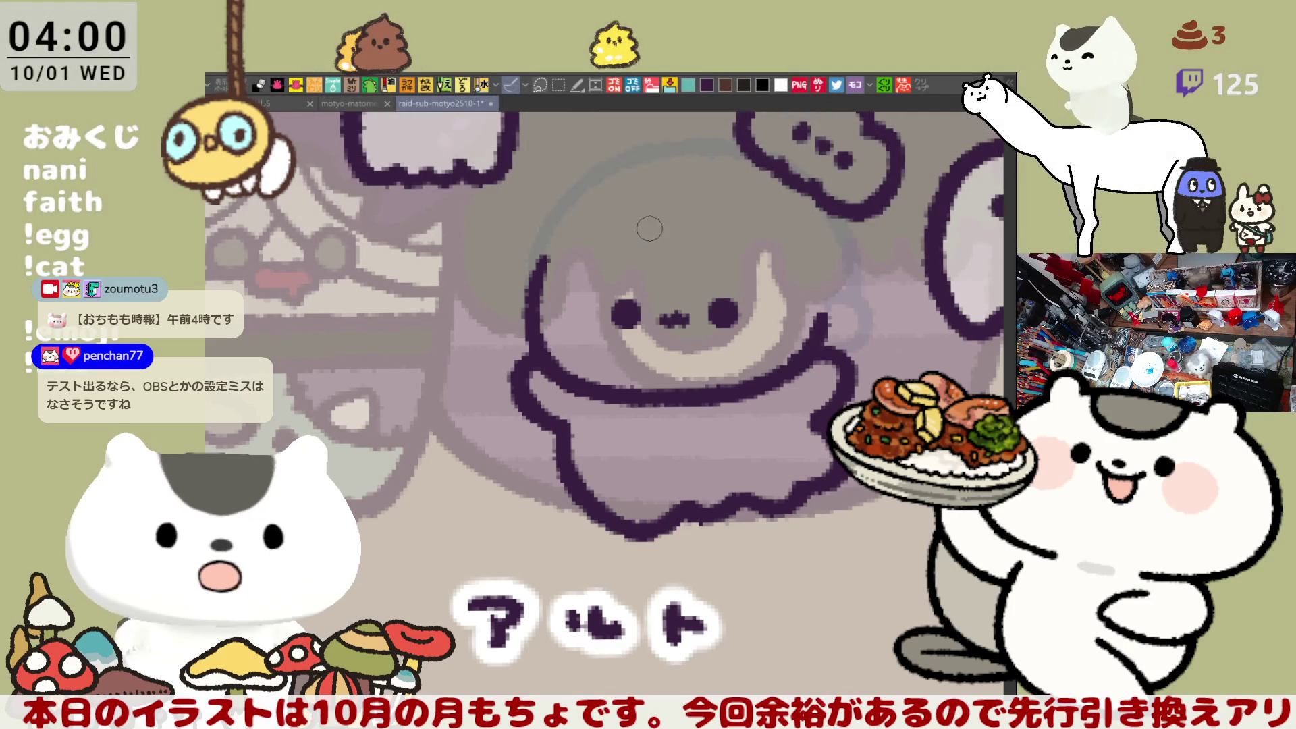
key("ctrl+z")
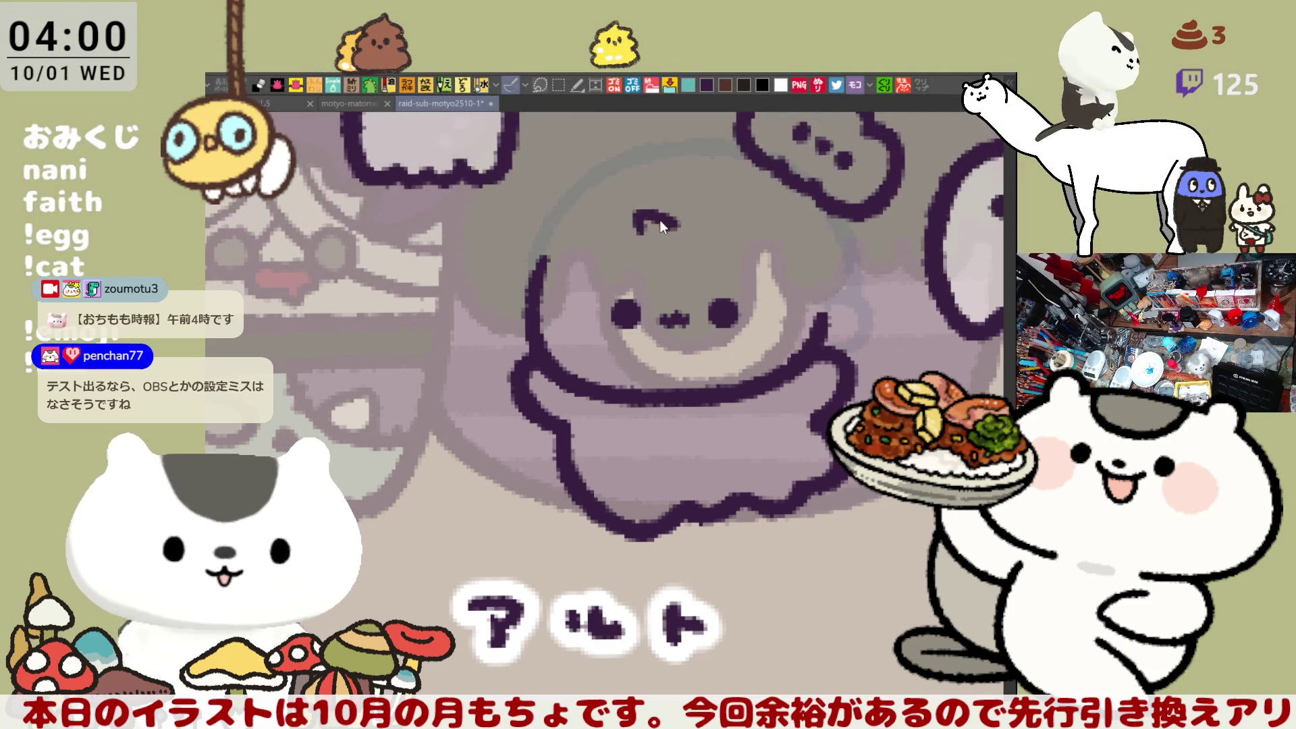
left_click_drag(682, 222, 747, 238)
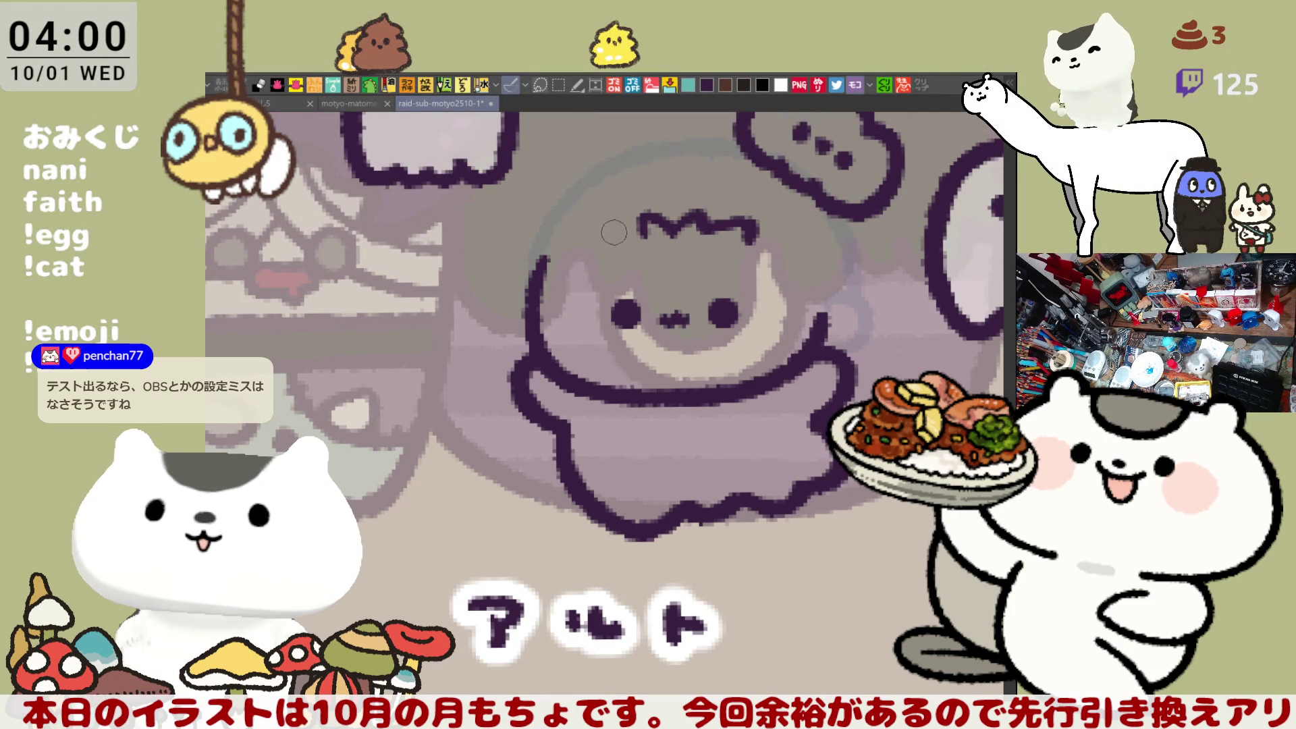
left_click_drag(610, 226, 640, 229)
scroll(628, 216, "right", 3)
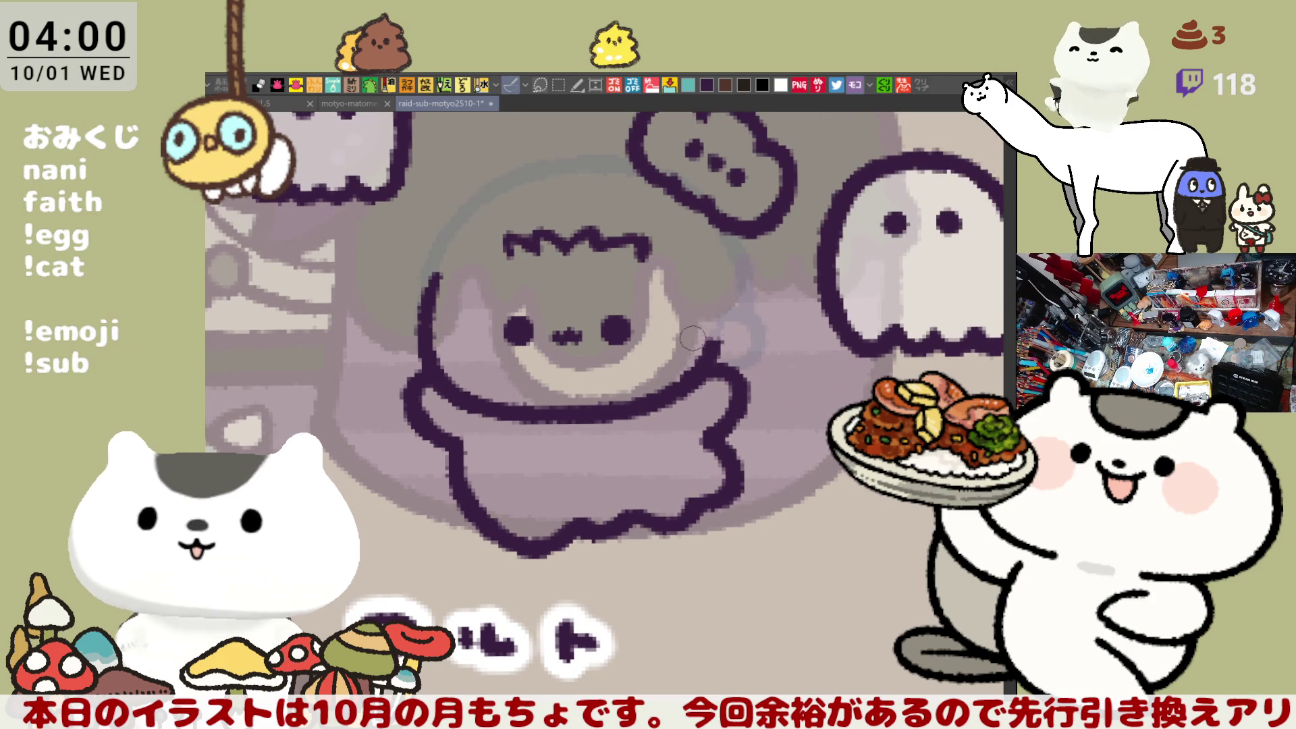
Step: Try curved outlines across the top of the head, undoing the unsatisfying strokes
mouse_move(597, 196)
left_mouse_down()
mouse_move(655, 233)
mouse_move(682, 328)
left_mouse_up()
key("ctrl+z")
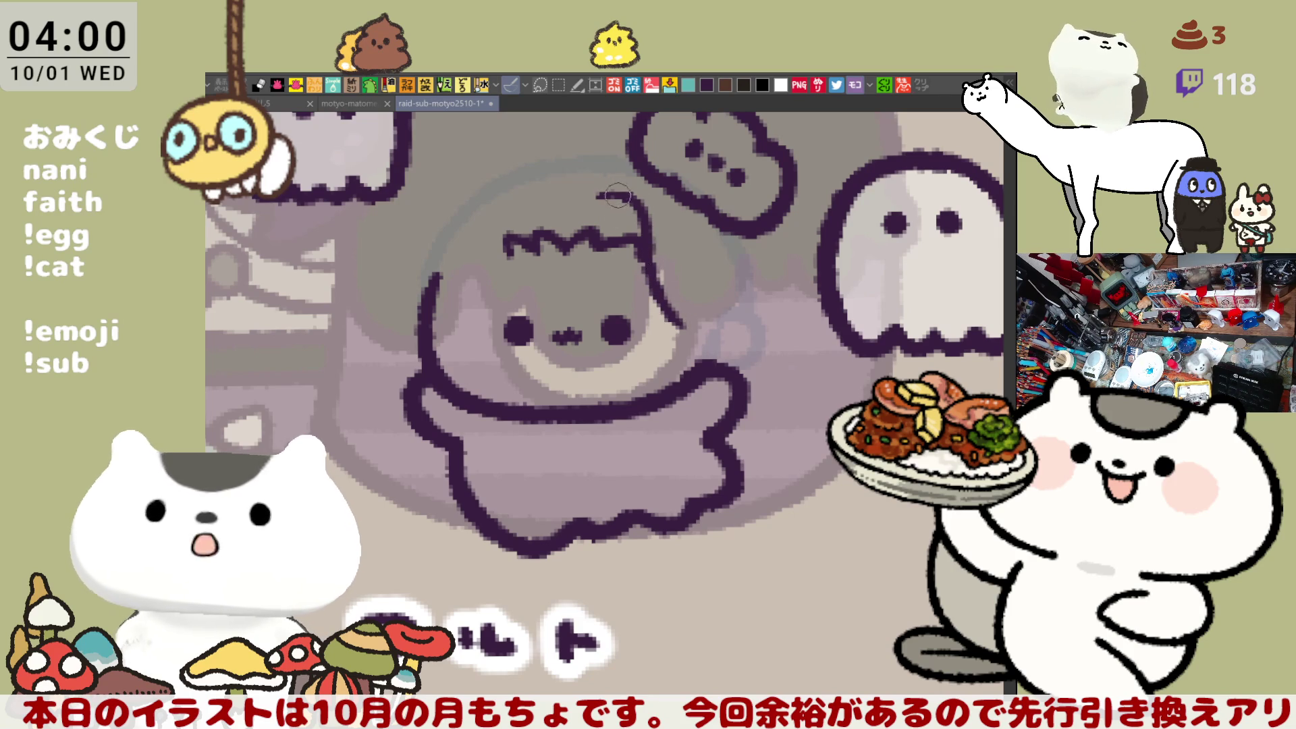
key("ctrl+z")
mouse_move(584, 202)
left_mouse_down()
mouse_move(645, 206)
mouse_move(658, 266)
left_mouse_up()
key("ctrl+z")
key("ctrl+z")
mouse_move(584, 203)
left_mouse_down()
mouse_move(628, 196)
mouse_move(611, 201)
mouse_move(640, 207)
mouse_move(659, 297)
left_mouse_up()
key("ctrl+z")
key("ctrl+z")
mouse_move(628, 203)
left_mouse_down()
mouse_move(682, 338)
mouse_move(702, 348)
left_mouse_up()
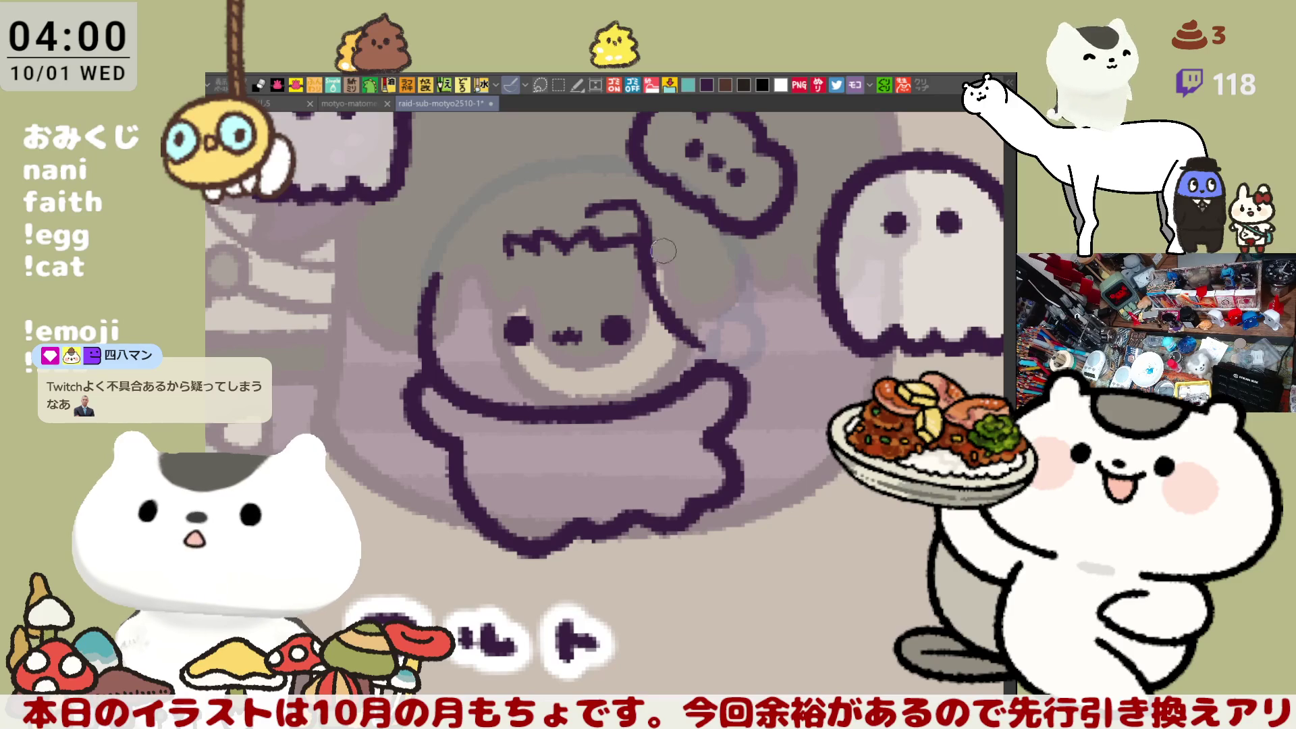
key("ctrl+z")
key("ctrl+z")
mouse_move(574, 217)
left_mouse_down()
mouse_move(605, 203)
mouse_move(628, 212)
mouse_move(679, 354)
left_mouse_up()
Step: Outline the right side of the head and face, reaching further down
key("ctrl+z")
left_click_drag(631, 226, 655, 267)
key("ctrl+z")
mouse_move(628, 211)
left_mouse_down()
mouse_move(699, 365)
mouse_move(645, 239)
mouse_move(643, 284)
left_mouse_up()
key("ctrl+z")
key("ctrl+z")
left_click_drag(631, 209, 640, 255)
key("ctrl+z")
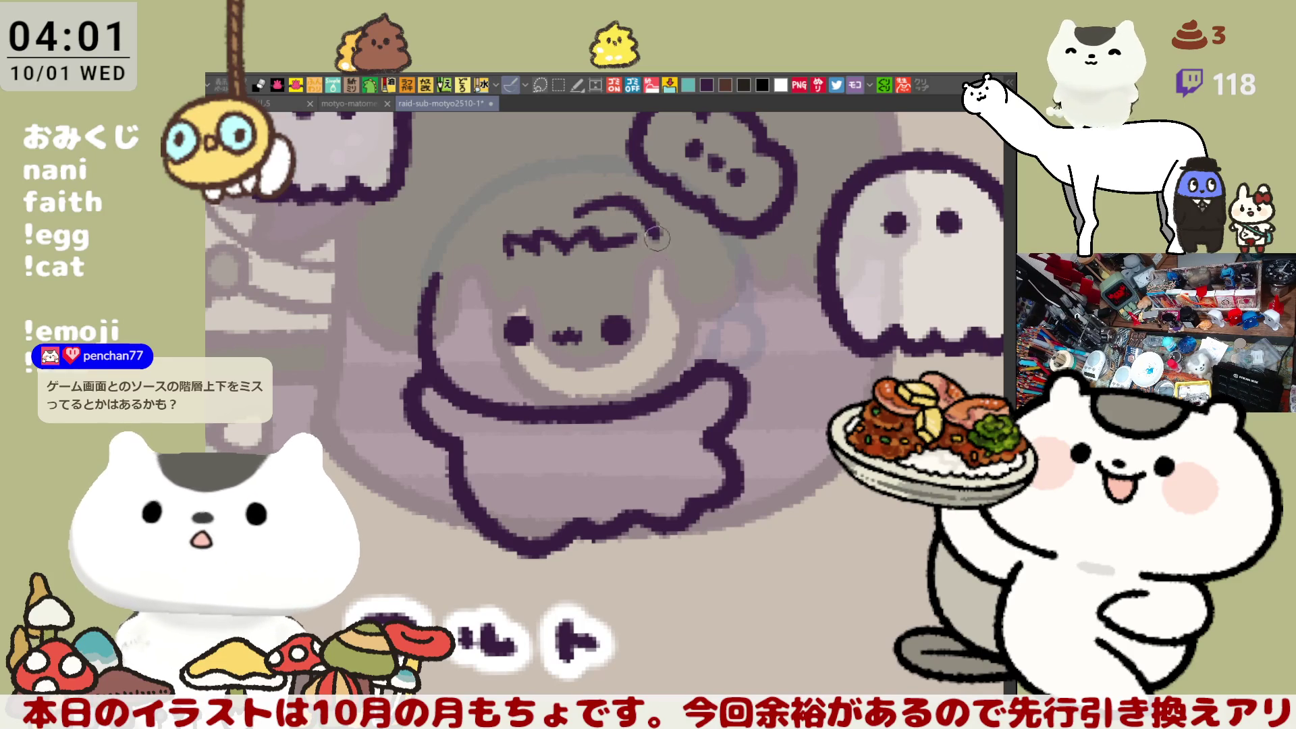
key("ctrl+z")
left_click_drag(649, 240, 672, 344)
key("ctrl+z")
left_click_drag(649, 236, 705, 365)
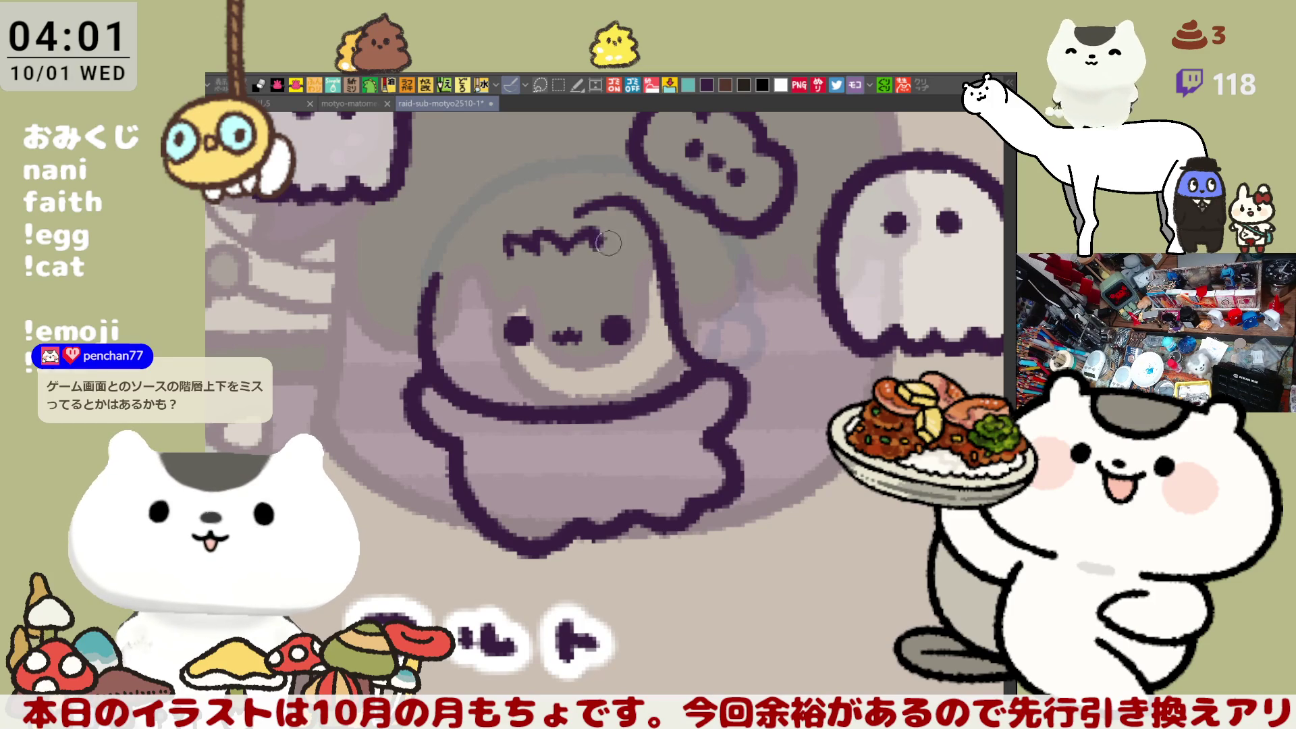
Step: Extend the zigzag fringe outline further right and recentre on the head
mouse_move(599, 242)
left_mouse_down()
mouse_move(628, 233)
mouse_move(636, 246)
left_mouse_up()
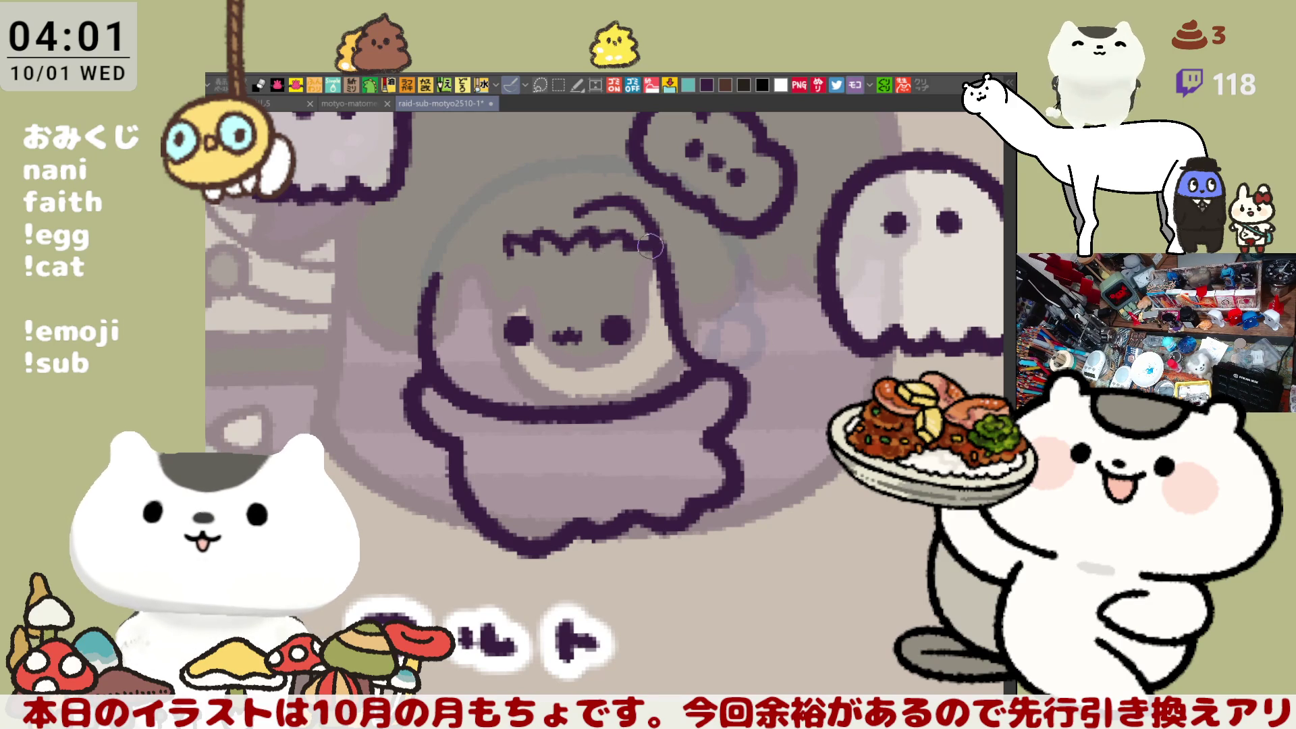
left_click_drag(594, 253, 669, 263)
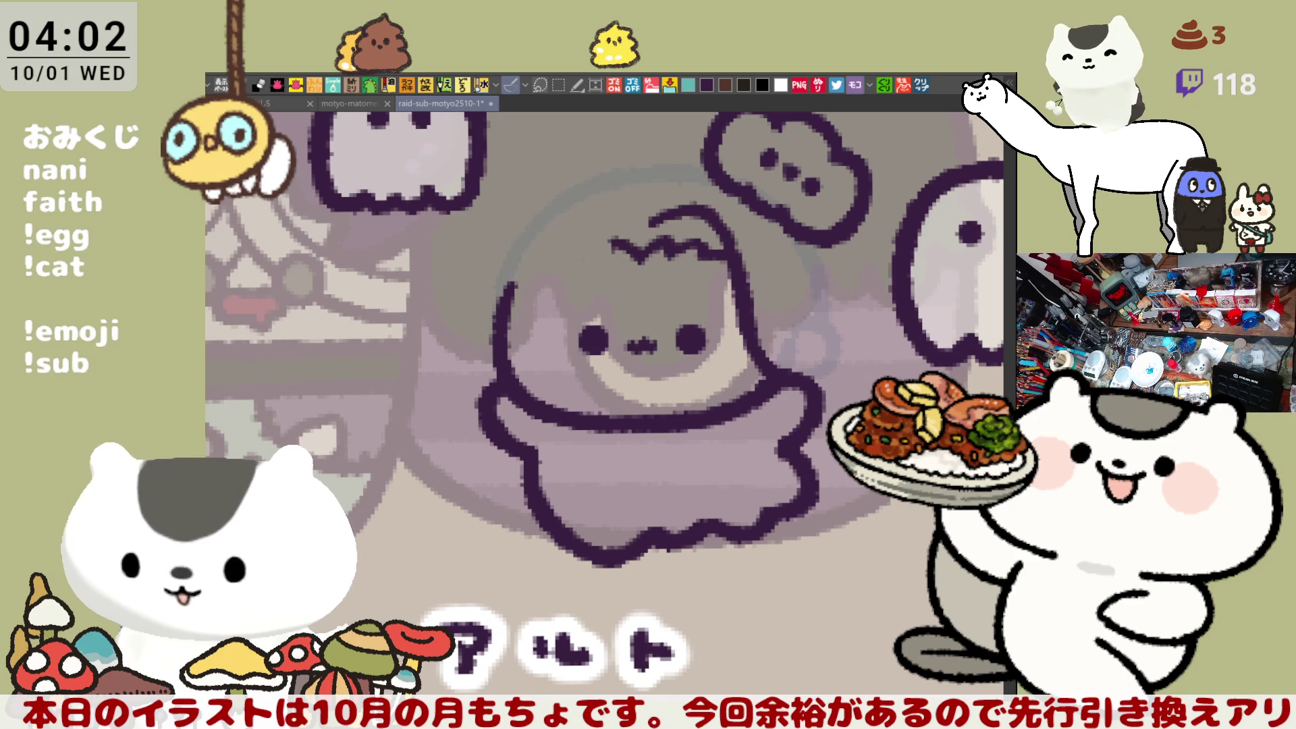
left_click(923, 84)
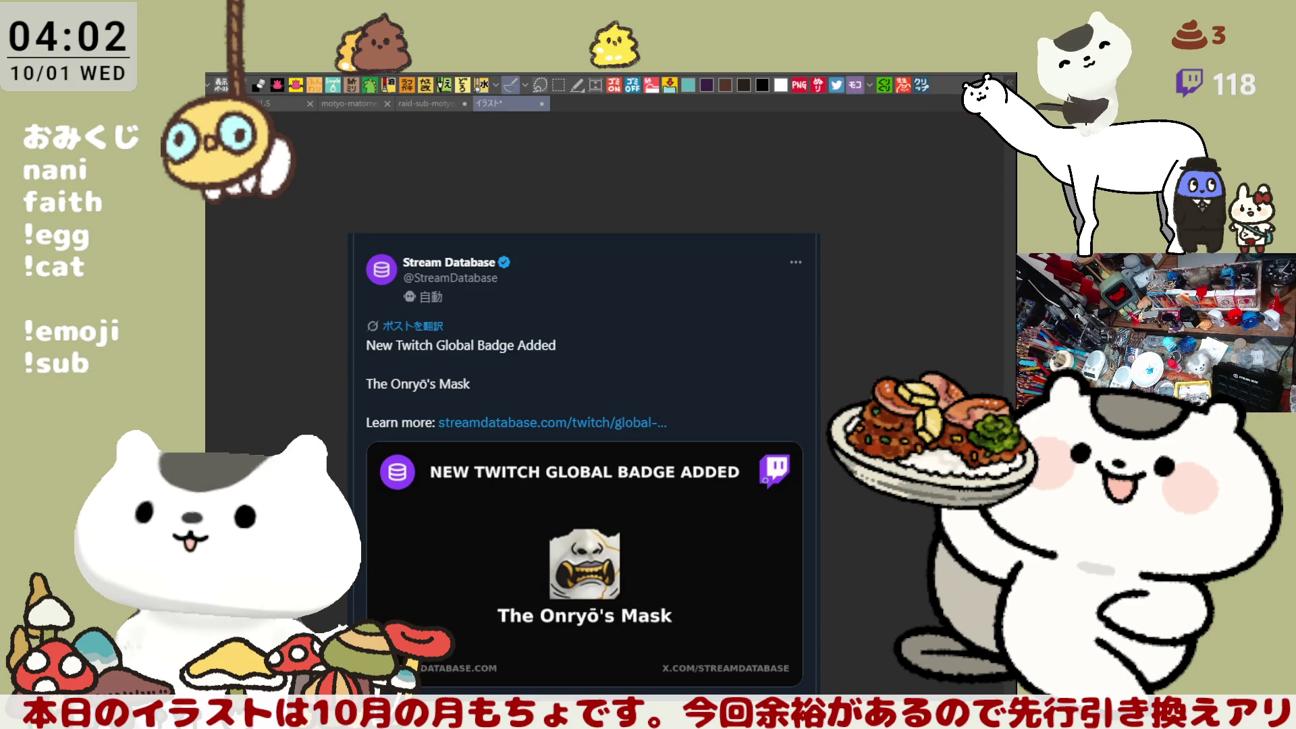
Step: Zoom into the badge screenshot, centre The Onryō's Mask image, and mark its corner in red
scroll(701, 582, "up", 3)
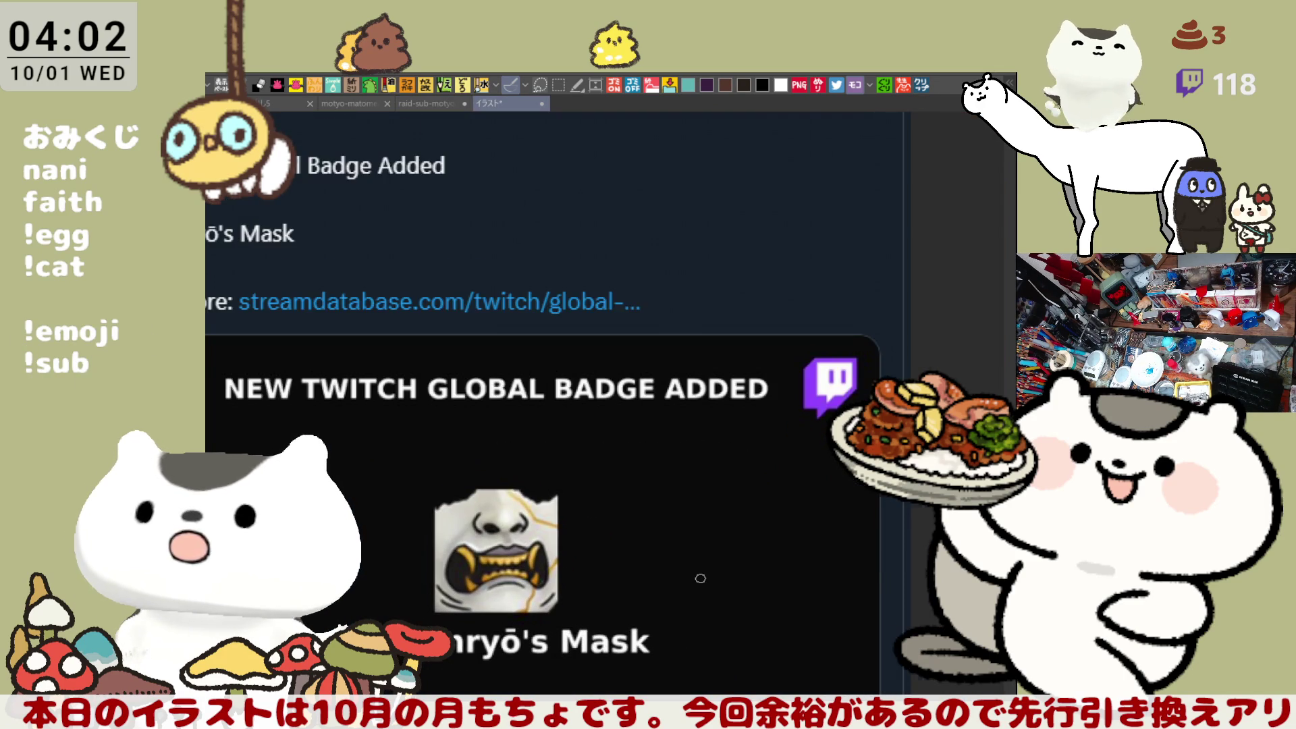
scroll(701, 579, "down", 2)
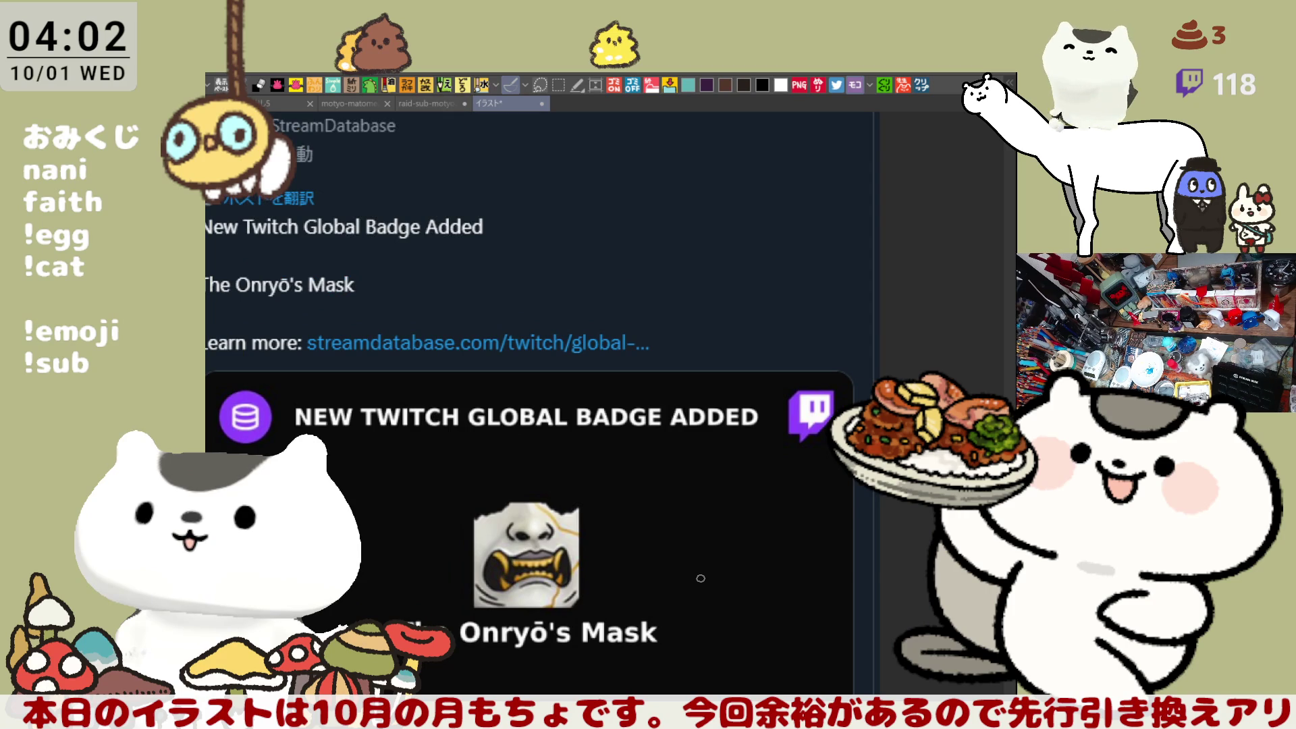
scroll(701, 579, "up", 3)
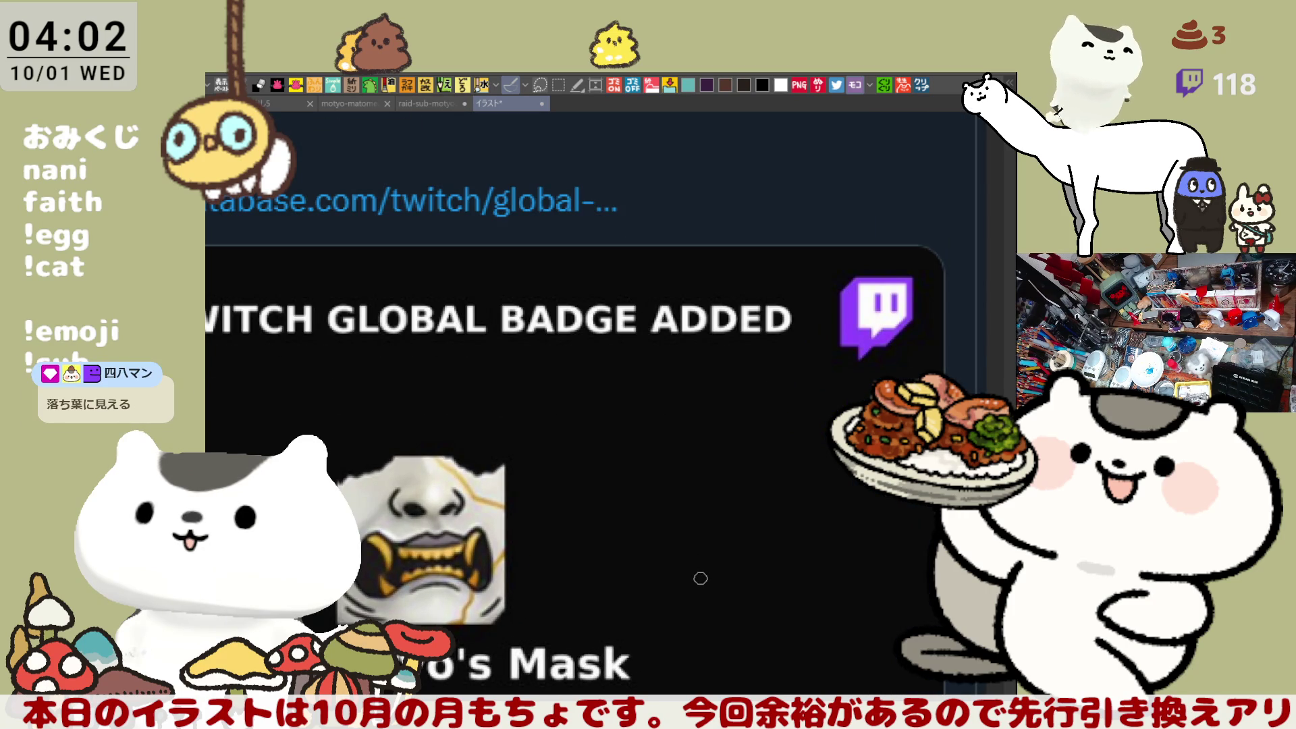
scroll(701, 579, "up", 1)
scroll(554, 419, "down", 2)
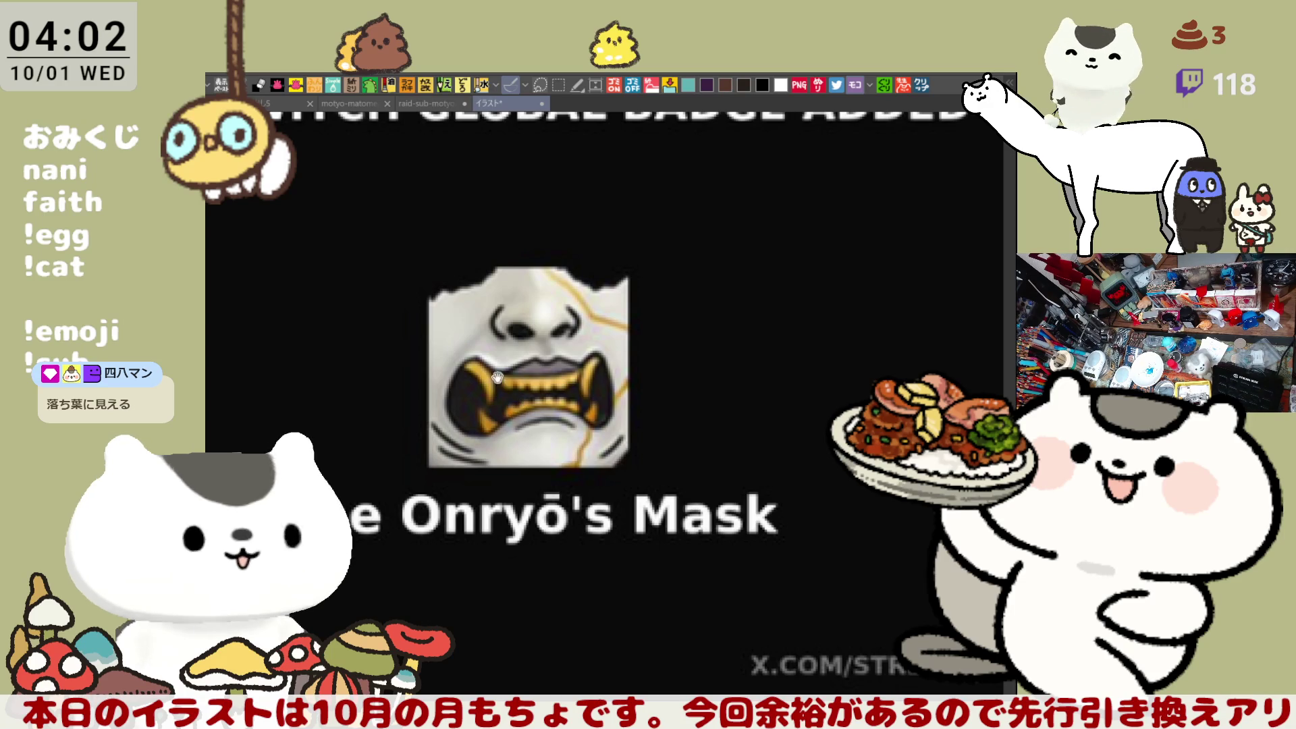
left_click_drag(520, 458, 532, 546)
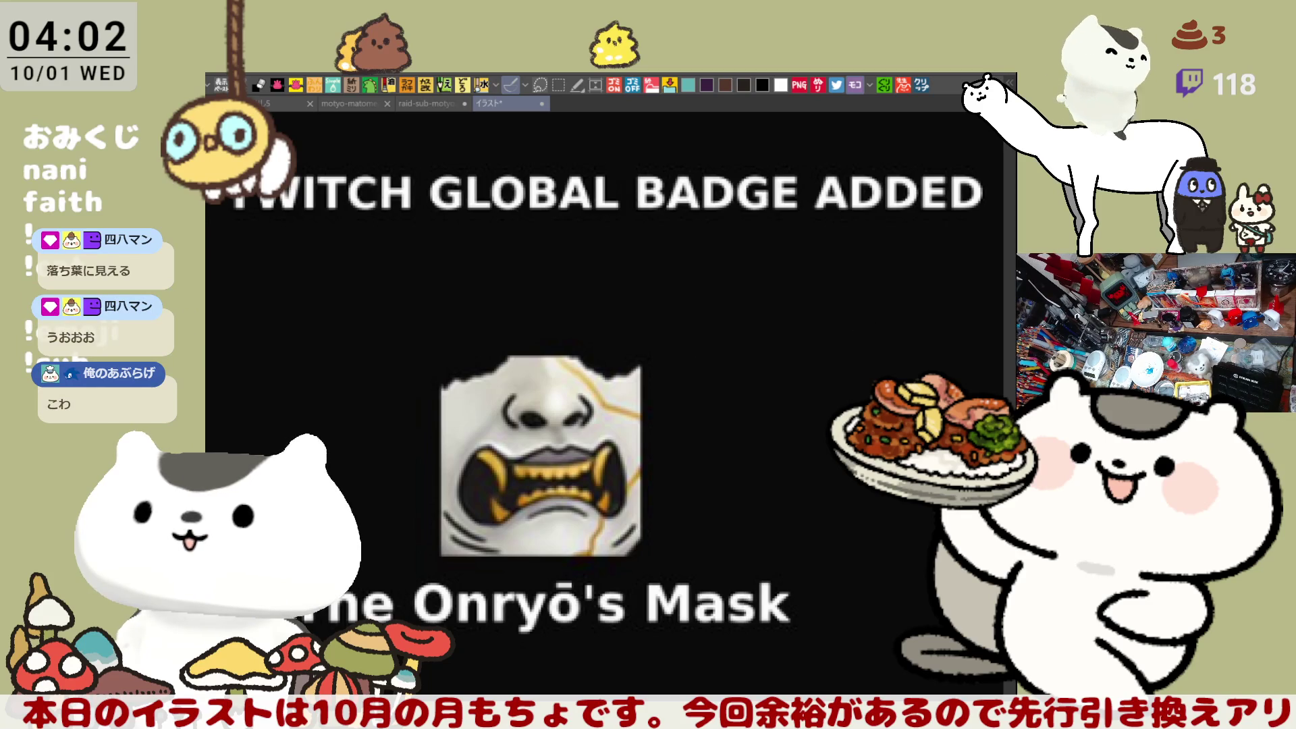
mouse_move(506, 390)
left_mouse_down()
mouse_move(512, 297)
mouse_move(588, 311)
mouse_move(574, 368)
left_mouse_up()
Step: Sketch red ears and head curves around the mask, then bring up the Gingko Leaf badge post
key("ctrl+z")
mouse_move(491, 364)
left_mouse_down()
mouse_move(574, 324)
mouse_move(577, 359)
mouse_move(705, 324)
mouse_move(699, 385)
left_mouse_up()
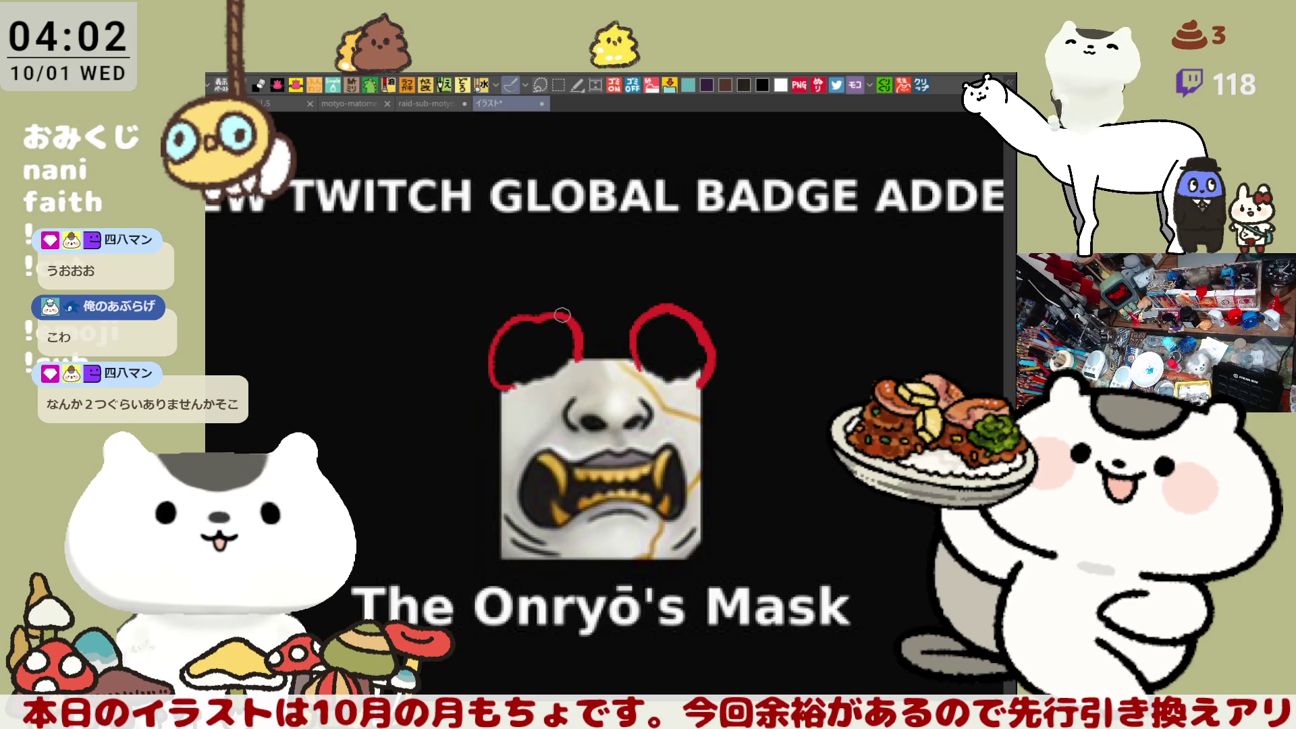
mouse_move(491, 282)
left_mouse_down()
mouse_move(449, 455)
mouse_move(507, 538)
left_mouse_up()
mouse_move(497, 273)
left_mouse_down()
mouse_move(635, 237)
mouse_move(735, 291)
mouse_move(730, 452)
mouse_move(698, 538)
left_mouse_up()
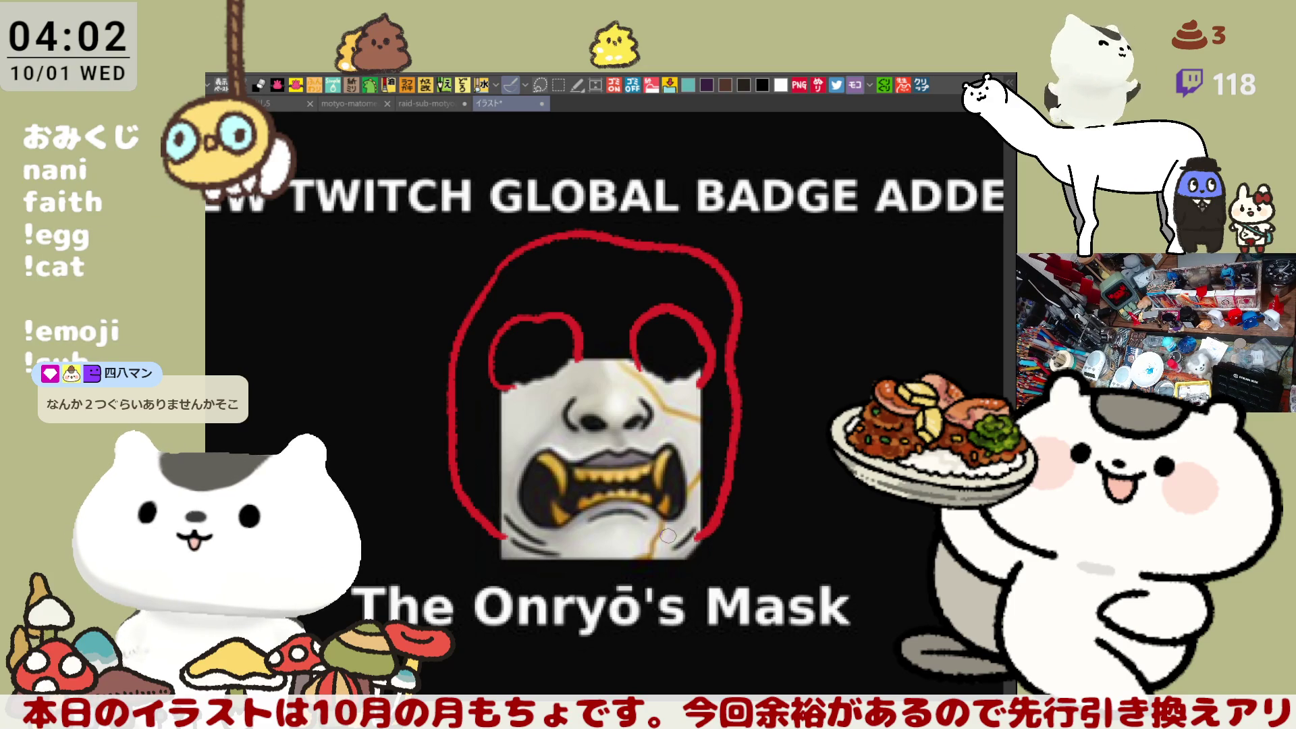
scroll(667, 536, "down", 5)
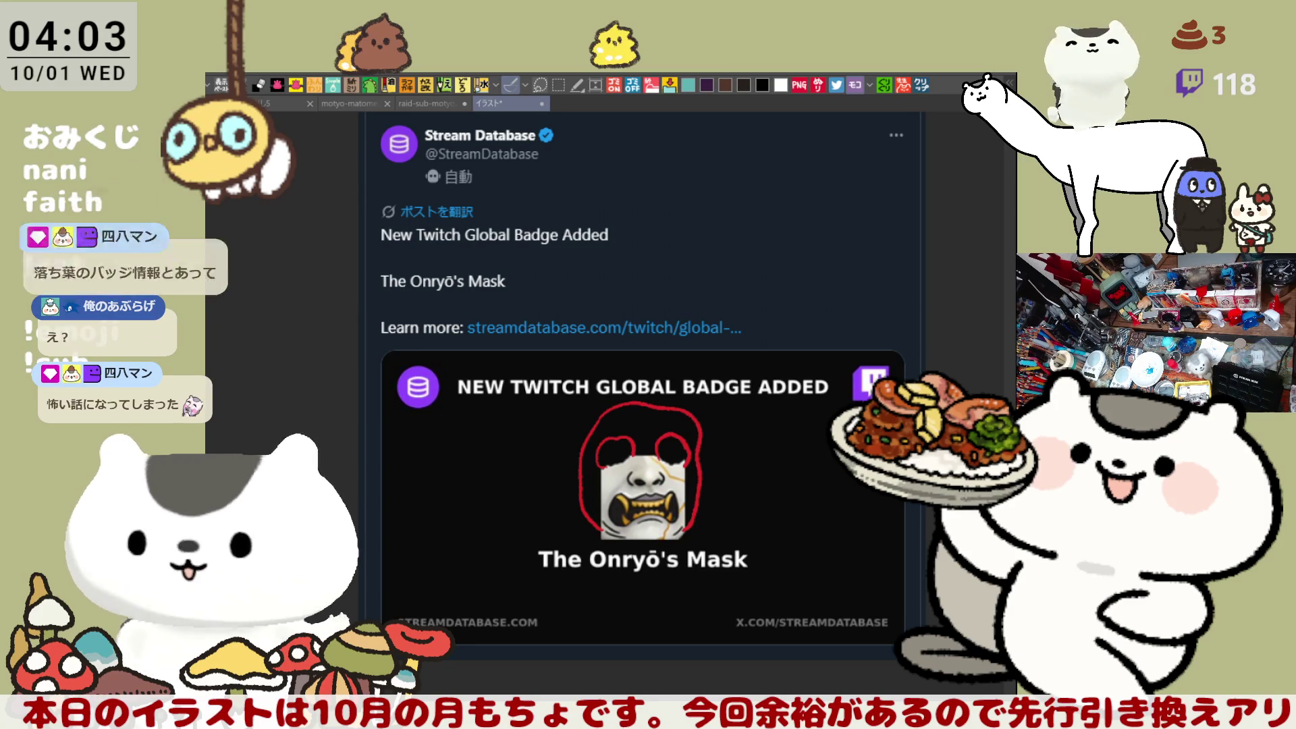
key("alt+Left")
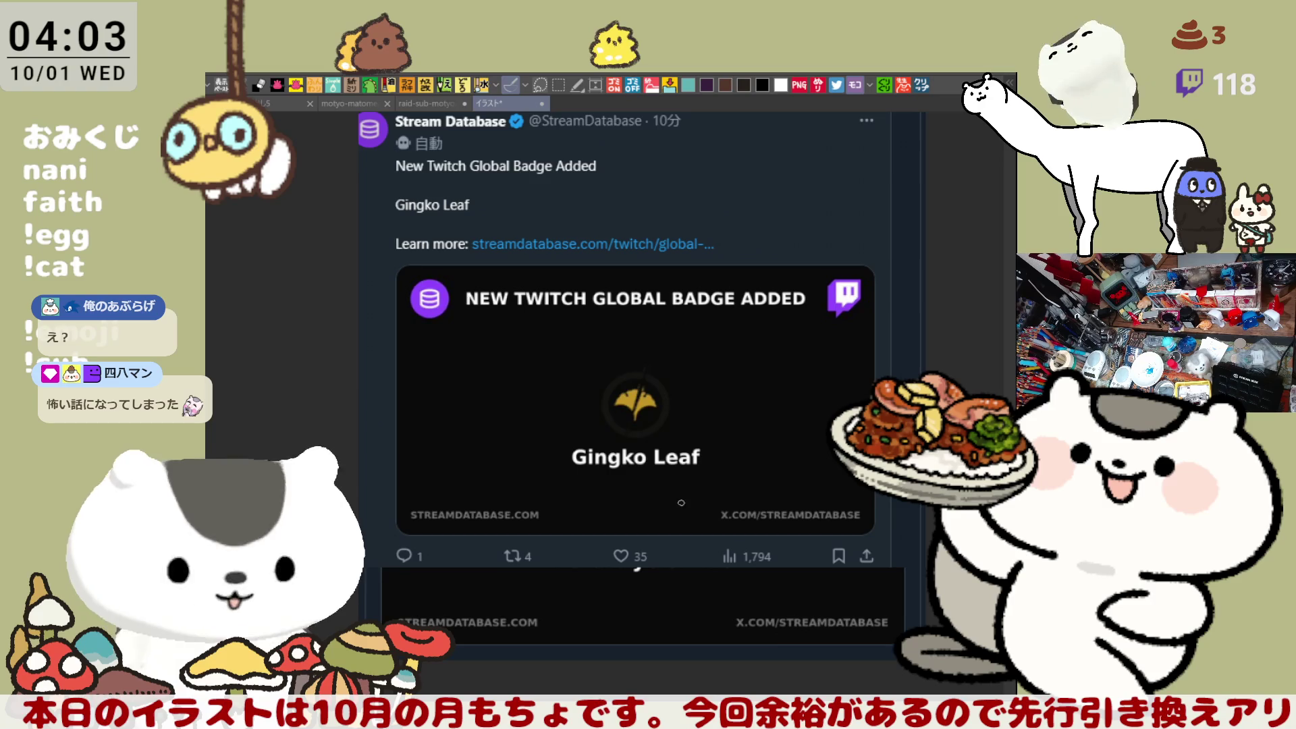
Step: Zoom in on The Onryō's Mask image and its red ear-and-head sketch
scroll(639, 485, "up", 2)
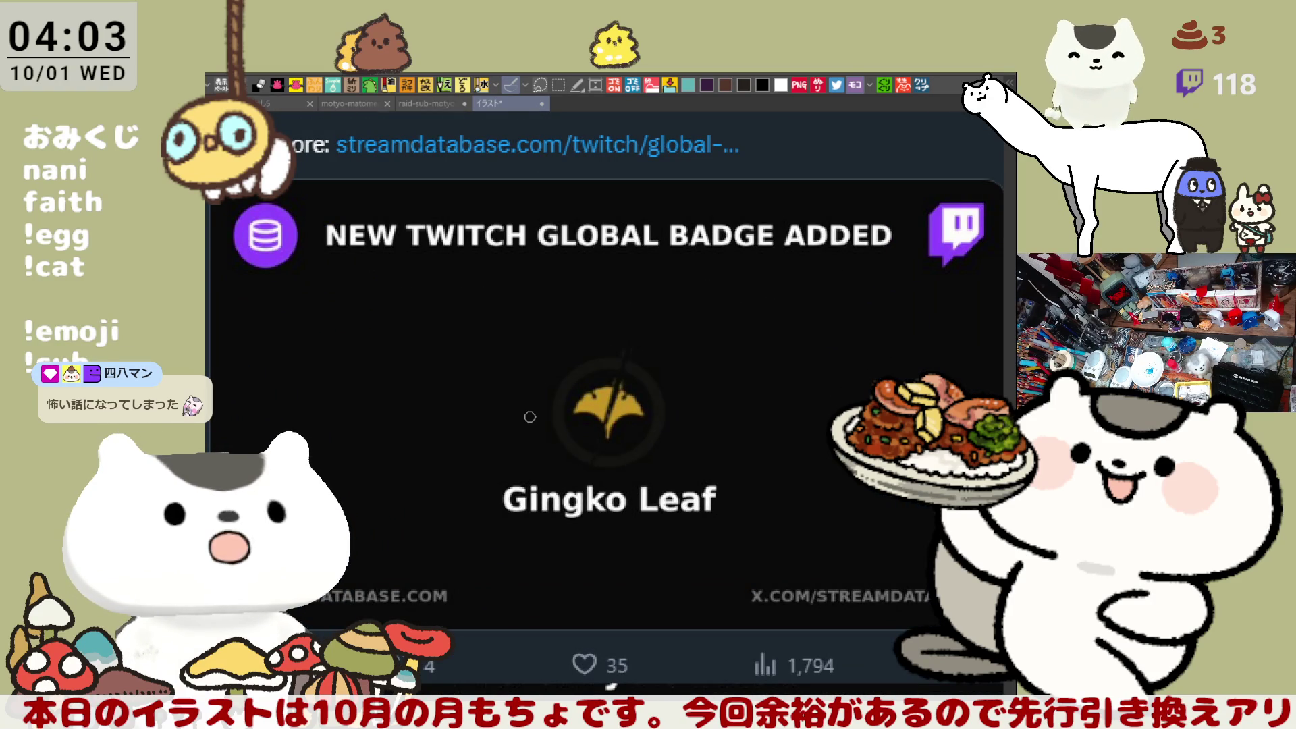
scroll(744, 582, "up", 1)
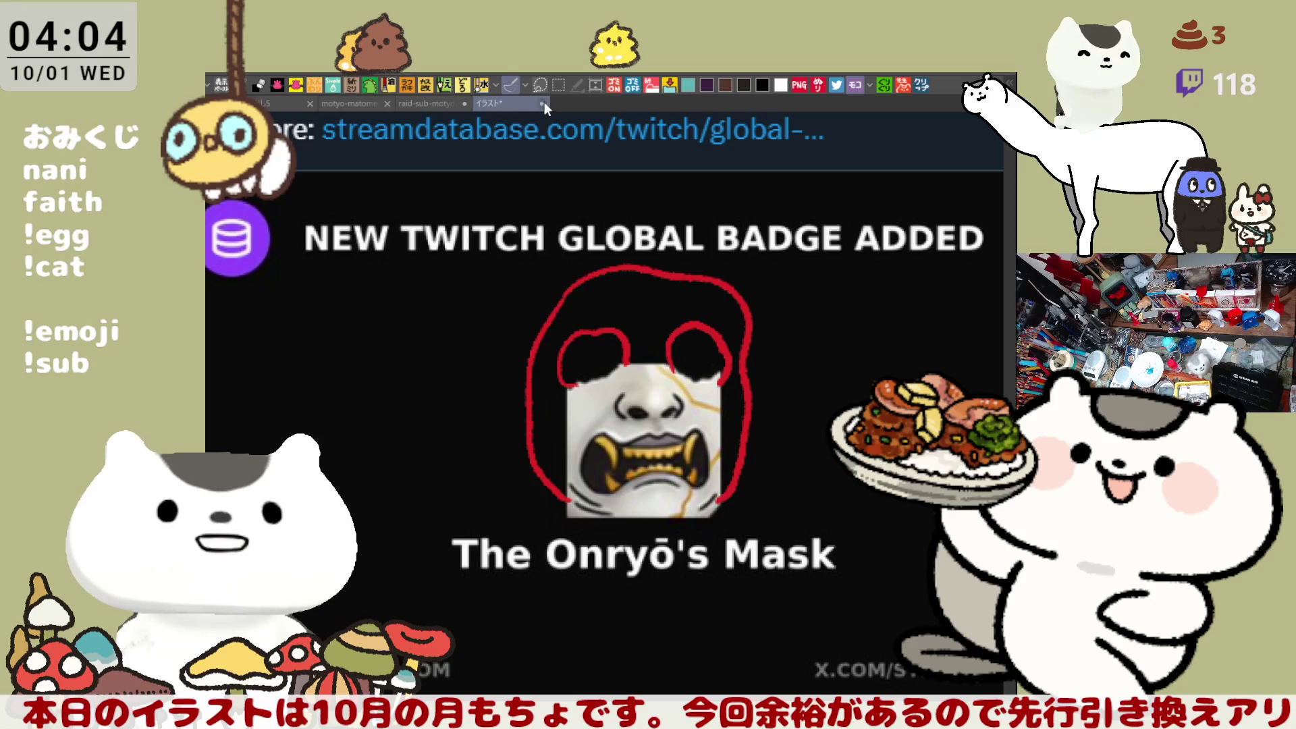
Step: Back on the sub-badge sheet, remove the zigzag hair outline strokes from the head
key("alt+Tab")
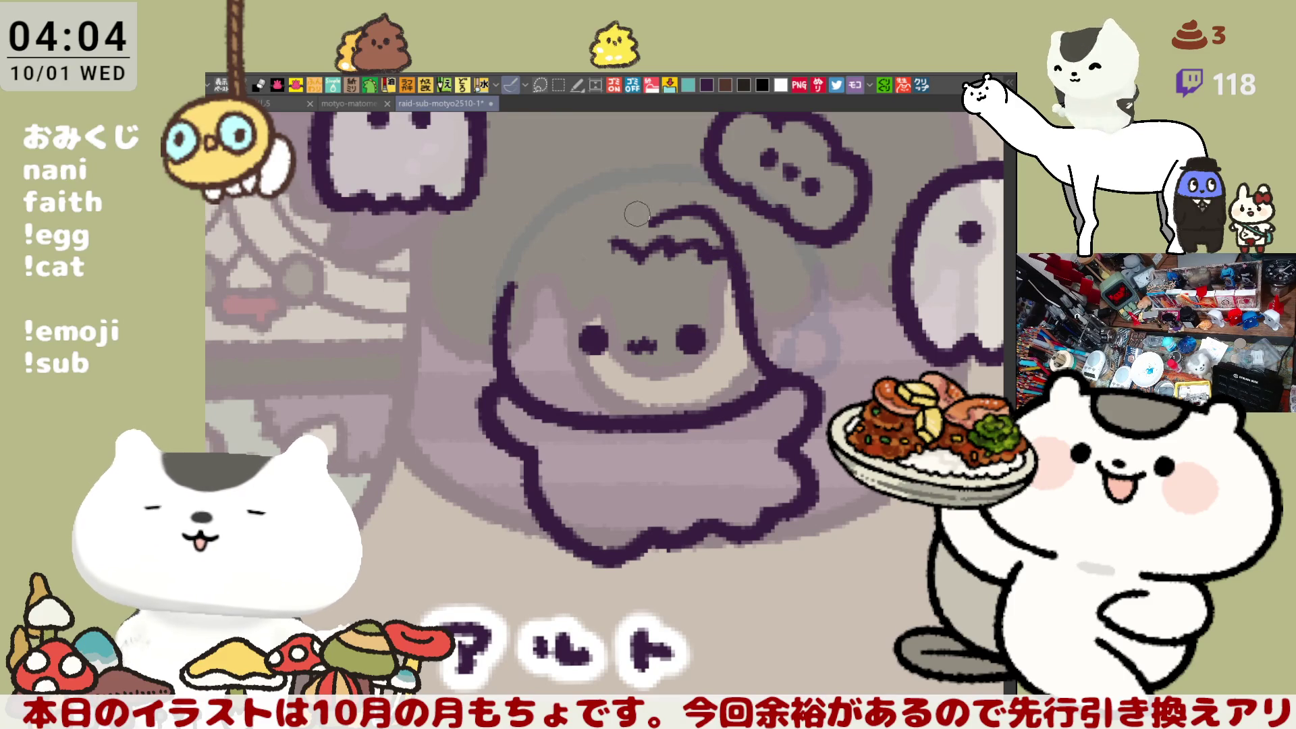
left_click_drag(590, 215, 648, 210)
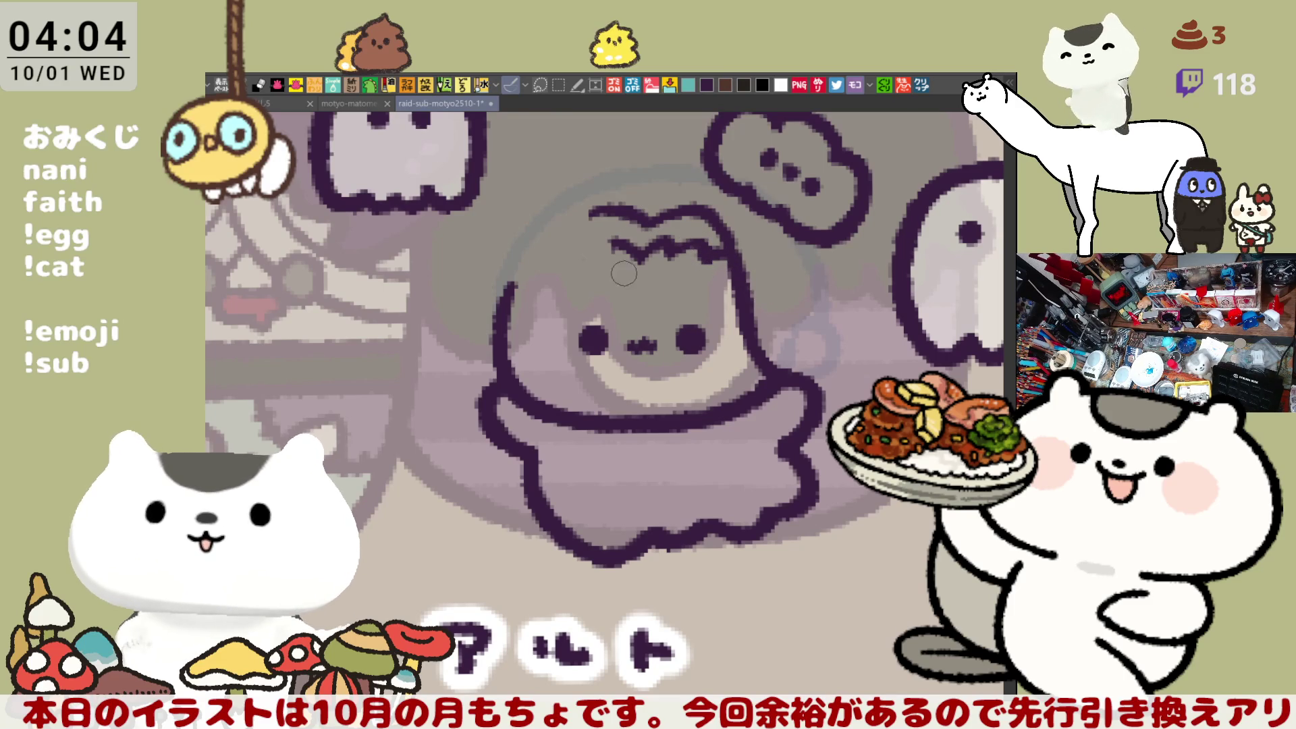
left_click_drag(566, 262, 597, 251)
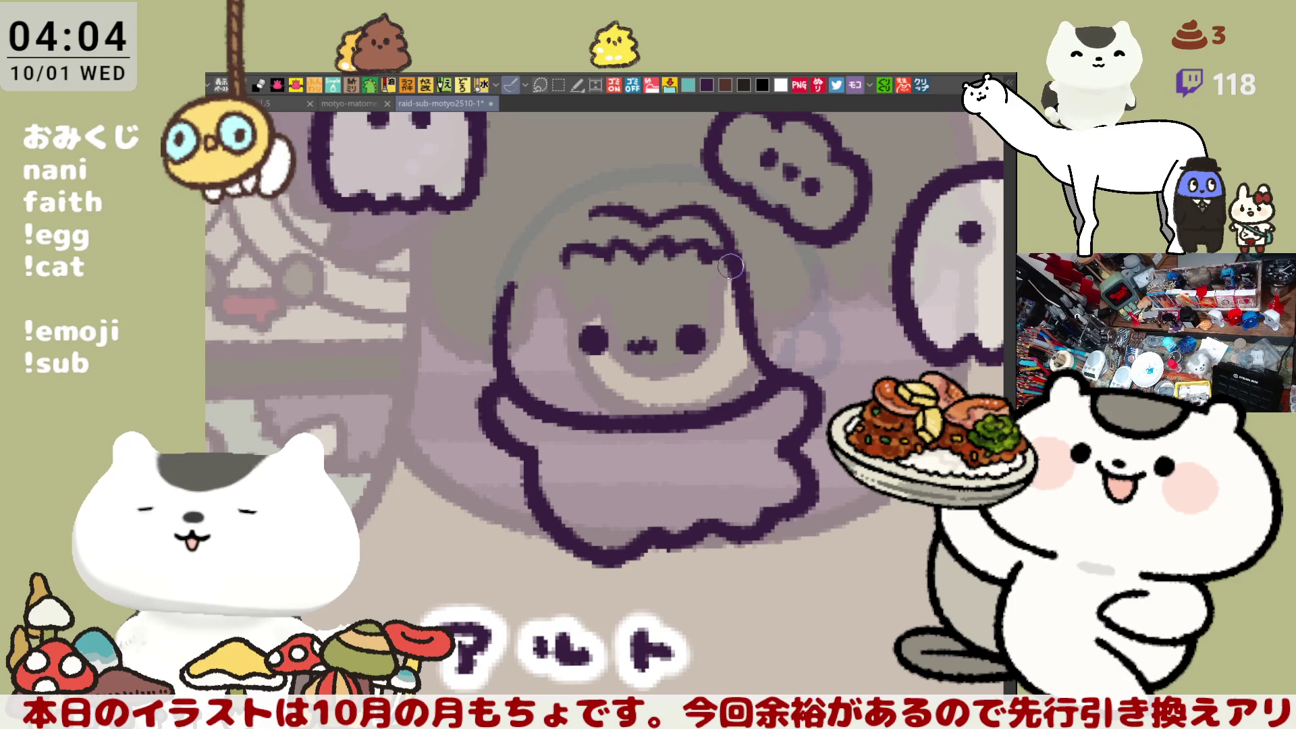
left_click_drag(529, 271, 562, 256)
key("ctrl+z")
key("ctrl+z")
key("ctrl+z")
key("ctrl+z")
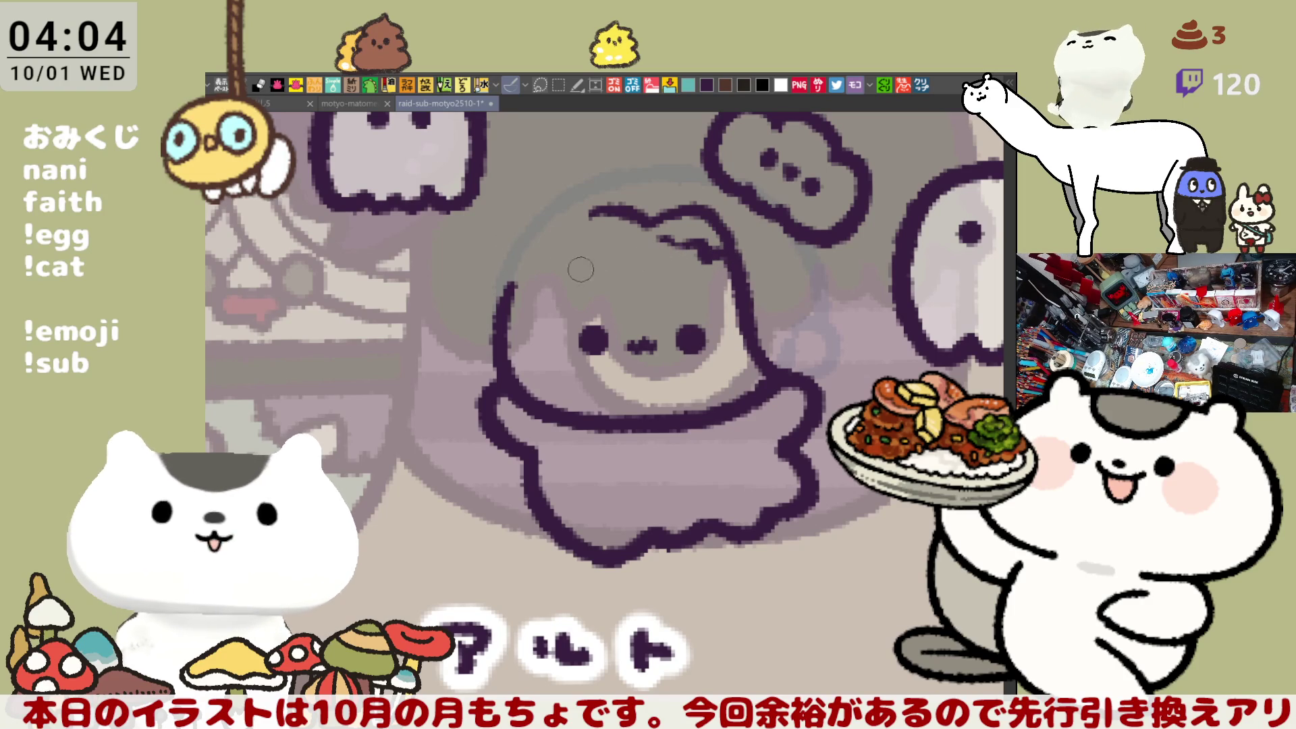
key("ctrl+z")
key("ctrl+z")
key("ctrl+z")
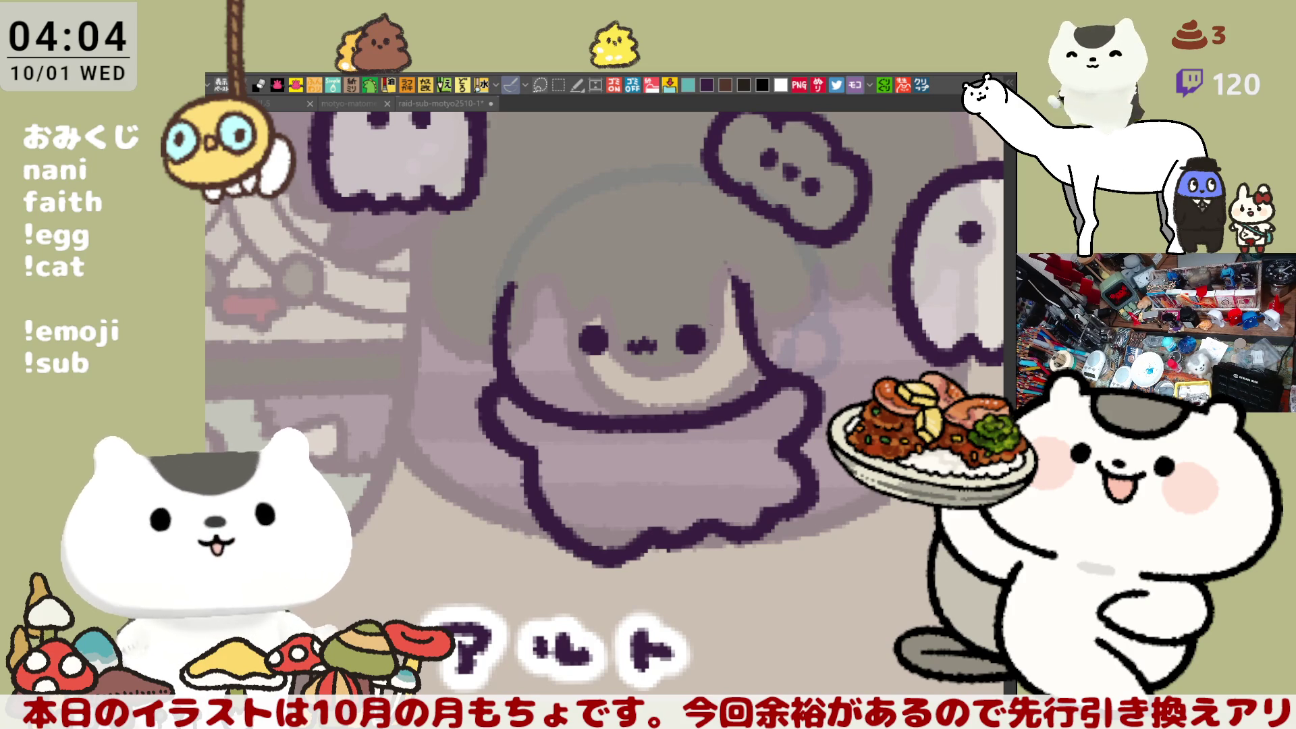
Step: Draw a smooth curved hair line across the アルト character's head
scroll(710, 320, "up", 1)
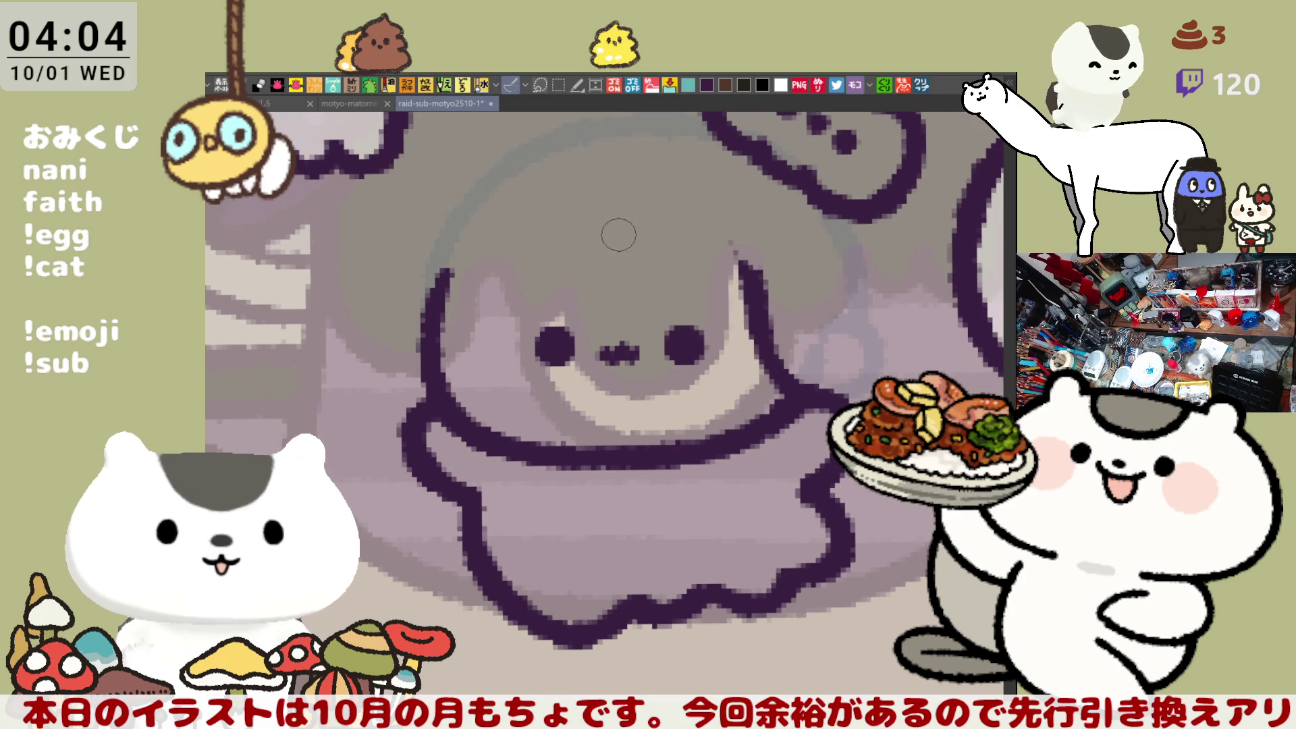
left_click_drag(616, 225, 742, 286)
key("ctrl+z")
left_click_drag(617, 219, 741, 287)
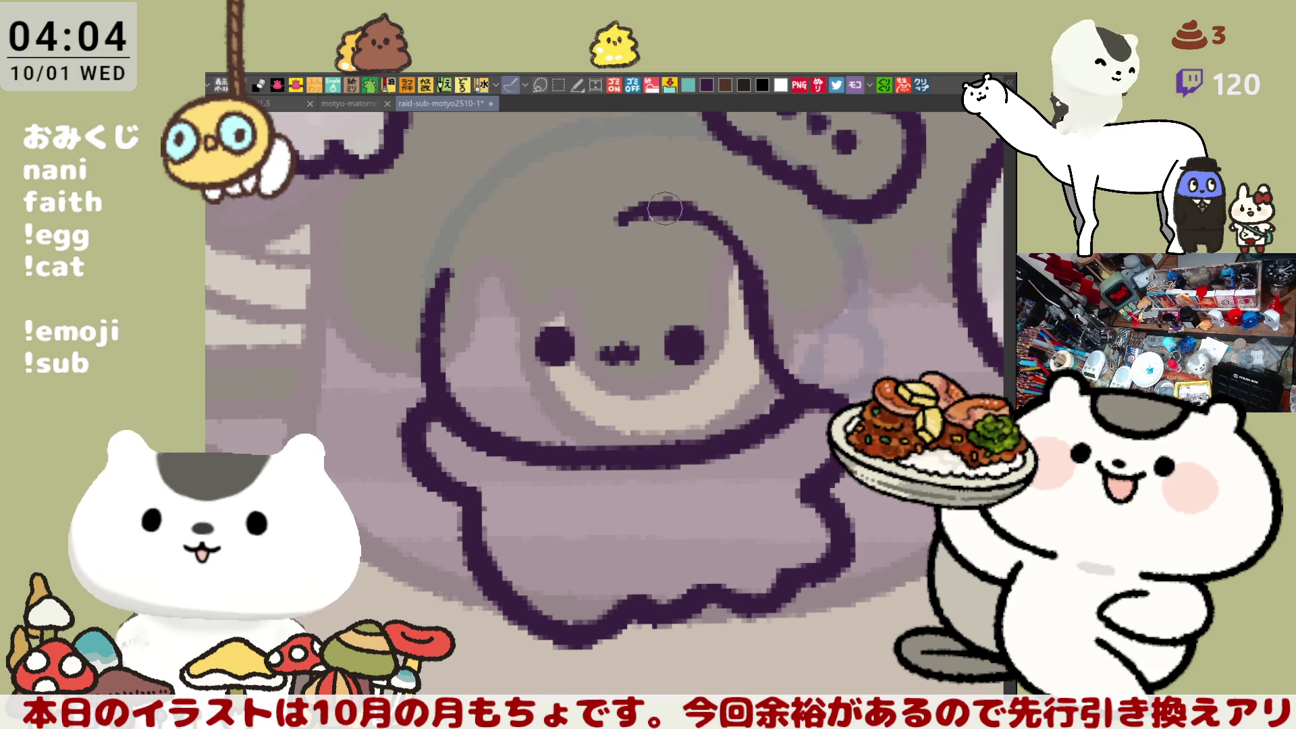
scroll(722, 243, "up", 3)
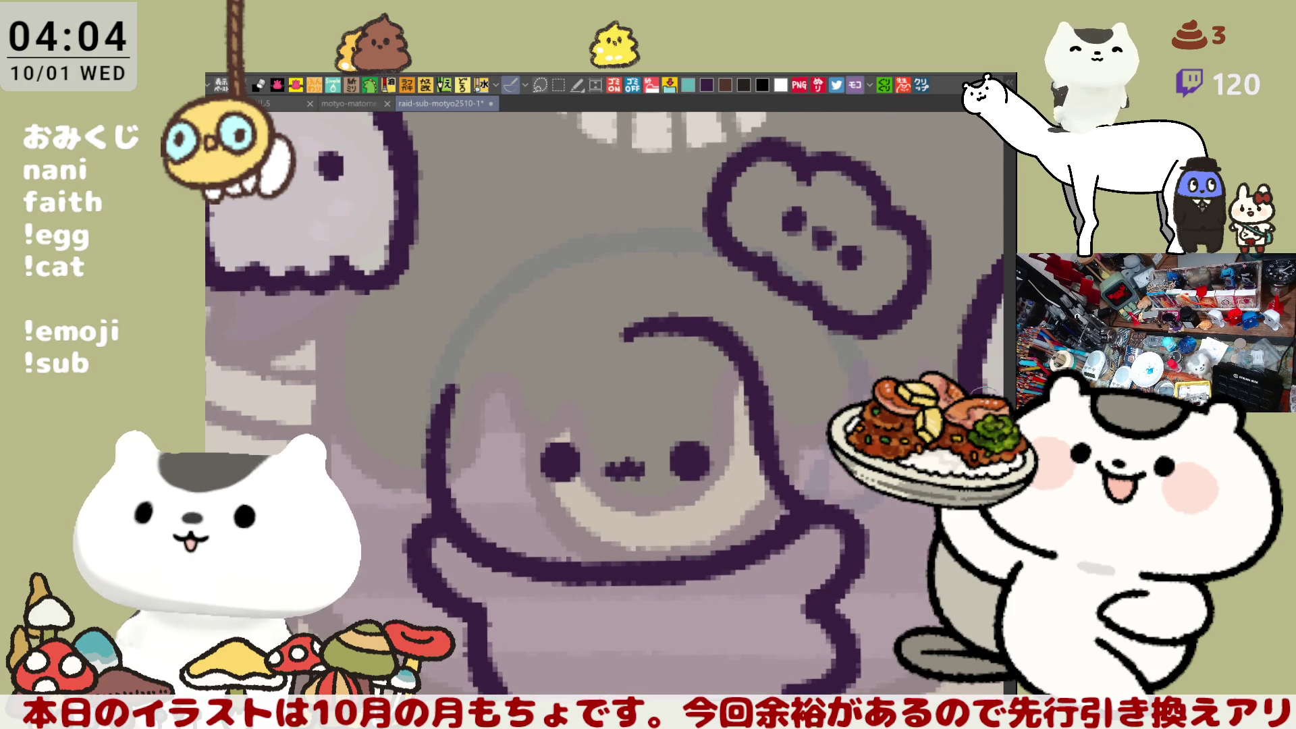
scroll(564, 320, "left", 2)
scroll(588, 365, "down", 2)
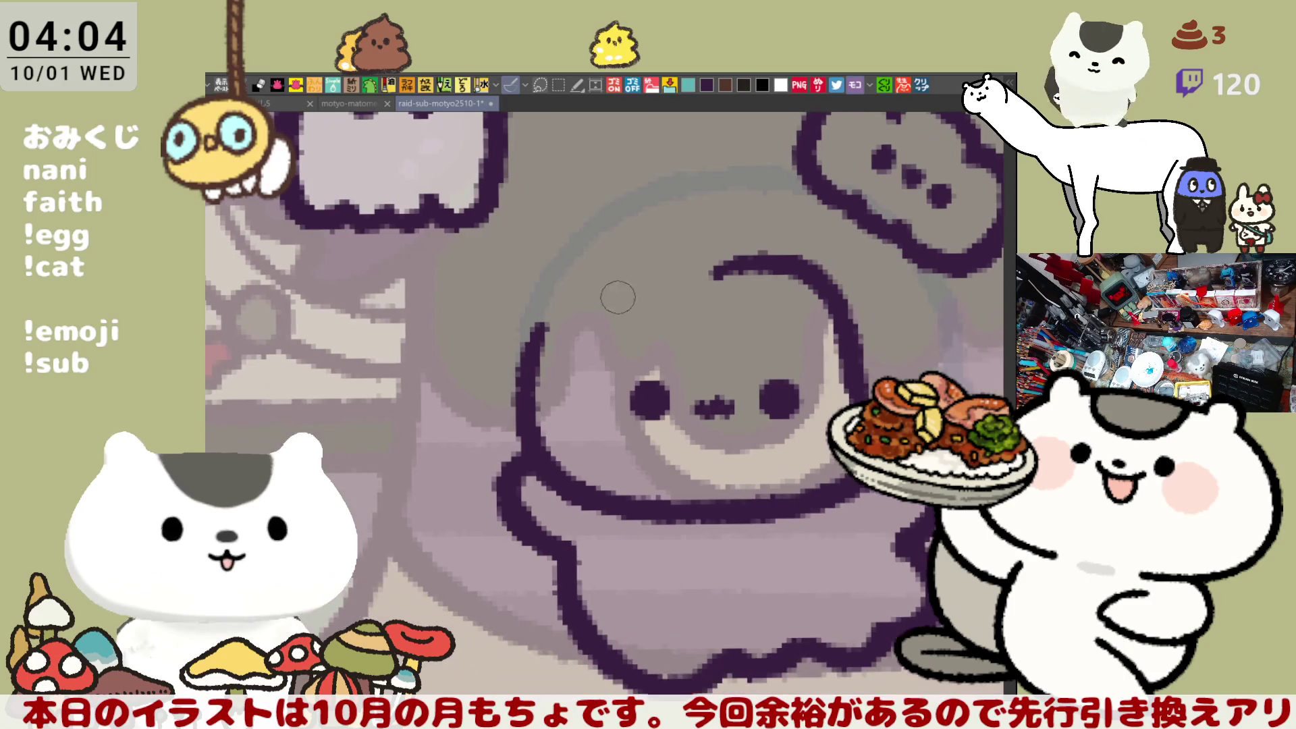
Step: Try a longer arc over the head, undoing the attempts and a stray stroke
left_click_drag(706, 226, 848, 222)
key("ctrl+z")
mouse_move(705, 227)
left_mouse_down()
mouse_move(803, 196)
mouse_move(893, 297)
left_mouse_up()
key("ctrl+z")
left_click_drag(709, 246, 841, 216)
key("ctrl+z")
scroll(804, 472, "right", 2)
scroll(804, 472, "up", 2)
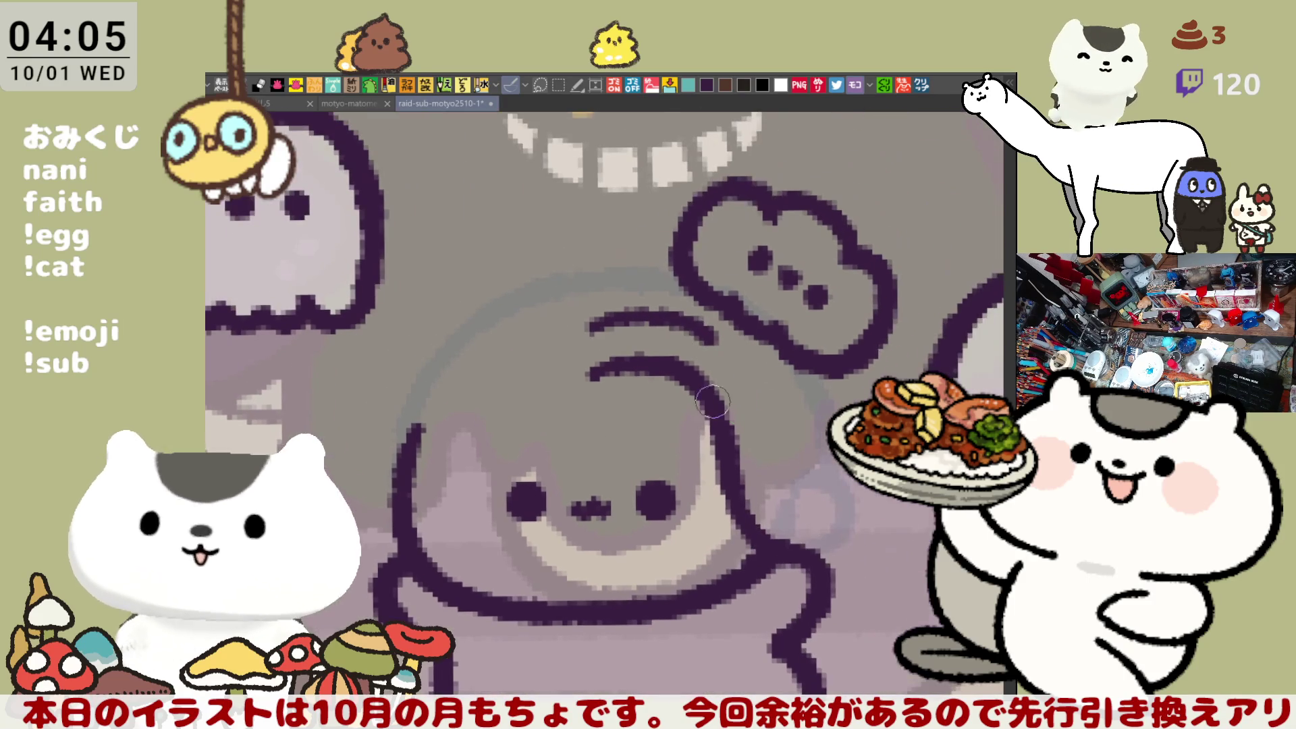
Step: Lasso-select the three-dot bubble above the character's head
key("m")
mouse_move(640, 170)
left_mouse_down()
mouse_move(810, 419)
mouse_move(904, 202)
mouse_move(643, 183)
left_mouse_up()
mouse_move(892, 165)
left_mouse_down()
mouse_move(878, 357)
mouse_move(810, 412)
left_mouse_up()
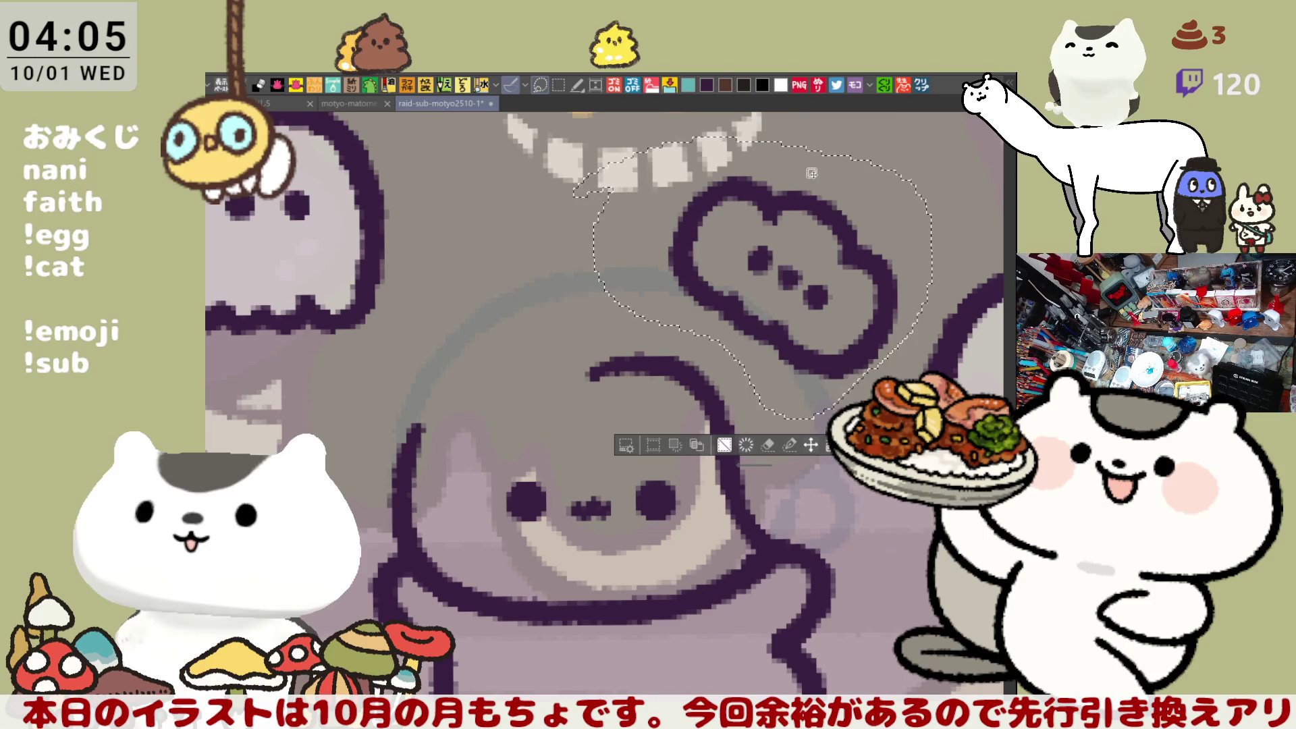
Step: Delete the bubble's outline, deselect, and re-centre the view on the head
key("Delete")
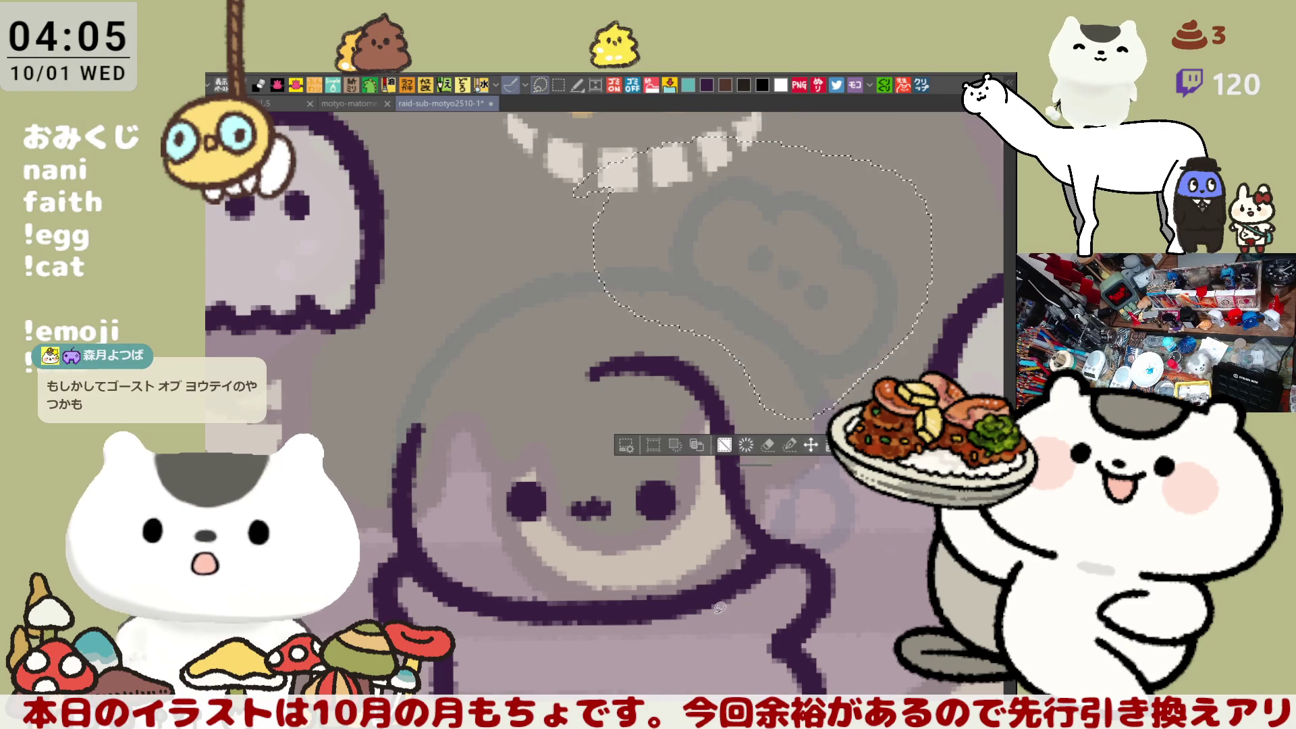
key("ctrl+d")
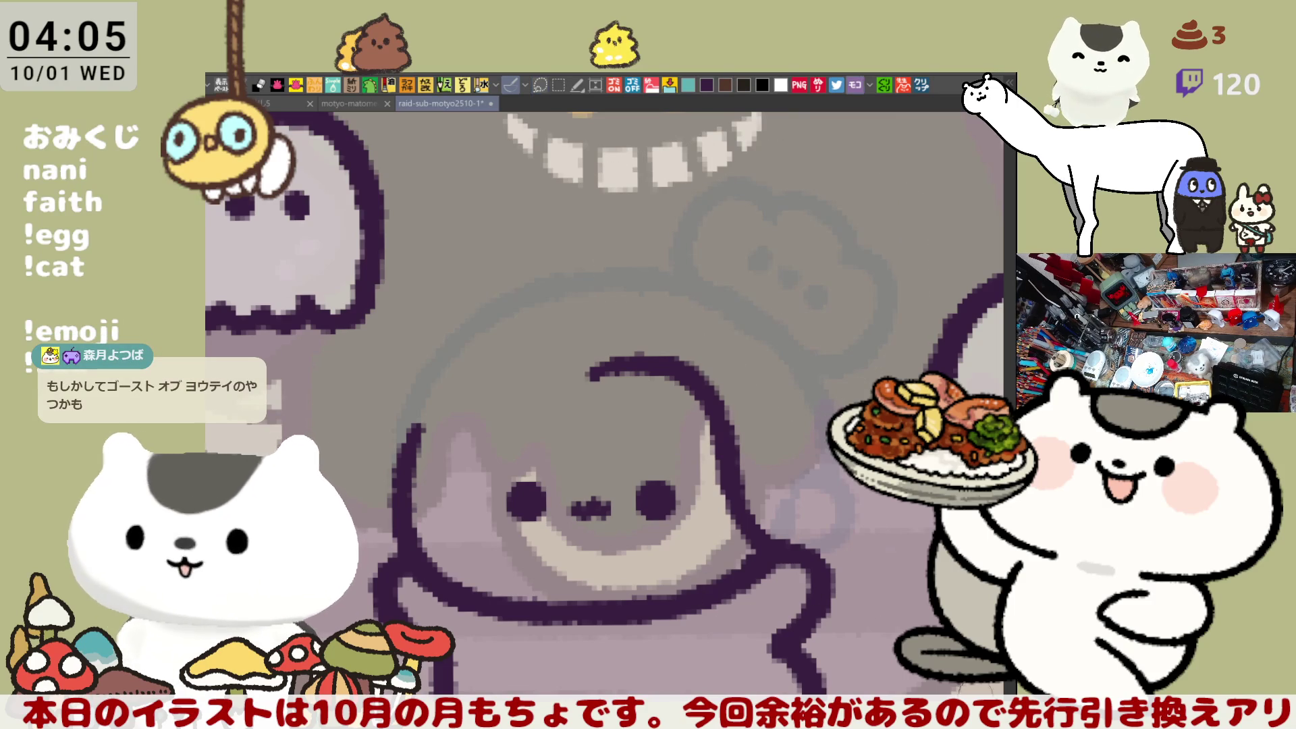
left_click_drag(702, 513, 777, 462)
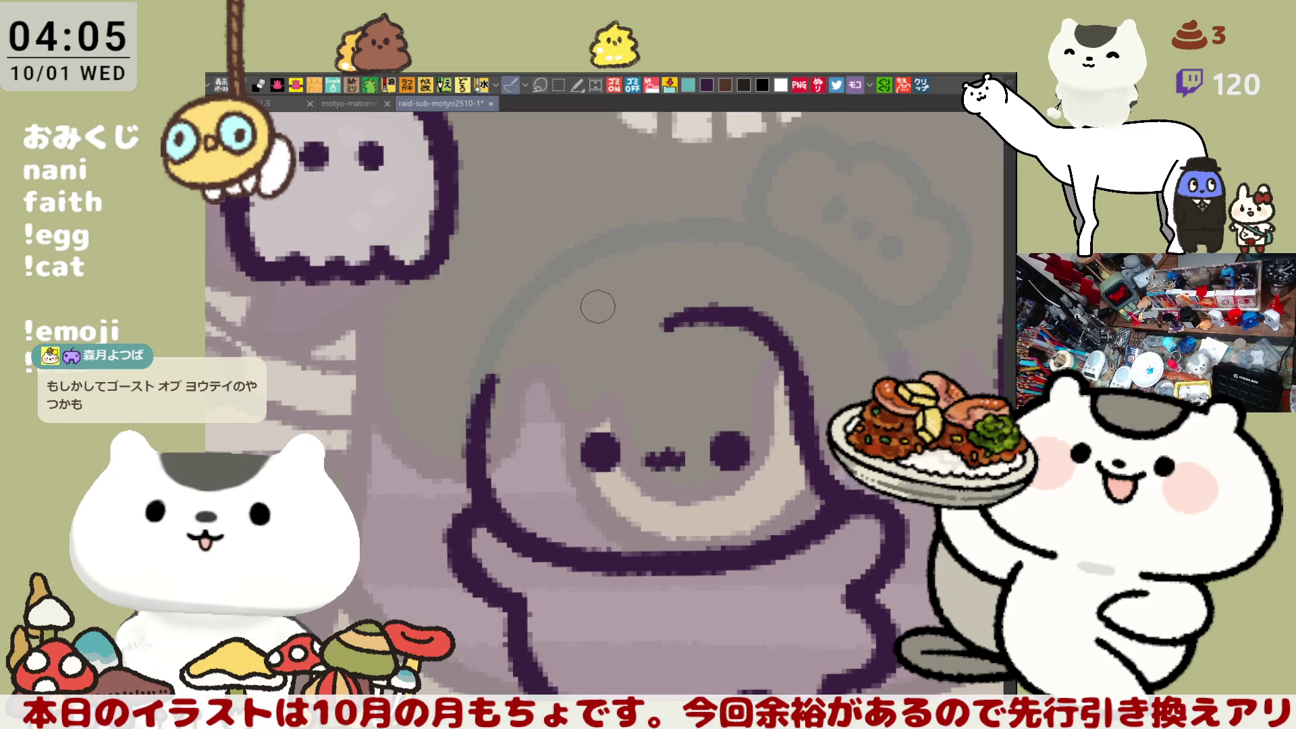
Step: Draw the head's top outline as one continuous line, testing right-side strokes on a flipped view
left_click_drag(582, 317, 678, 314)
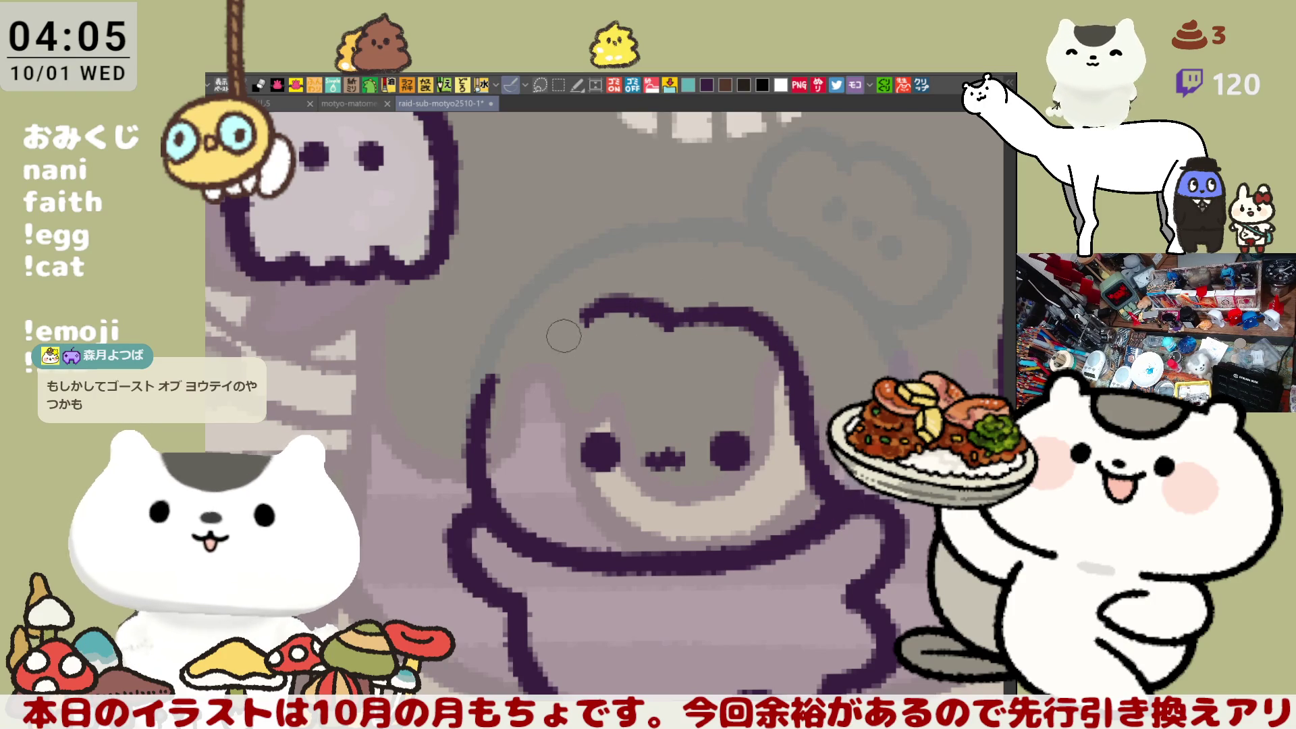
key("ctrl+z")
left_click_drag(557, 332, 660, 321)
key("ctrl+z")
left_click_drag(557, 333, 676, 312)
left_click_drag(579, 312, 489, 402)
key("ctrl+z")
key("h")
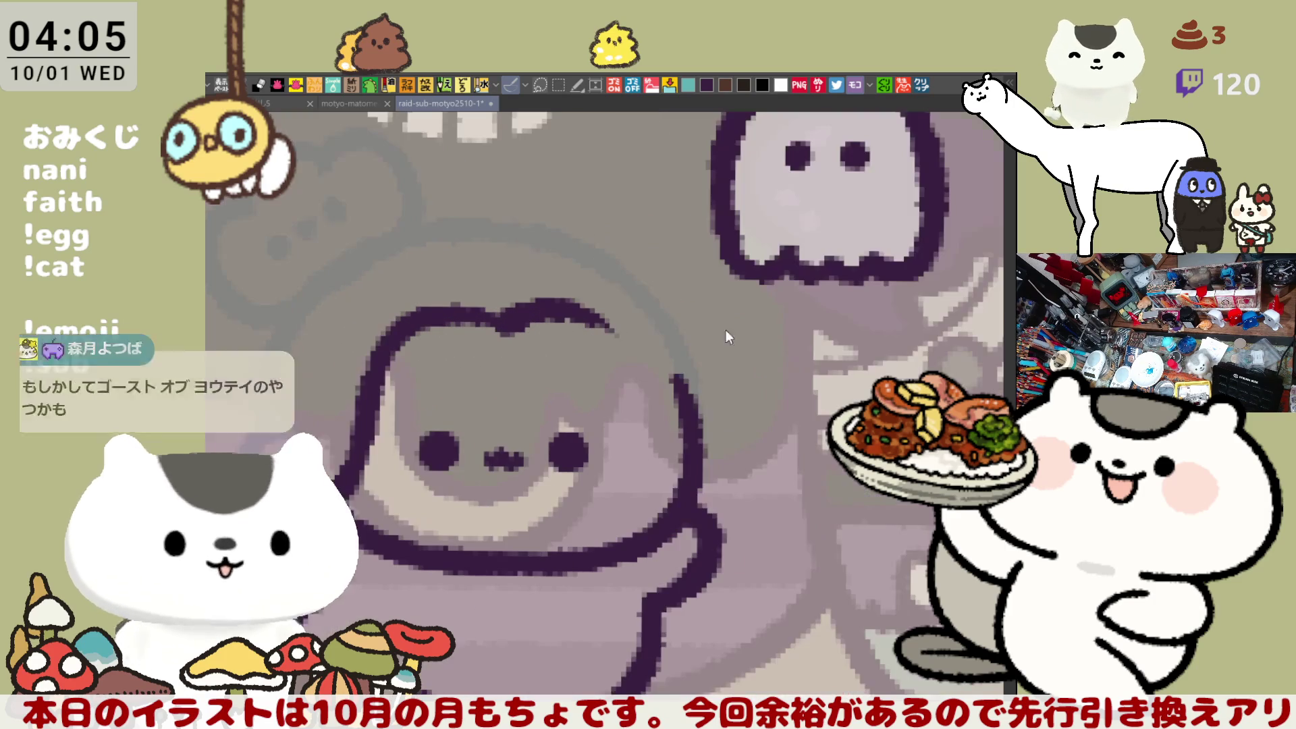
left_click_drag(594, 317, 685, 412)
key("ctrl+z")
left_click_drag(594, 317, 689, 408)
key("ctrl+z")
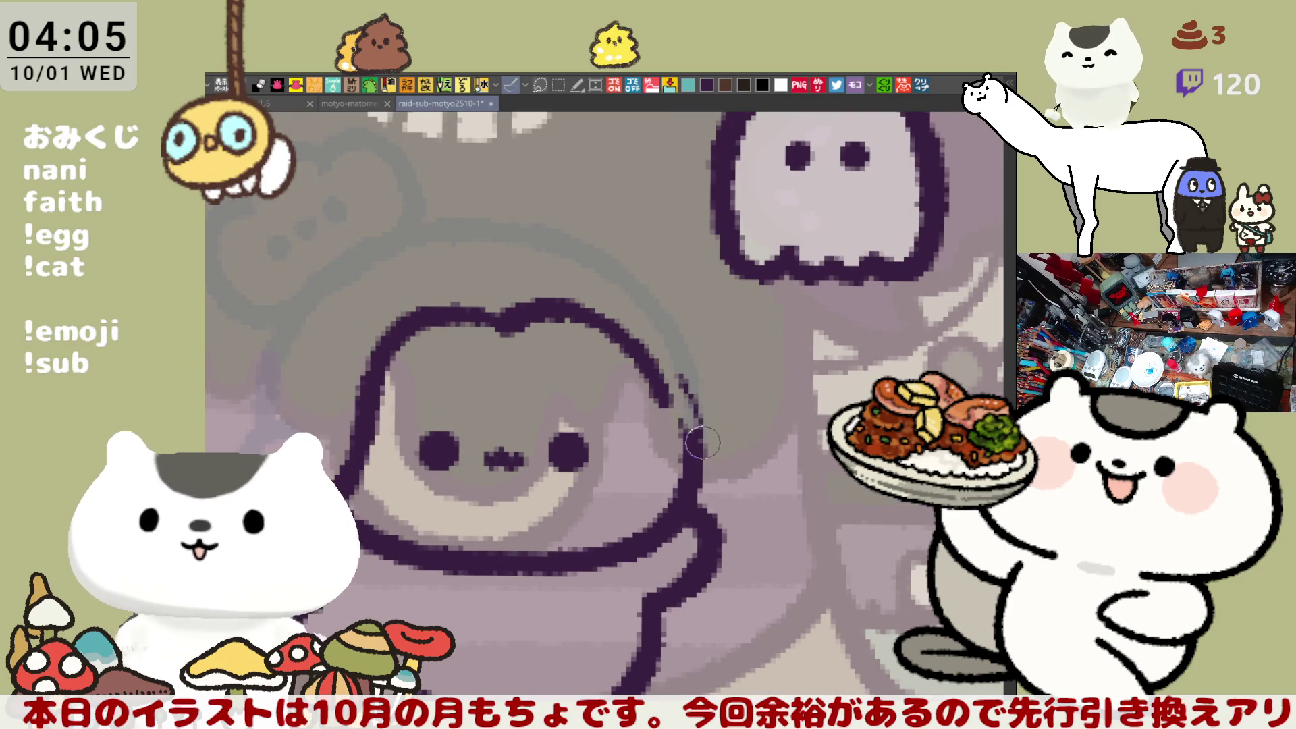
left_click_drag(704, 459, 698, 376)
key("ctrl+z")
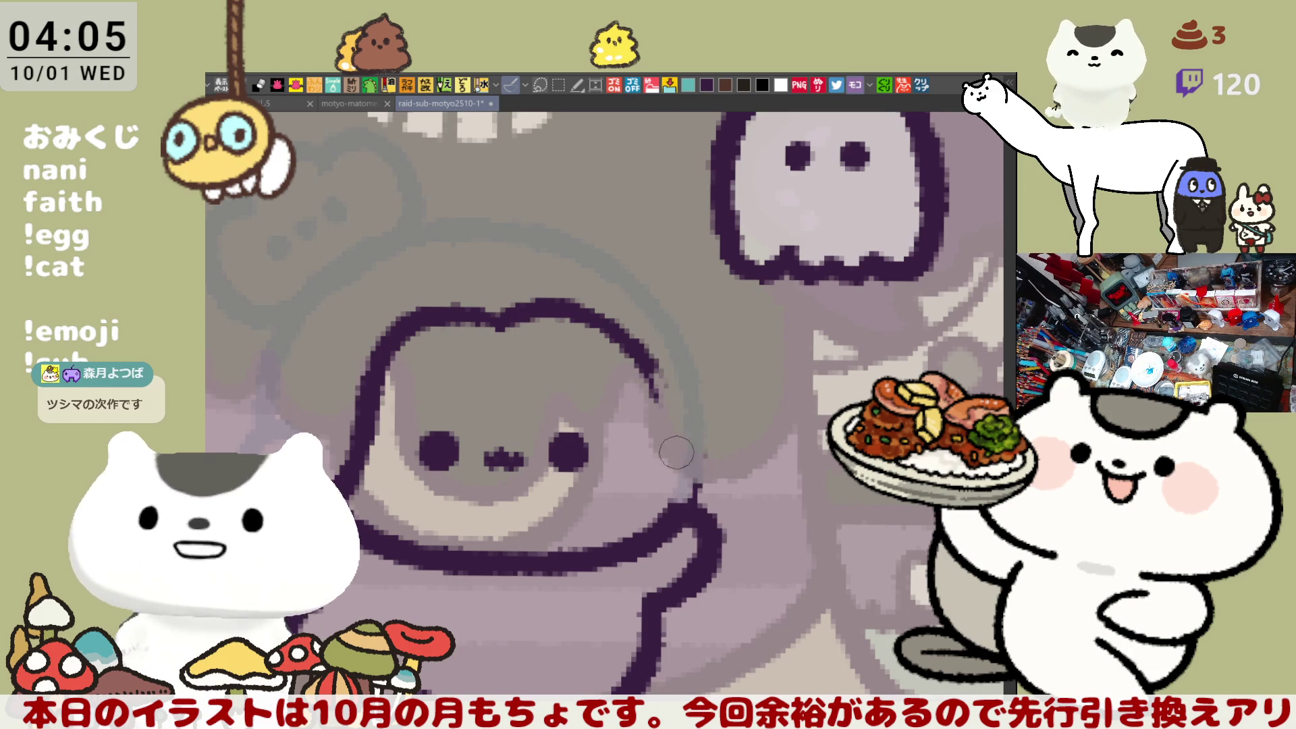
Step: Outline the character's left side and thicken its lower part
mouse_move(314, 407)
left_mouse_down()
mouse_move(565, 448)
mouse_move(563, 523)
mouse_move(585, 505)
left_mouse_up()
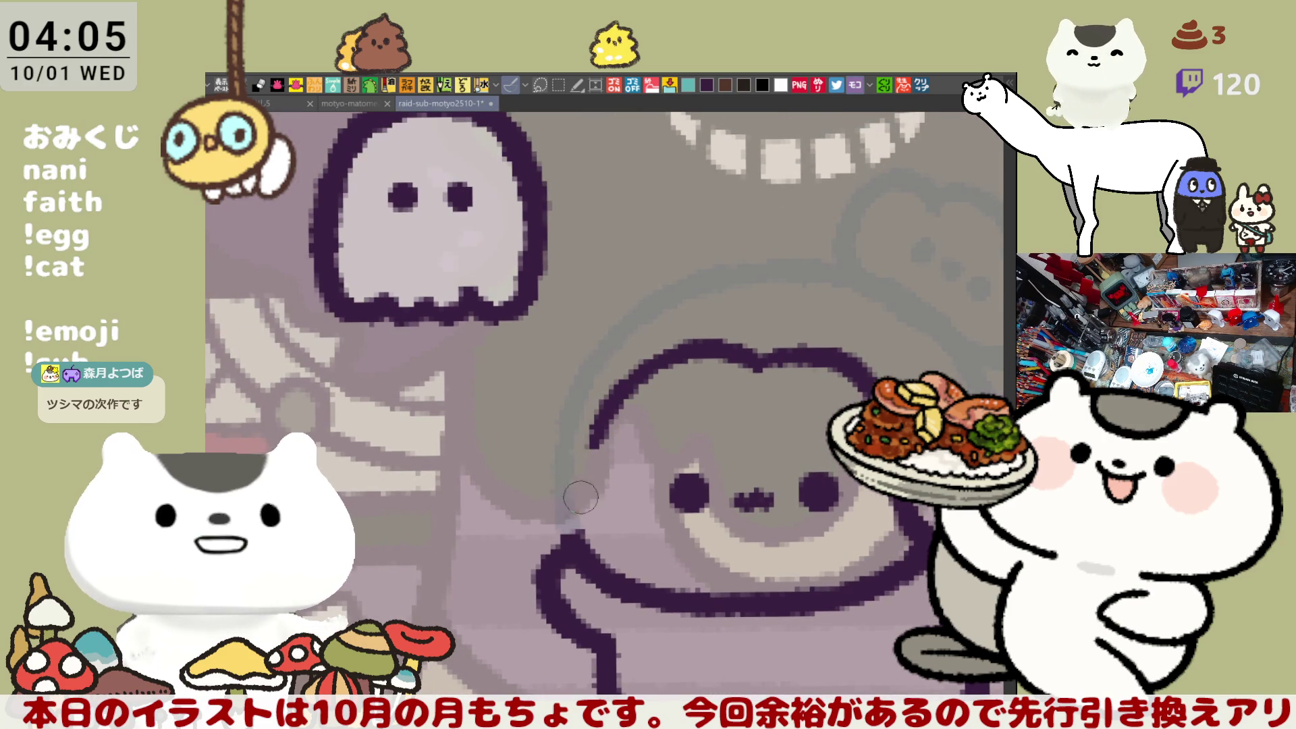
left_click_drag(597, 432, 575, 549)
key("ctrl+z")
left_click_drag(594, 426, 571, 543)
key("ctrl+z")
left_click_drag(608, 382, 572, 541)
key("ctrl+z")
left_click_drag(618, 388, 577, 553)
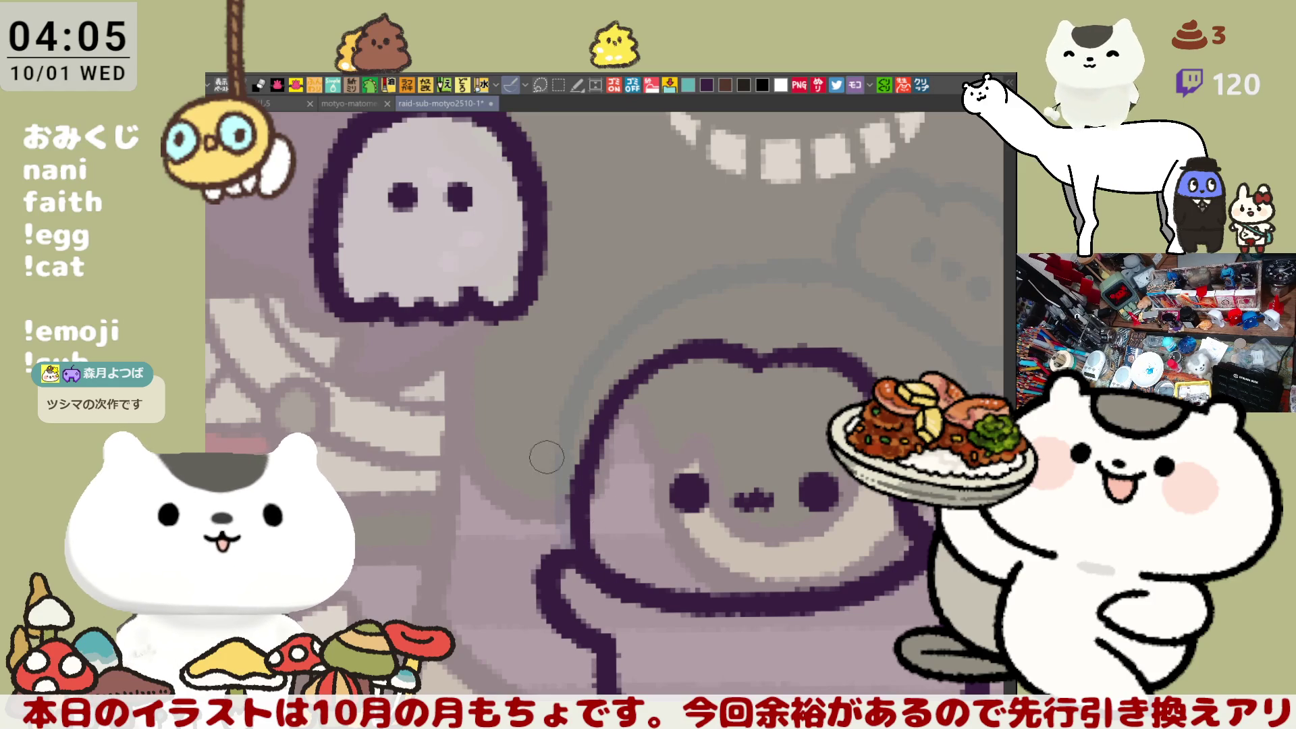
left_click_drag(567, 395, 540, 550)
key("ctrl+z")
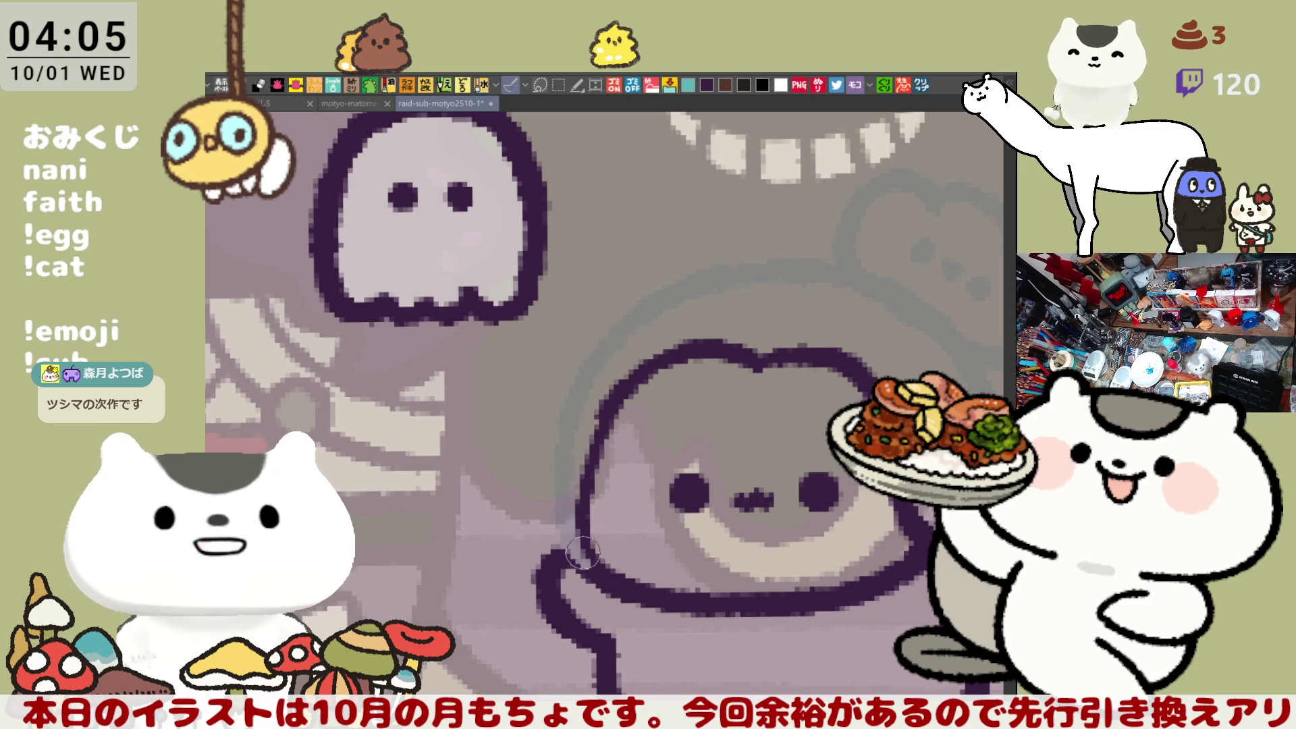
left_click_drag(584, 503, 611, 560)
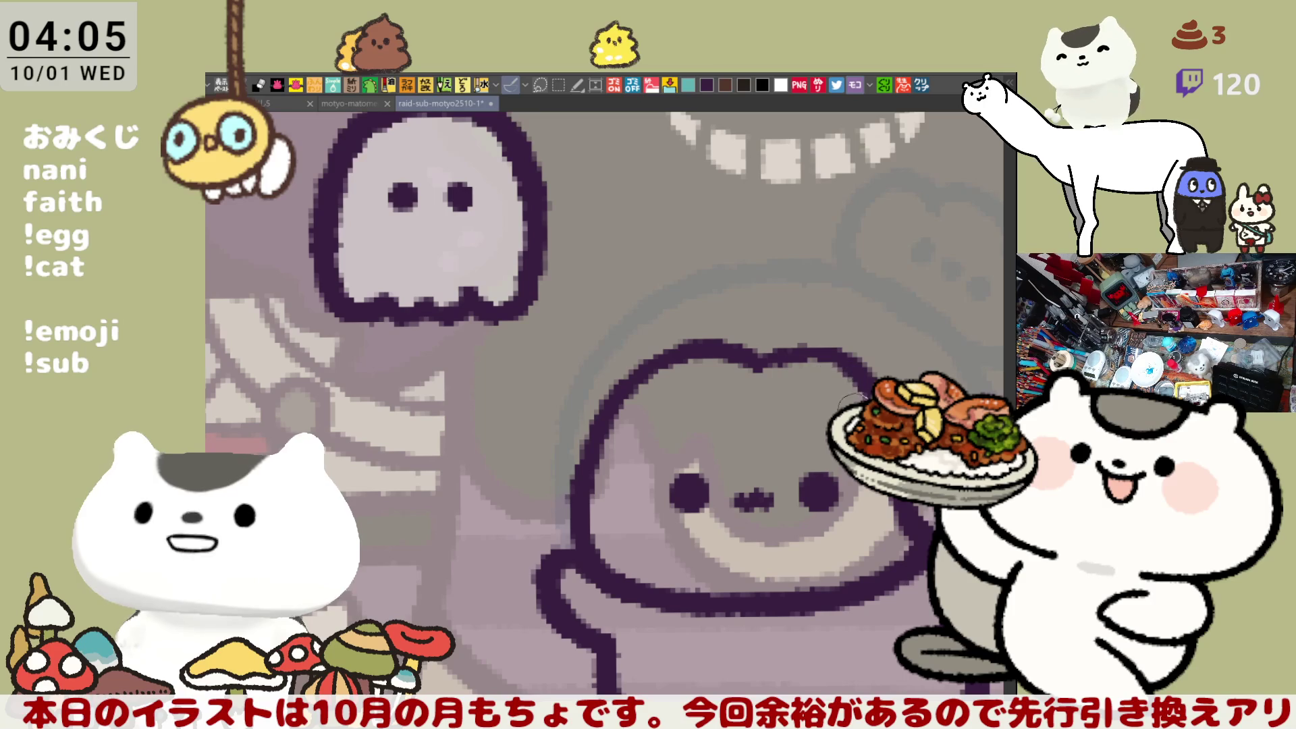
Step: Redraw the arc's lower end longer, curving over the head's right side
left_click_drag(759, 370, 861, 365)
key("ctrl+z")
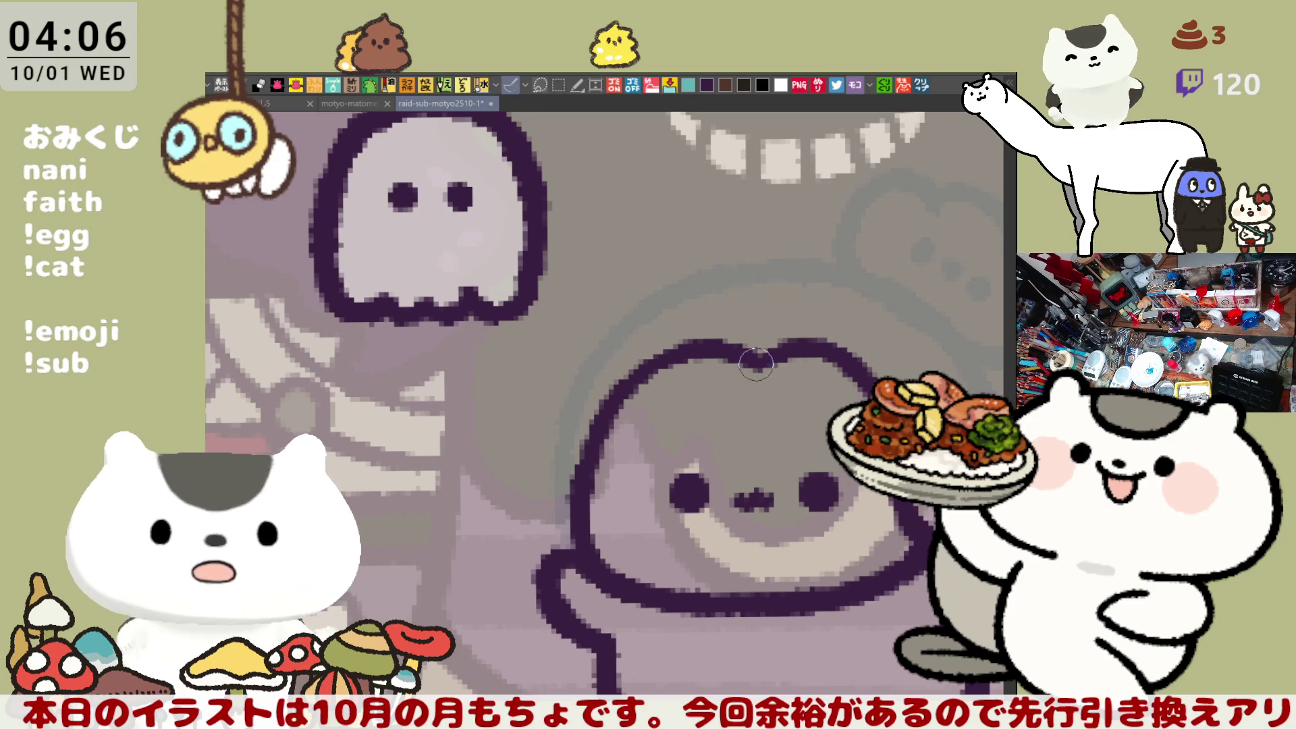
mouse_move(791, 339)
left_mouse_down()
mouse_move(658, 253)
mouse_move(632, 270)
mouse_move(540, 210)
mouse_move(641, 199)
mouse_move(699, 331)
left_mouse_up()
key("ctrl+z")
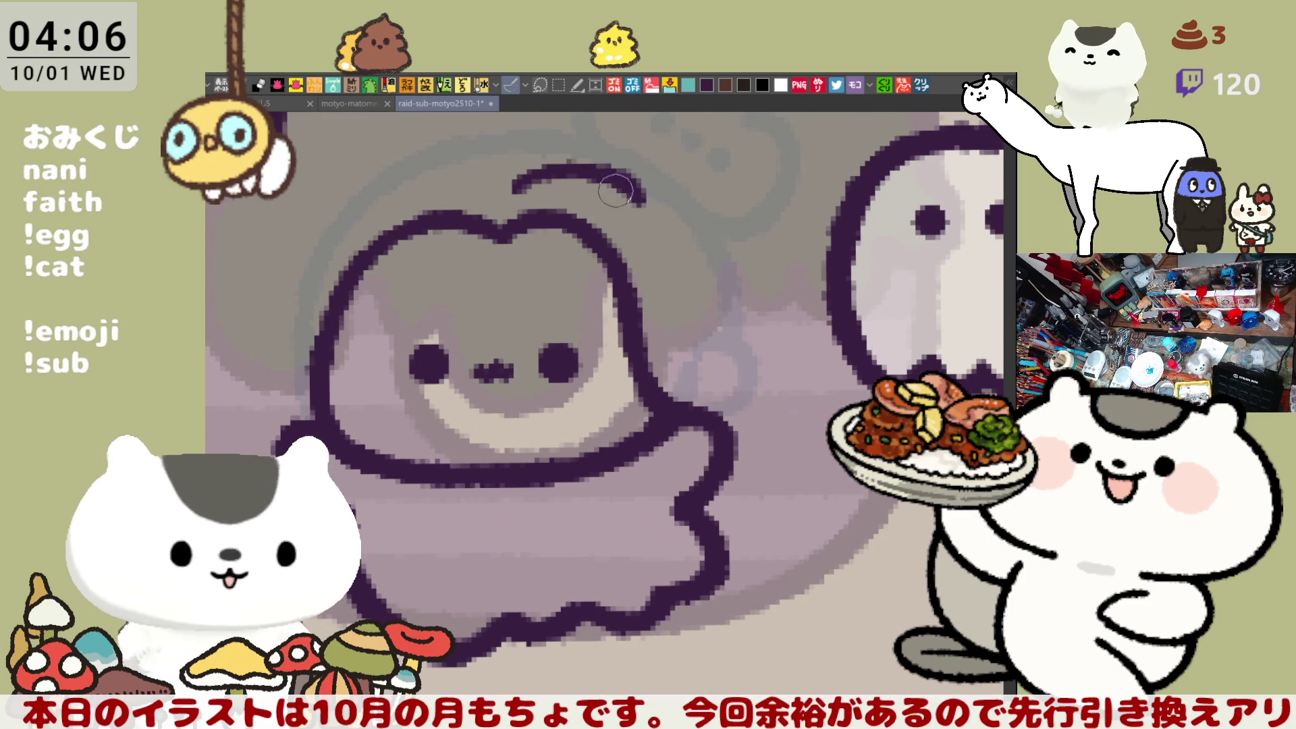
mouse_move(655, 201)
left_mouse_down()
mouse_move(683, 241)
mouse_move(705, 355)
left_mouse_up()
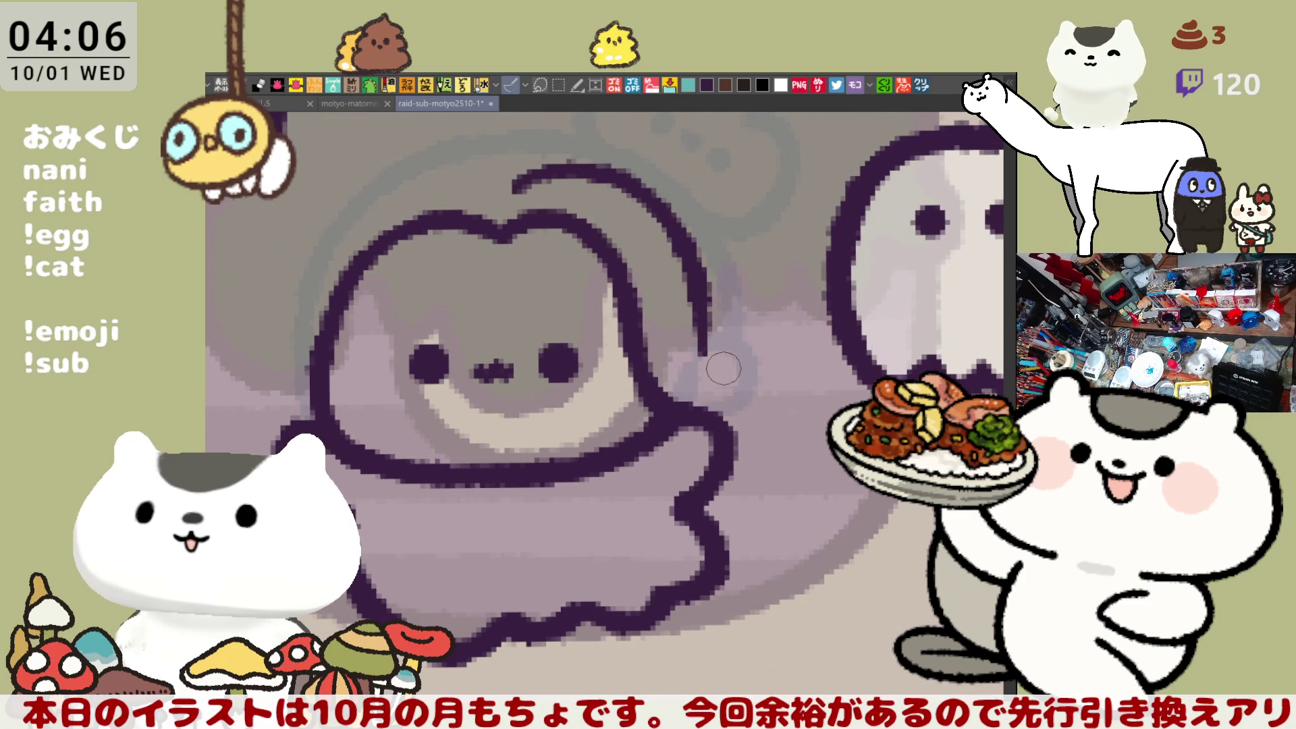
scroll(740, 363, "down", 3)
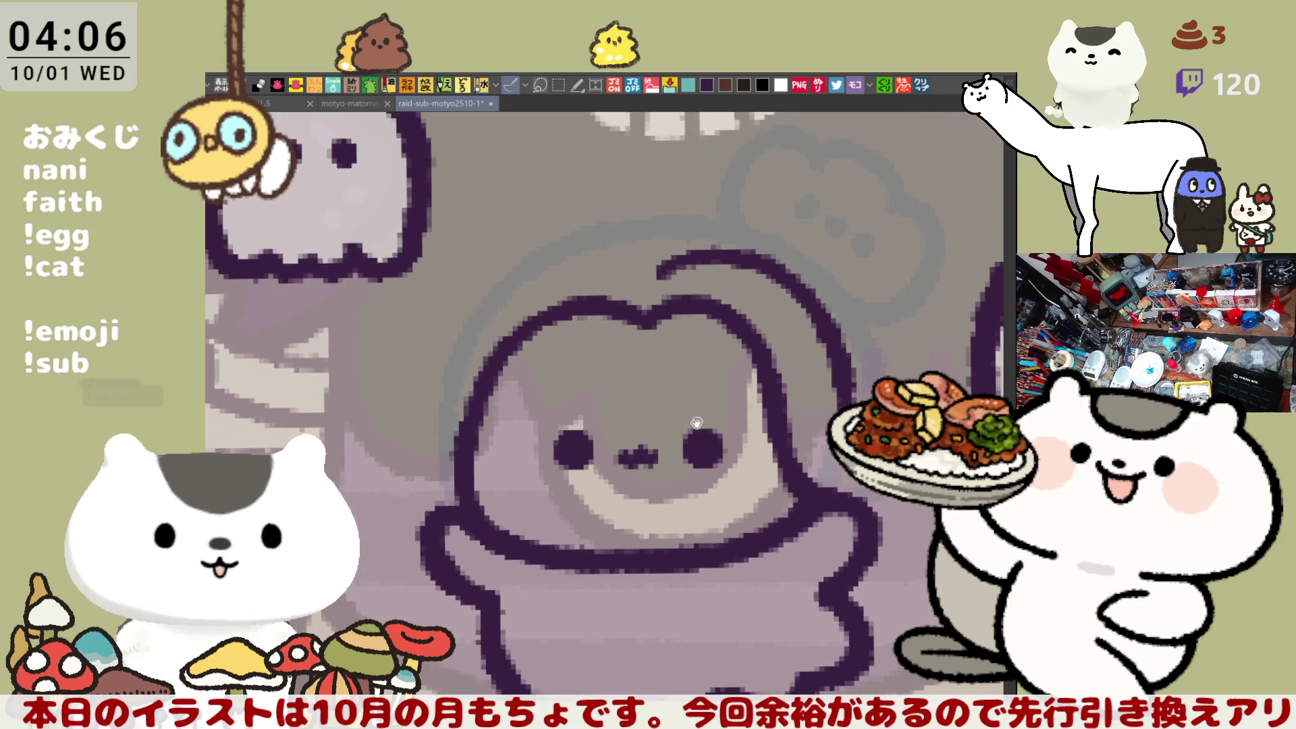
Step: Redraw the head outline as a long right-side arc, then paste the goals image as a new canvas
scroll(682, 335, "up", 3)
left_click_drag(682, 336, 710, 350)
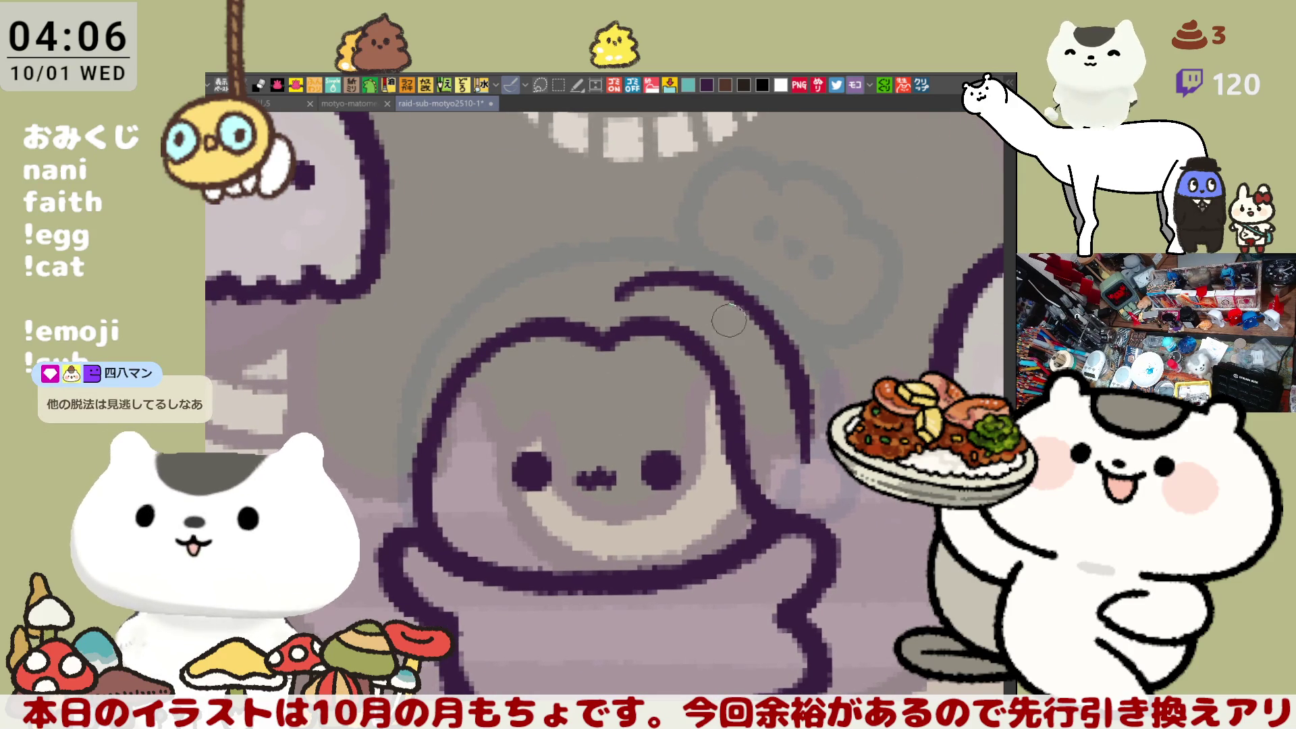
key("ctrl+z")
mouse_move(601, 294)
left_mouse_down()
mouse_move(801, 447)
mouse_move(834, 505)
left_mouse_up()
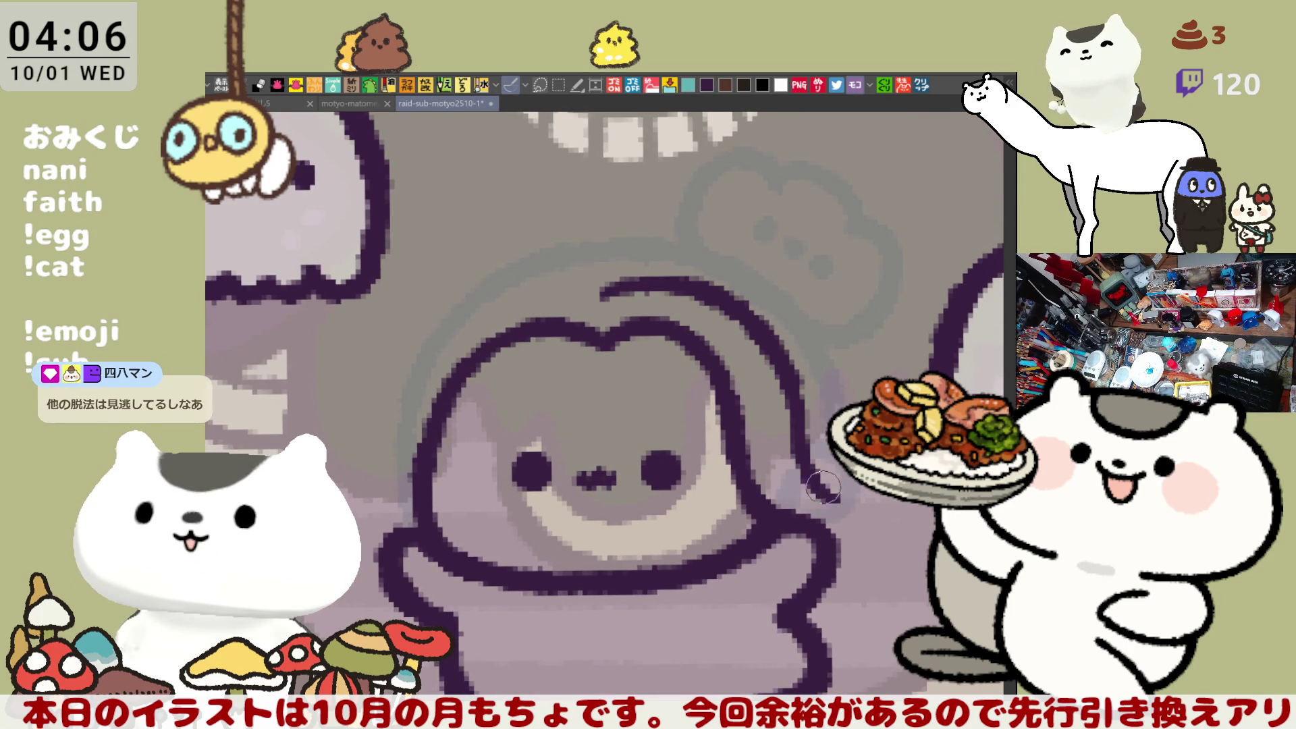
key("ctrl+z")
mouse_move(786, 415)
left_mouse_down()
mouse_move(807, 459)
mouse_move(878, 513)
left_mouse_up()
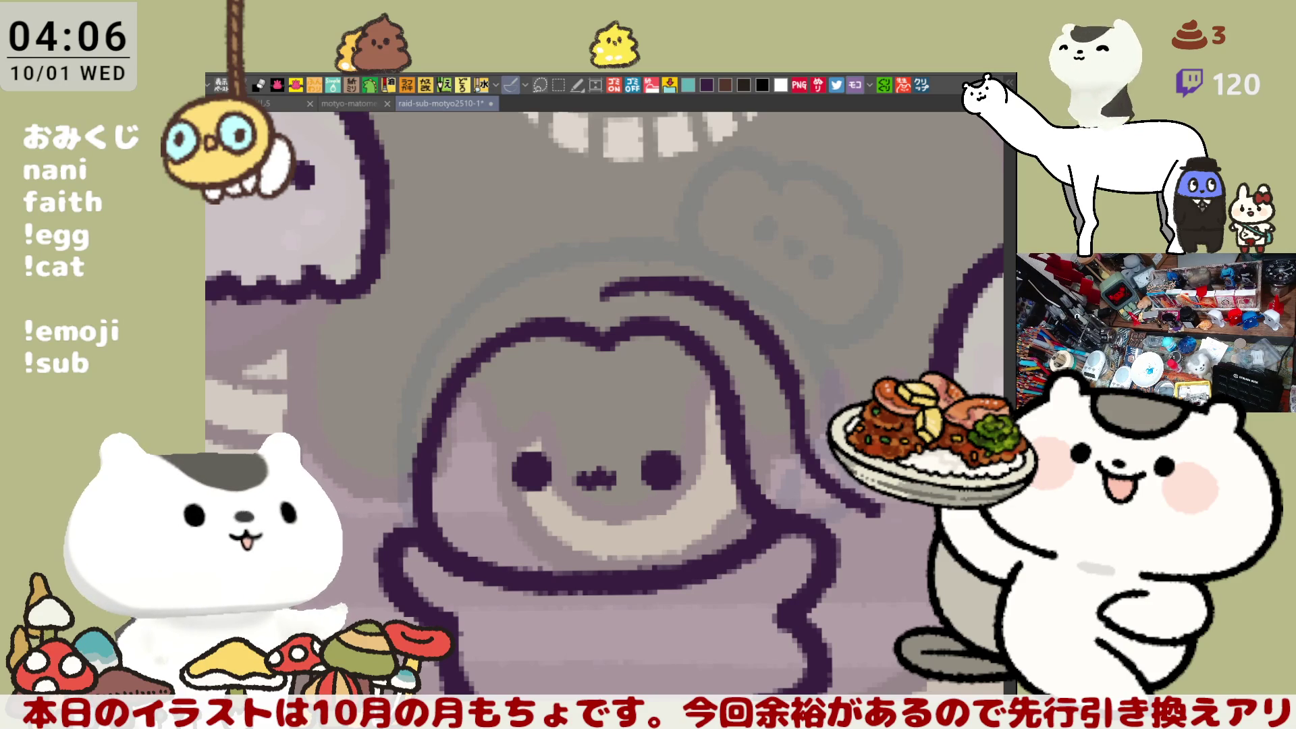
key("ctrl+n")
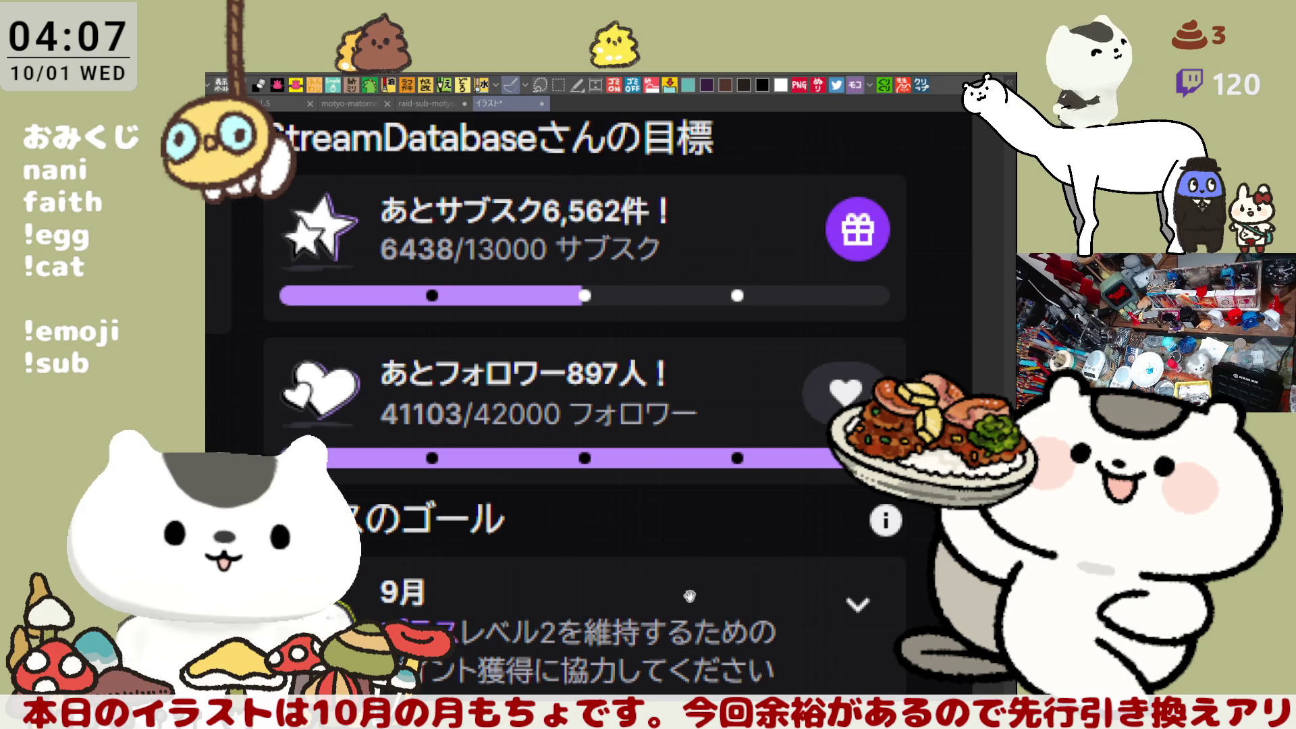
Step: Underline the 3711 / 300 plus-points figure in pink, then close the goals image
scroll(639, 206, "down", 4)
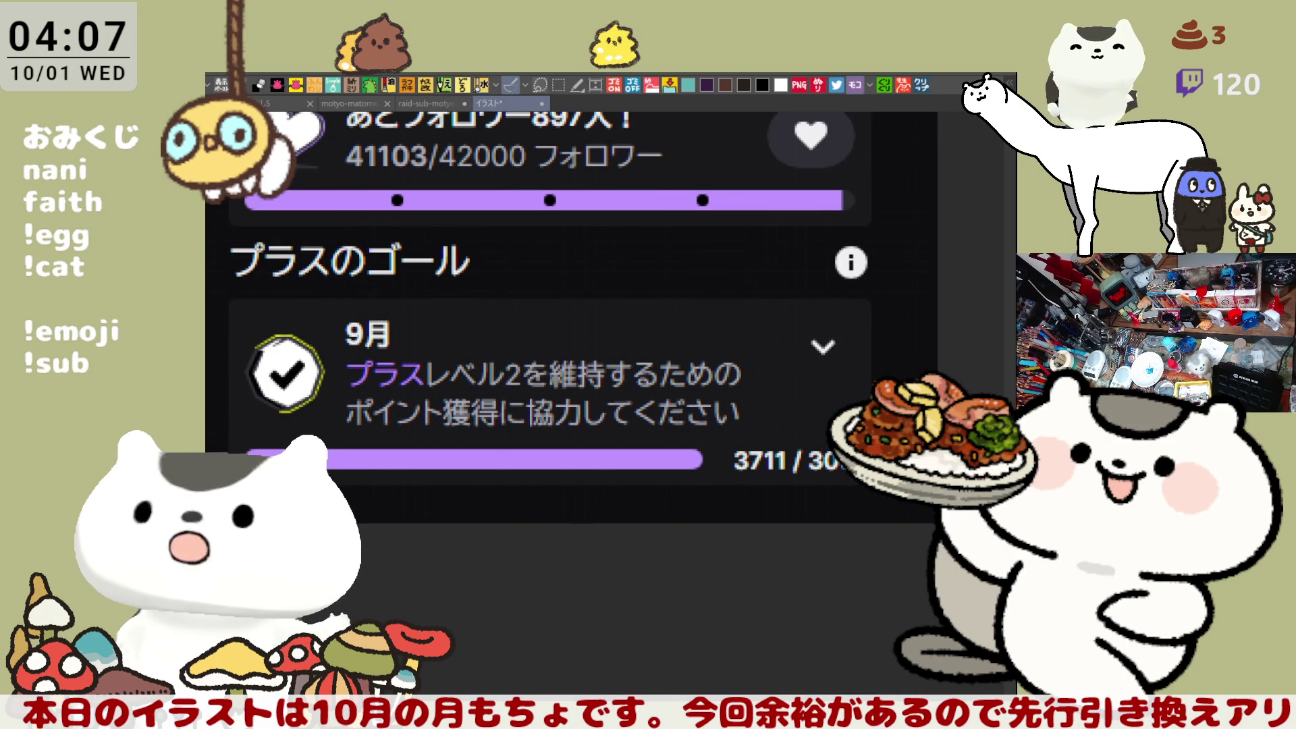
scroll(570, 310, "down", 2)
left_click_drag(706, 376, 791, 375)
left_click_drag(704, 376, 798, 375)
mouse_move(711, 381)
left_mouse_down()
mouse_move(784, 379)
mouse_move(699, 323)
mouse_move(794, 341)
mouse_move(787, 375)
left_mouse_up()
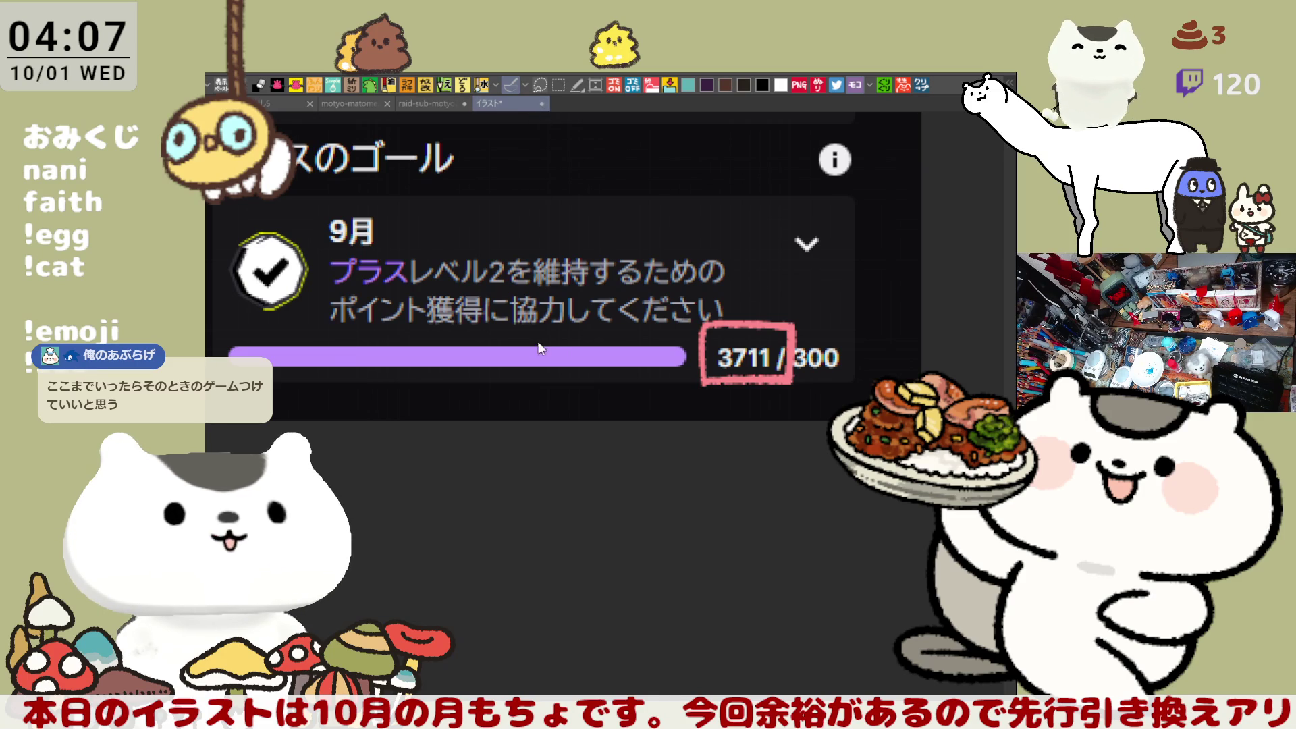
key("ctrl+w")
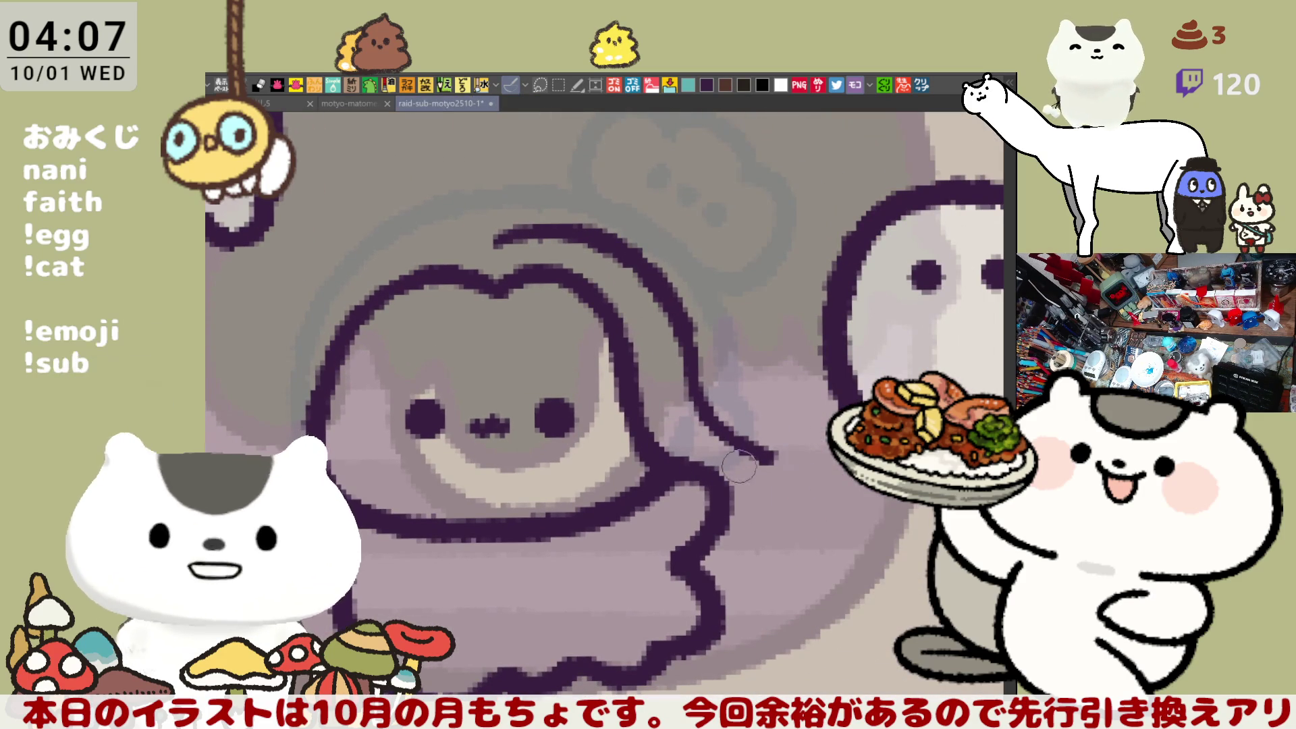
Step: Try several outline strokes for the curled tail, undoing each attempt
left_click_drag(729, 497, 802, 477)
key("ctrl+z")
left_click_drag(729, 498, 800, 467)
key("ctrl+z")
left_click_drag(723, 422, 802, 449)
key("ctrl+z")
left_click_drag(726, 426, 802, 449)
key("ctrl+z")
mouse_move(715, 416)
left_mouse_down()
mouse_move(807, 449)
mouse_move(774, 480)
mouse_move(711, 478)
mouse_move(773, 495)
left_mouse_up()
key("ctrl+z")
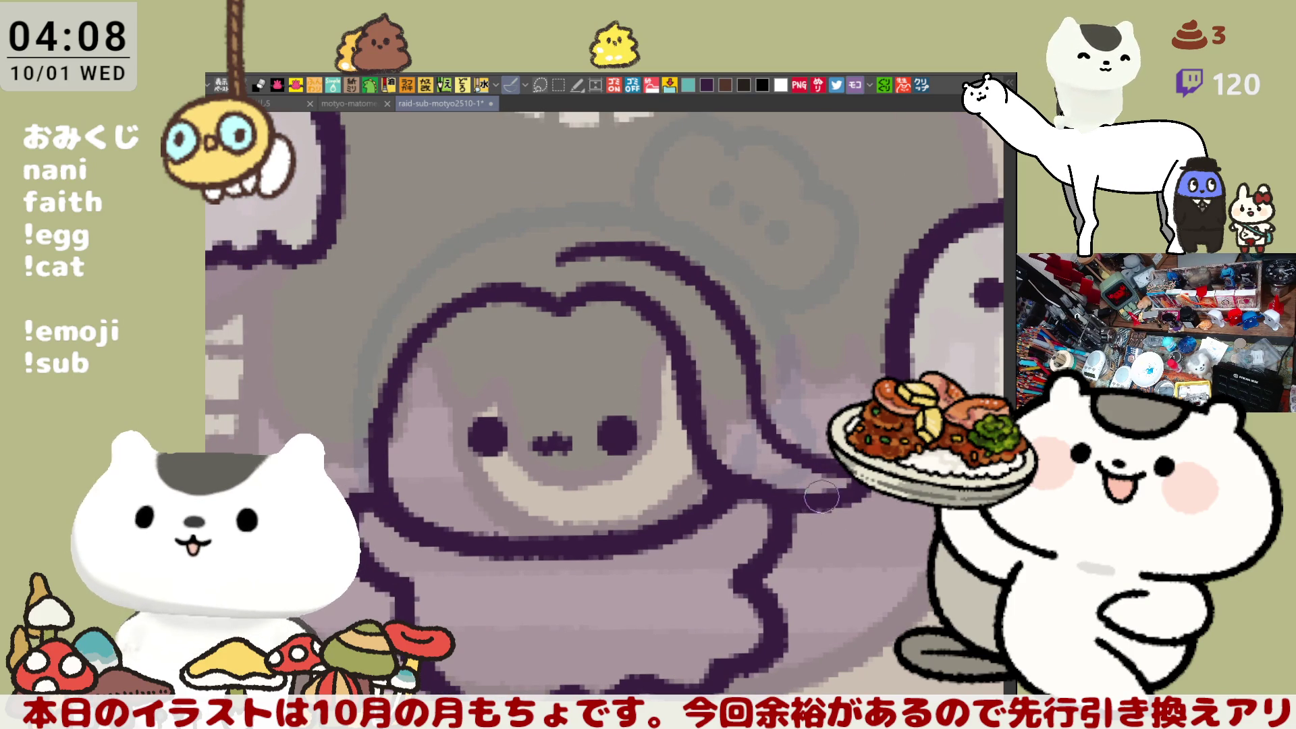
Step: Pan to the head's left side and trace dark strokes along its outline
left_click_drag(815, 481, 877, 491)
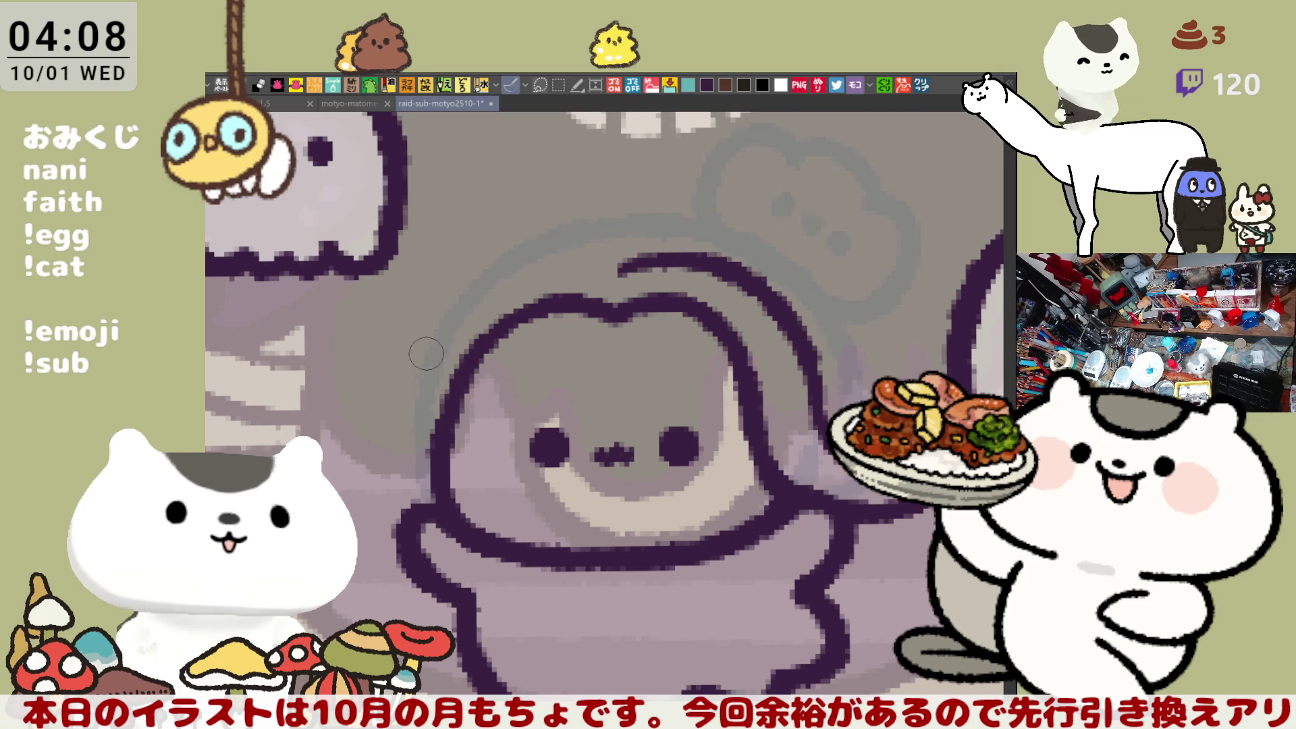
left_click_drag(455, 325, 414, 517)
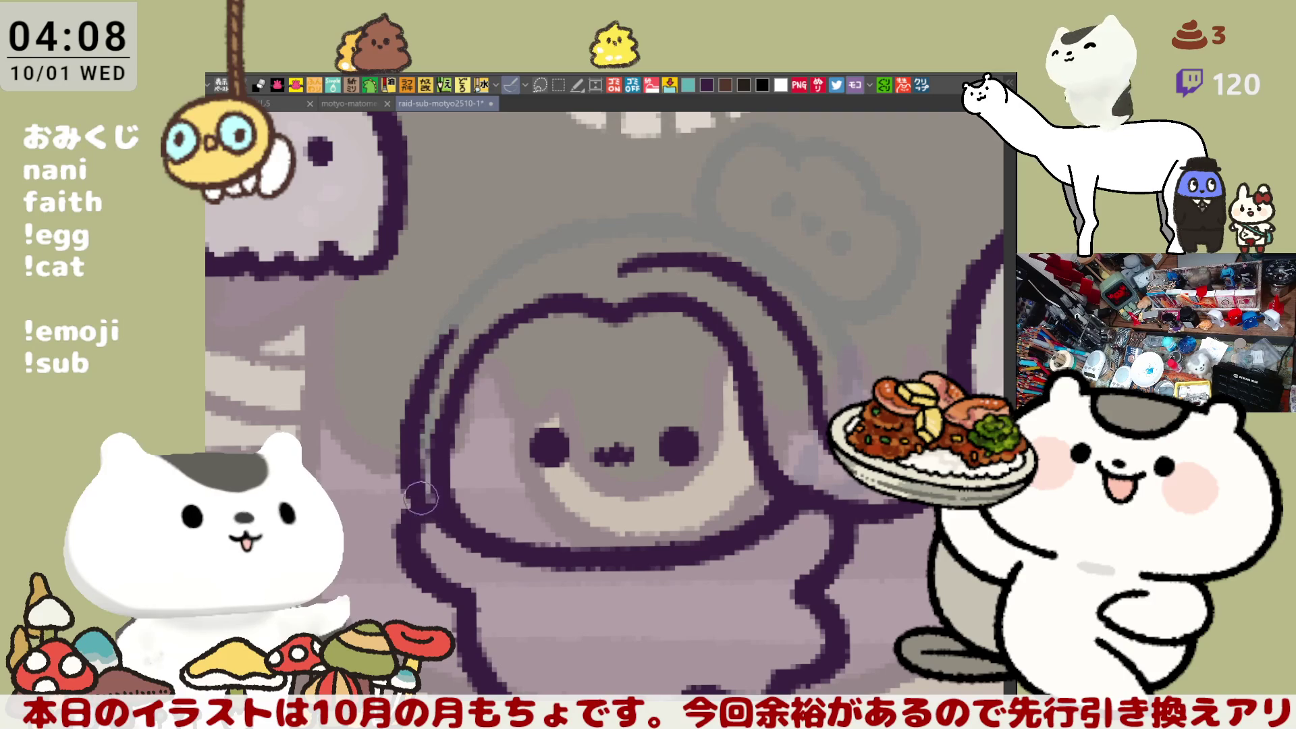
key("ctrl+z")
left_click_drag(448, 318, 405, 505)
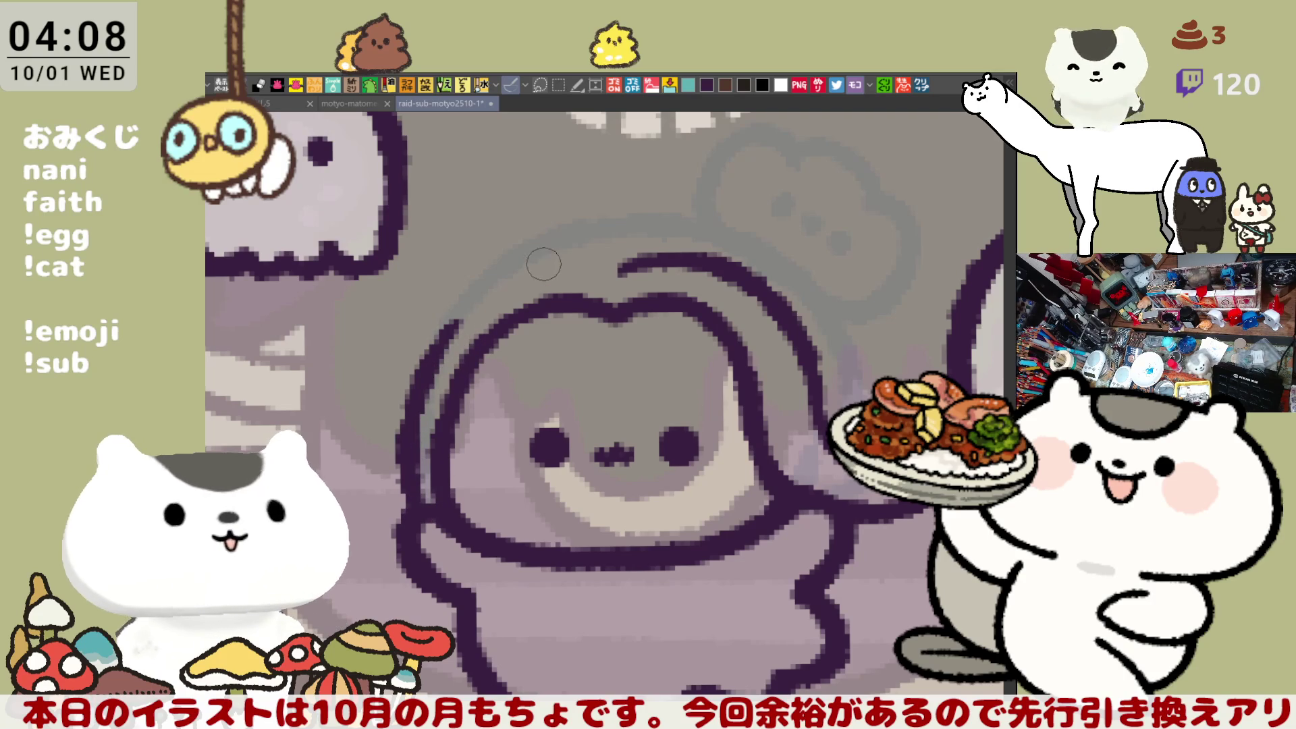
key("ctrl+z")
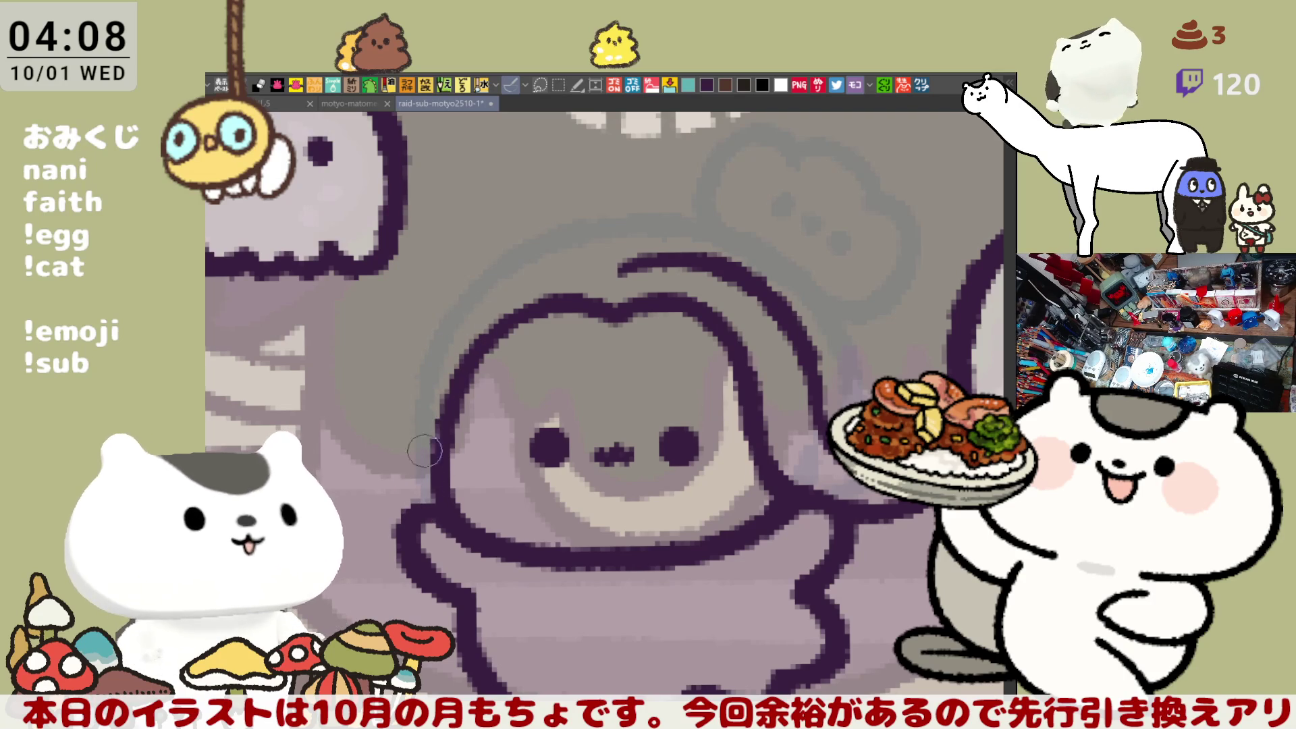
left_click_drag(448, 390, 432, 527)
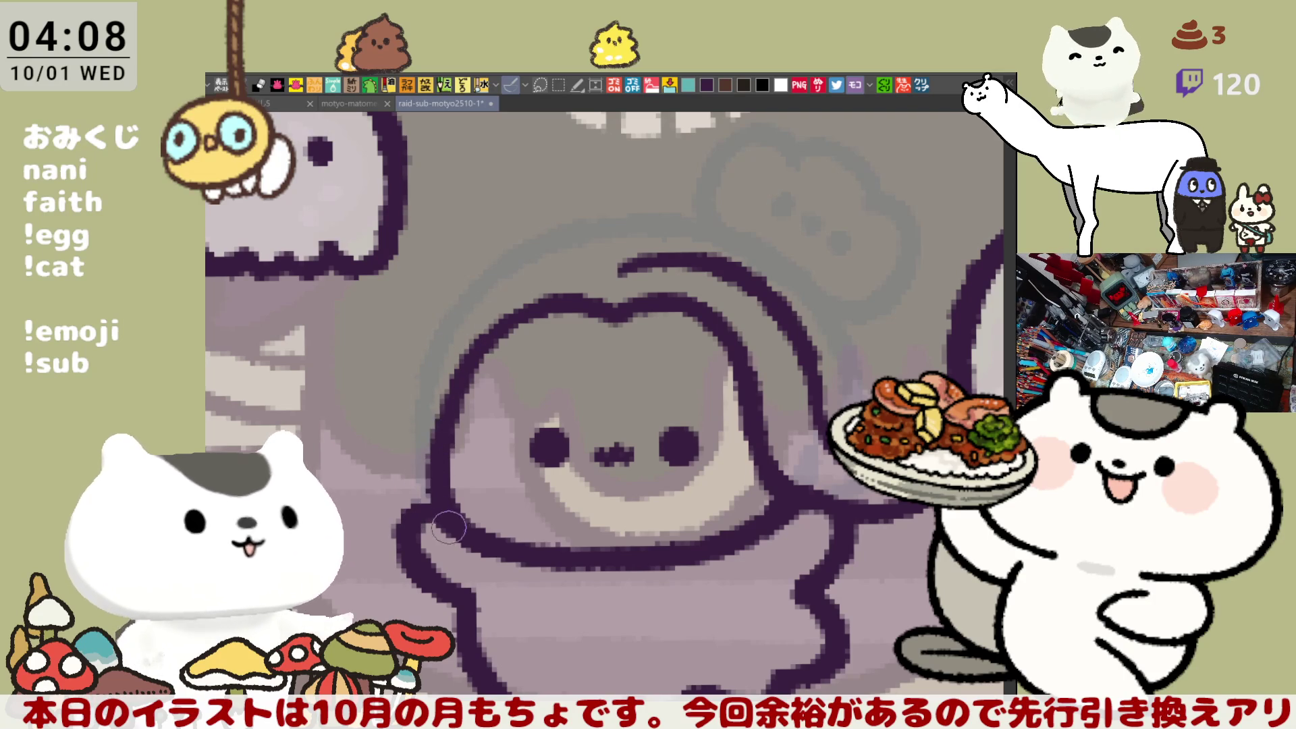
left_click_drag(454, 327, 417, 513)
Step: Undo the left-edge arc attempts and paste the goals screenshot as a new canvas
key("ctrl+z")
mouse_move(449, 317)
left_mouse_down()
mouse_move(398, 465)
mouse_move(405, 506)
mouse_move(403, 484)
left_mouse_up()
key("ctrl+z")
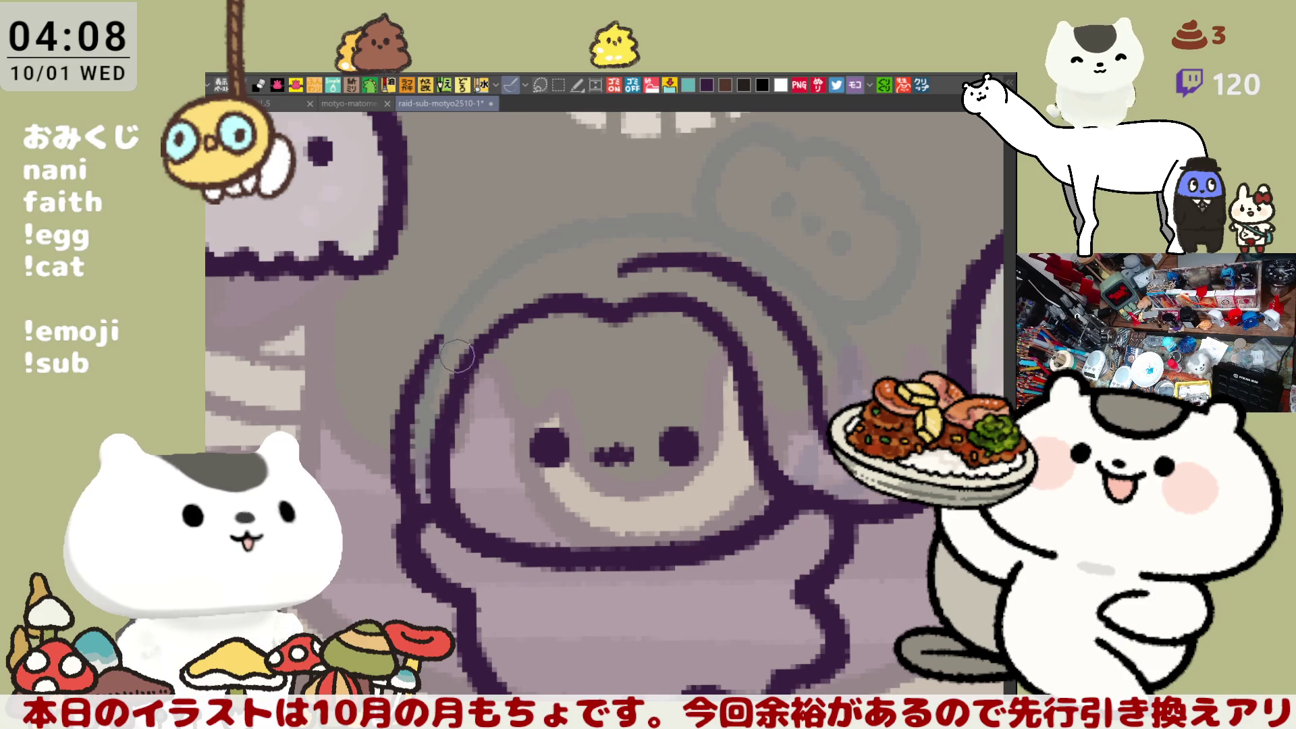
key("ctrl+z")
mouse_move(454, 314)
left_mouse_down()
mouse_move(395, 473)
mouse_move(408, 513)
left_mouse_up()
key("ctrl+z")
left_click_drag(454, 315, 408, 500)
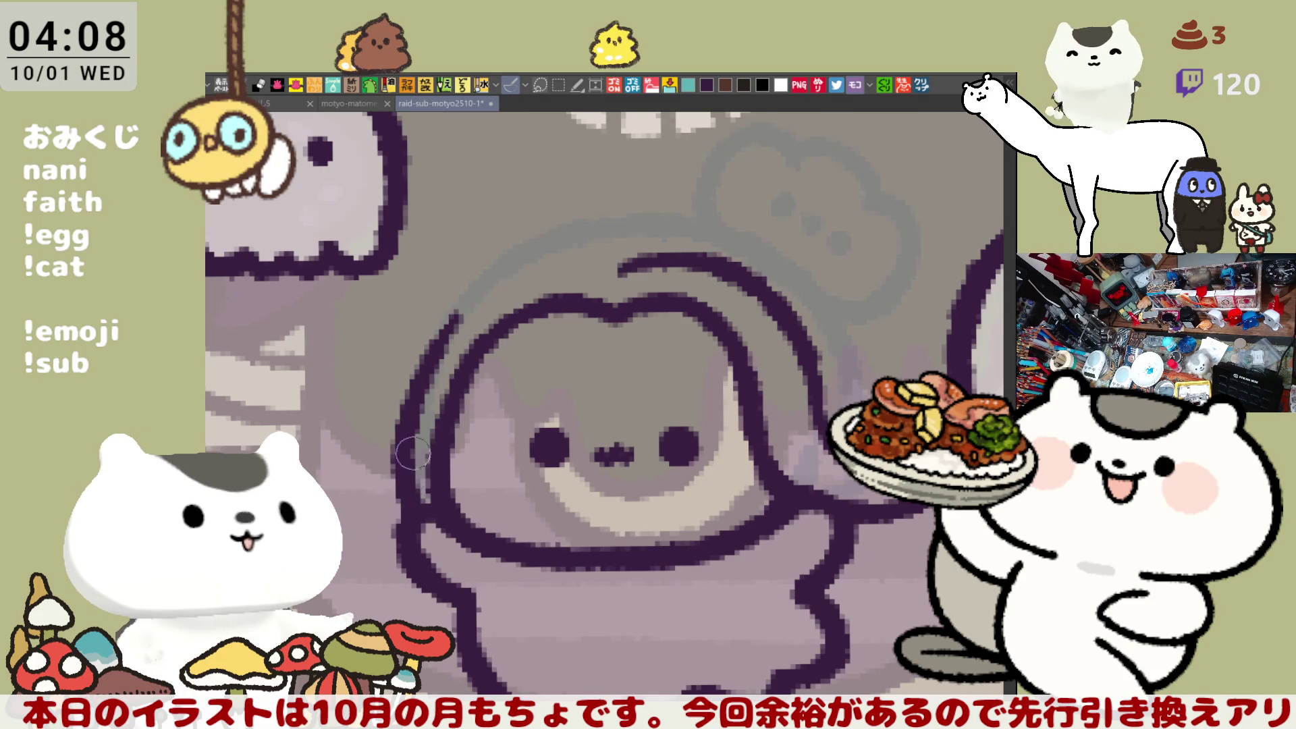
key("ctrl+z")
left_click(929, 84)
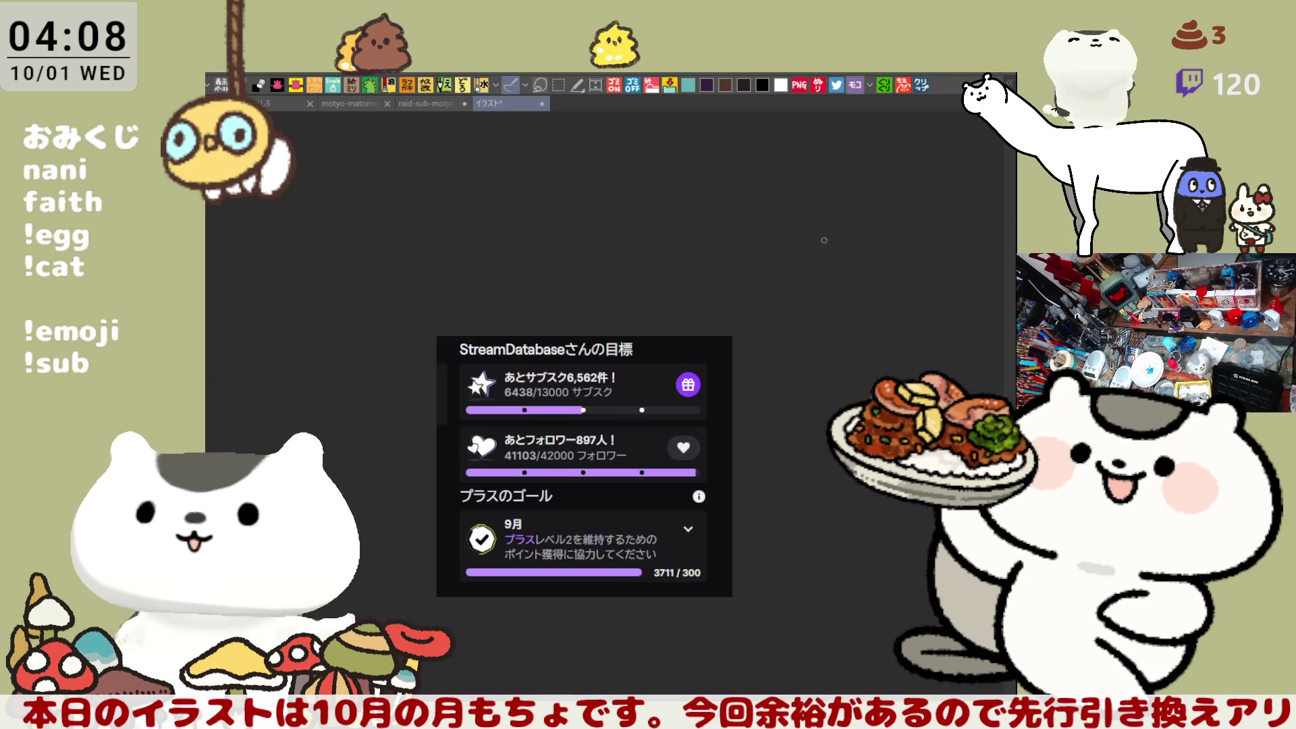
Step: Zoom in on the follower and plus-goal area, then paste the help page screenshot as another canvas
scroll(612, 577, "up", 4)
scroll(611, 577, "up", 1)
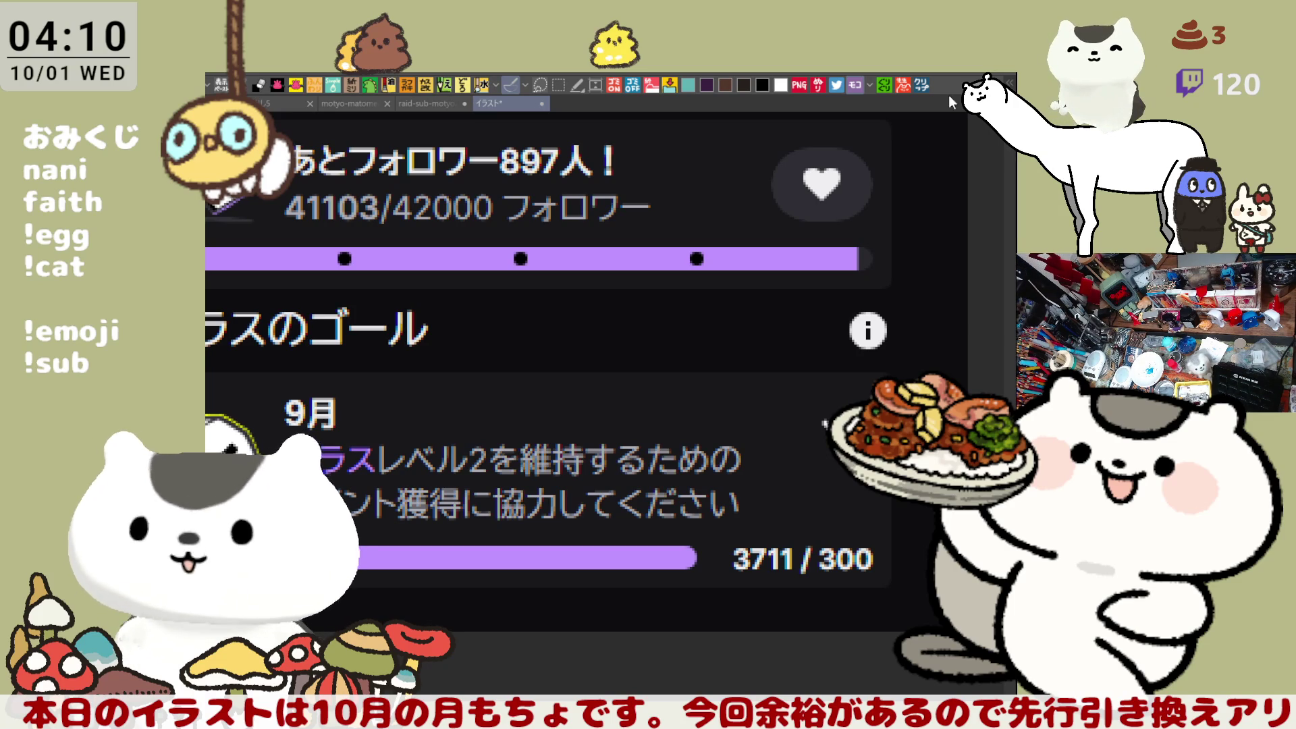
left_click(927, 83)
Step: Pan to the later paragraphs and underline the Level 2 70/30 revenue share in purple
scroll(630, 528, "up", 5)
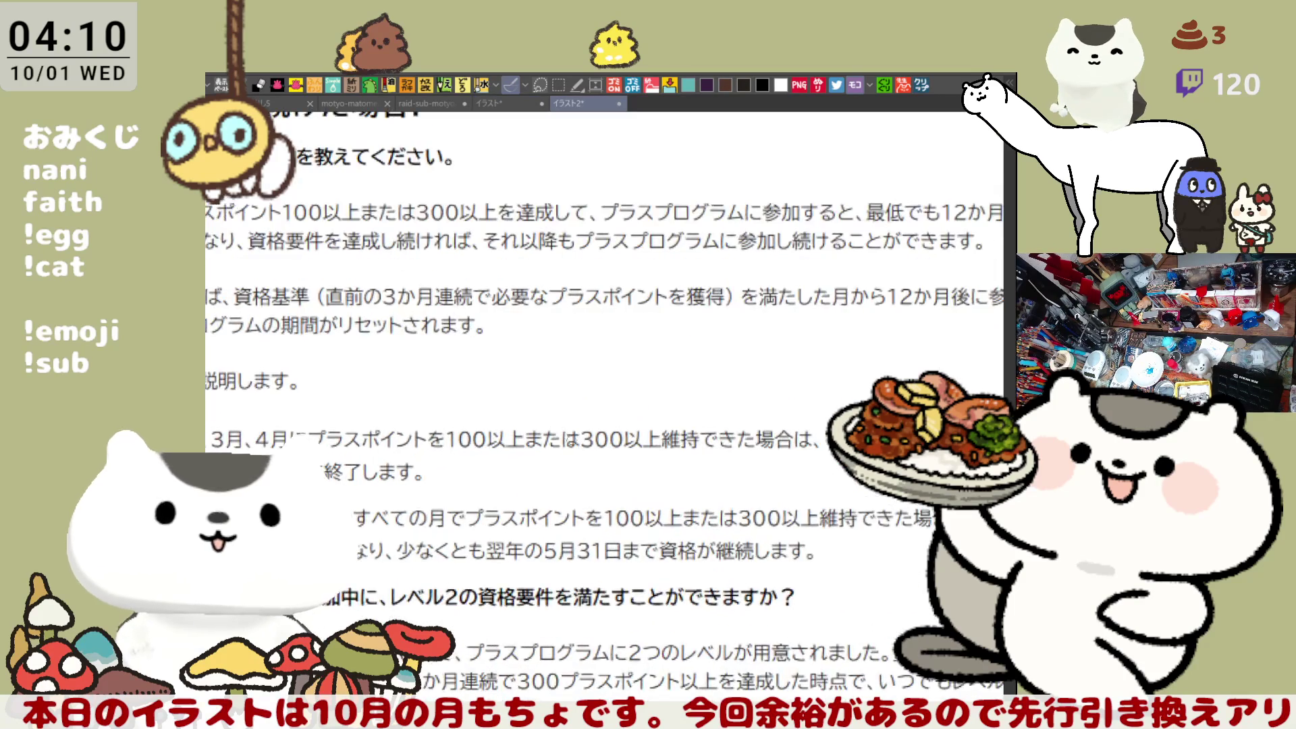
scroll(630, 528, "down", 3)
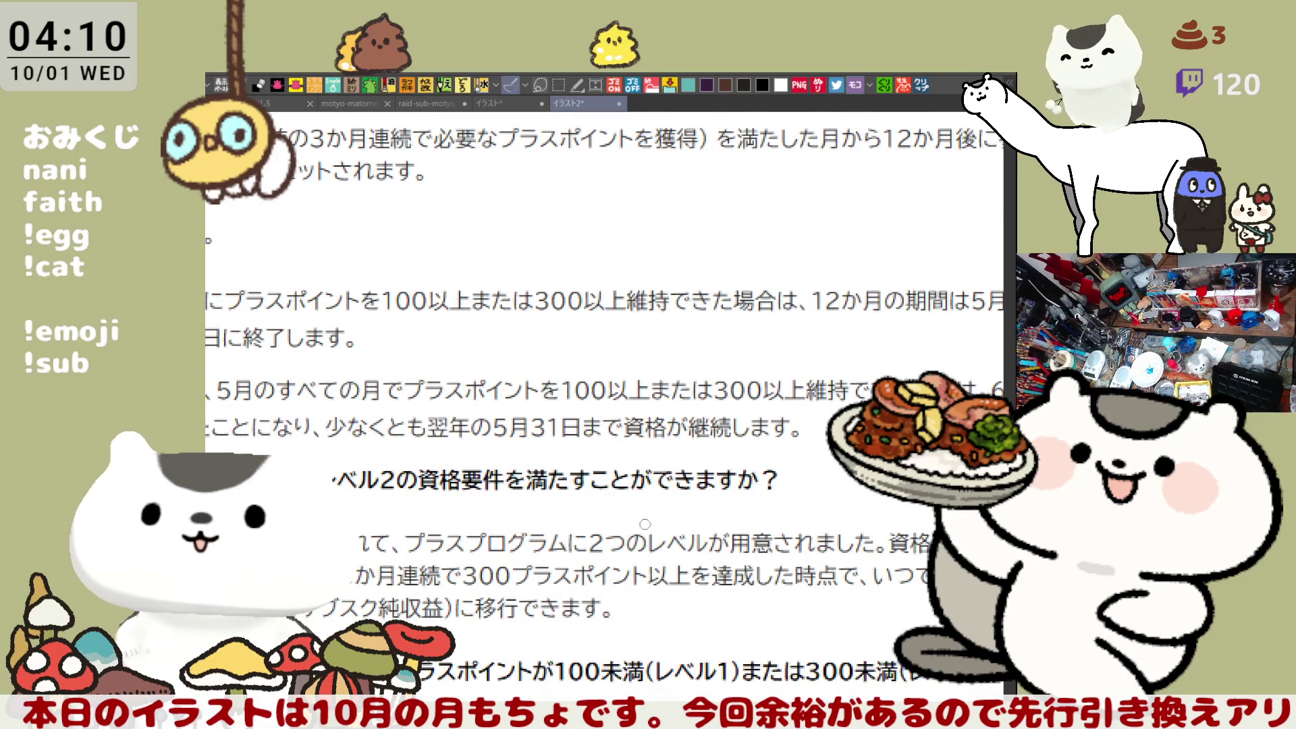
mouse_move(786, 503)
left_mouse_down()
mouse_move(589, 503)
mouse_move(559, 474)
mouse_move(579, 390)
mouse_move(489, 343)
left_mouse_up()
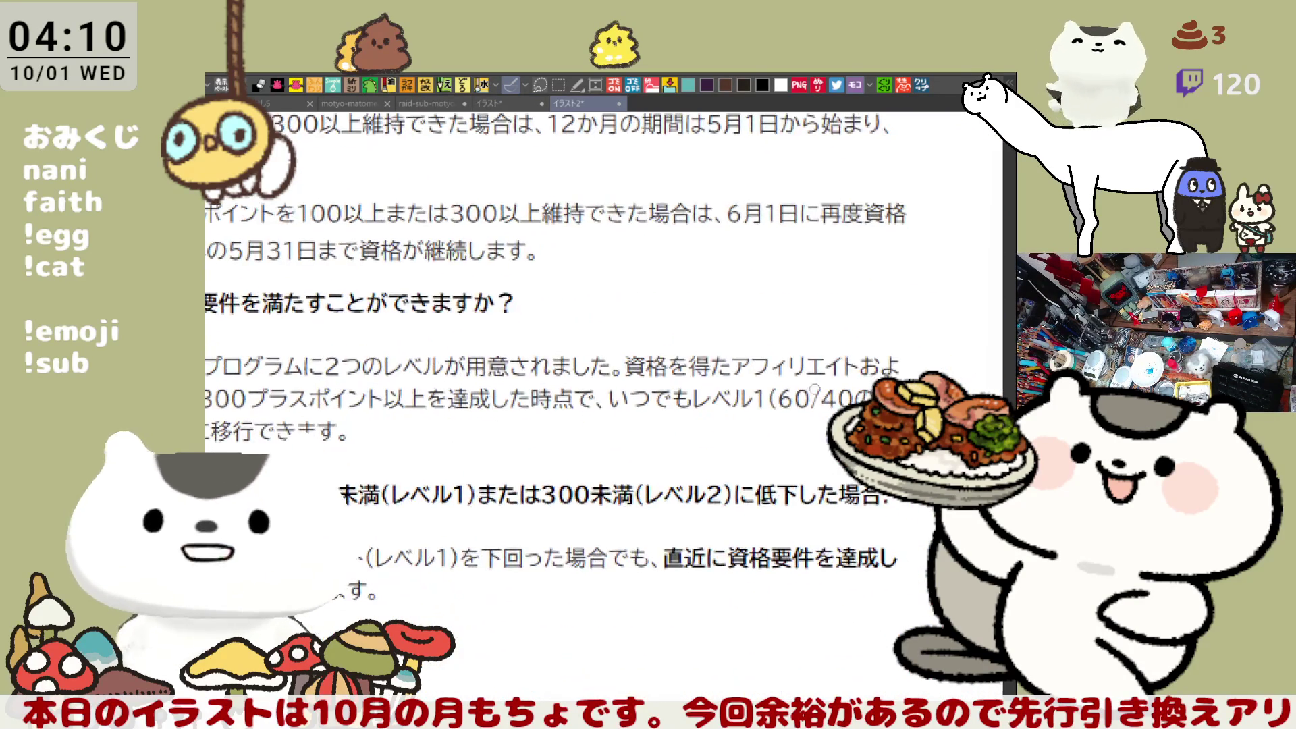
scroll(604, 405, "left", 10)
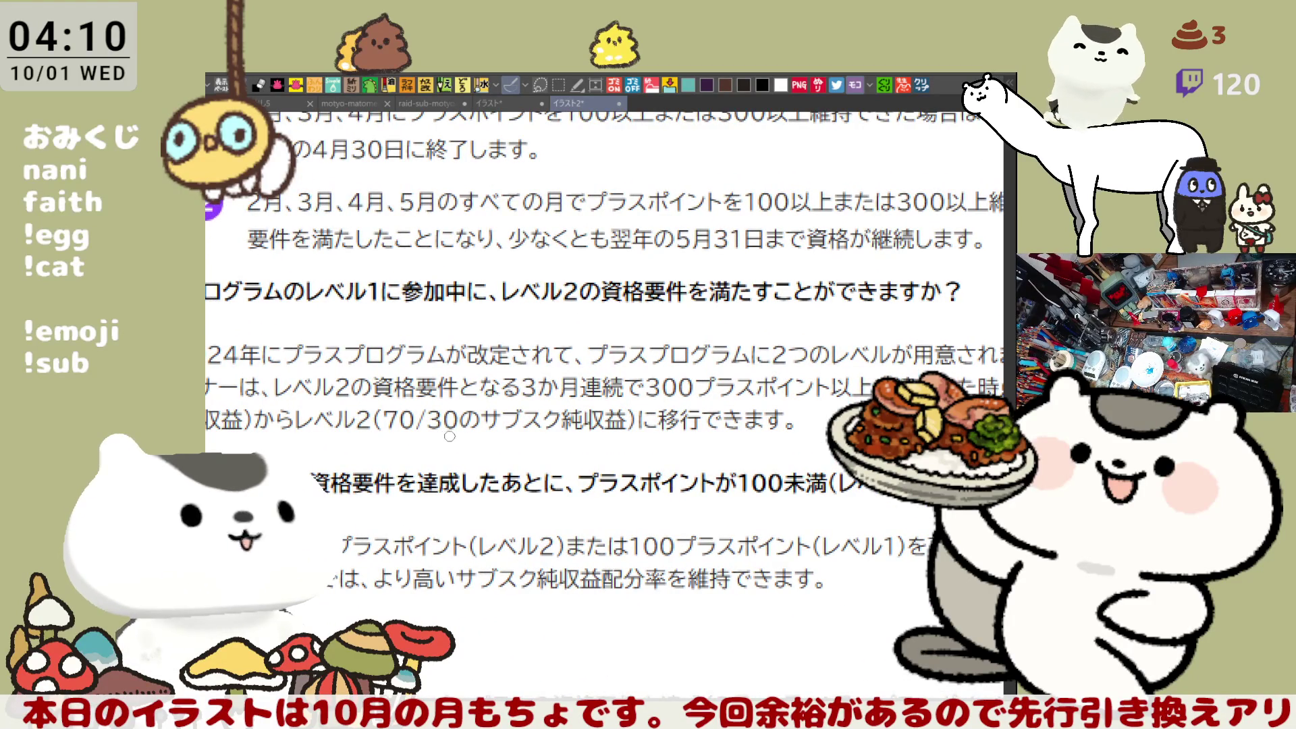
scroll(450, 437, "left", 2)
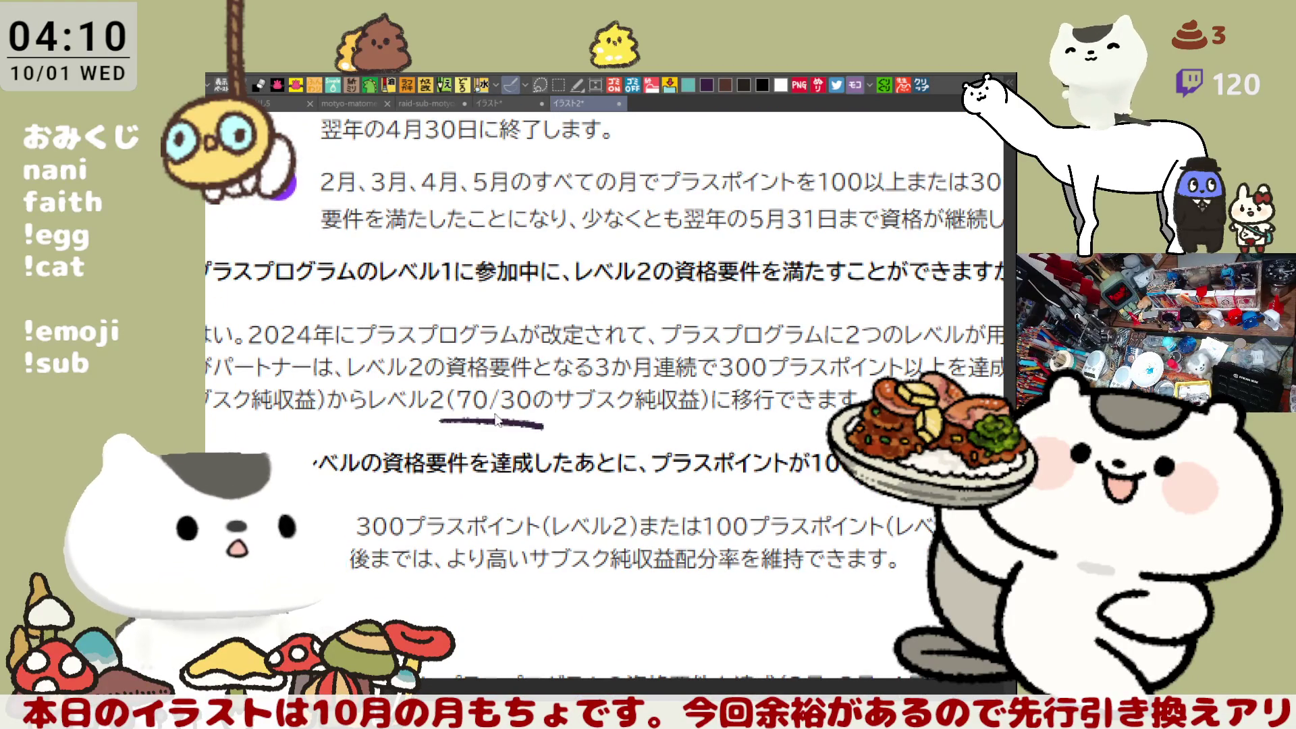
left_click_drag(376, 415, 599, 417)
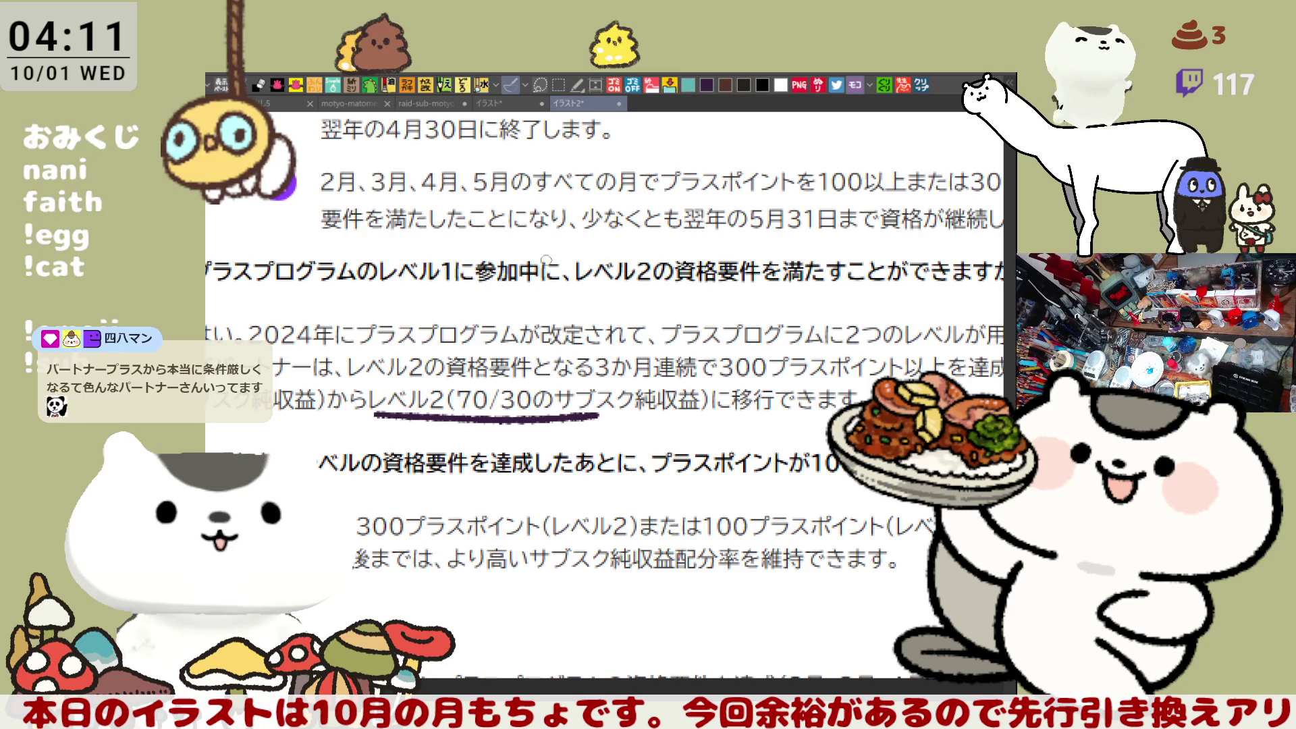
Step: Close the goals screenshot and help page canvases to return to the illustration
left_click(515, 105)
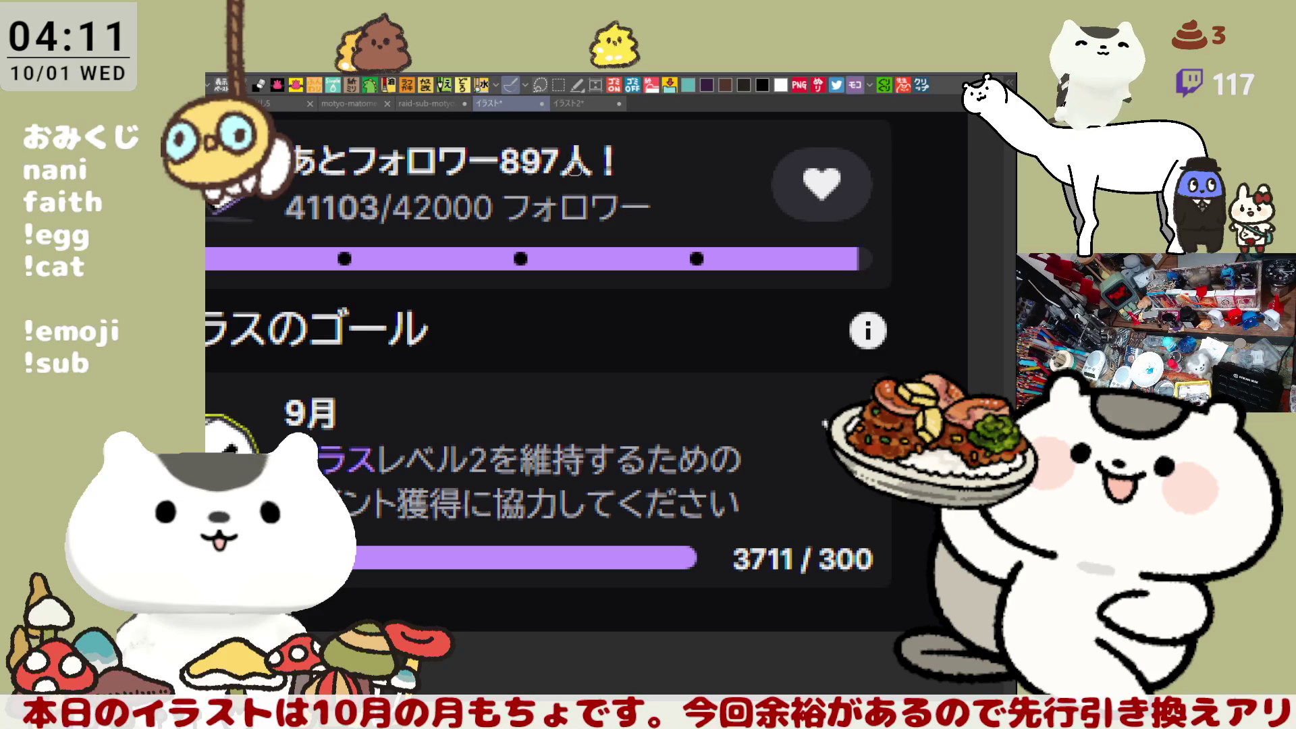
scroll(599, 477, "down", 2)
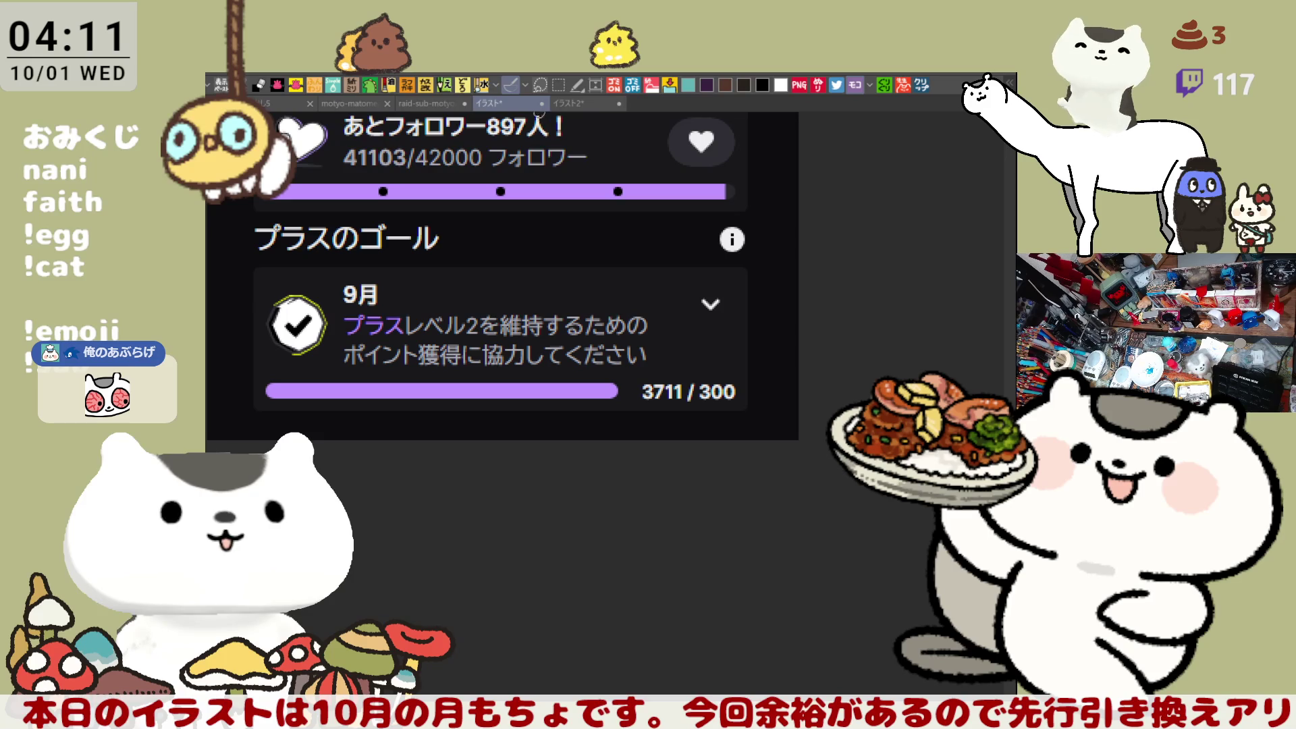
left_click(541, 104)
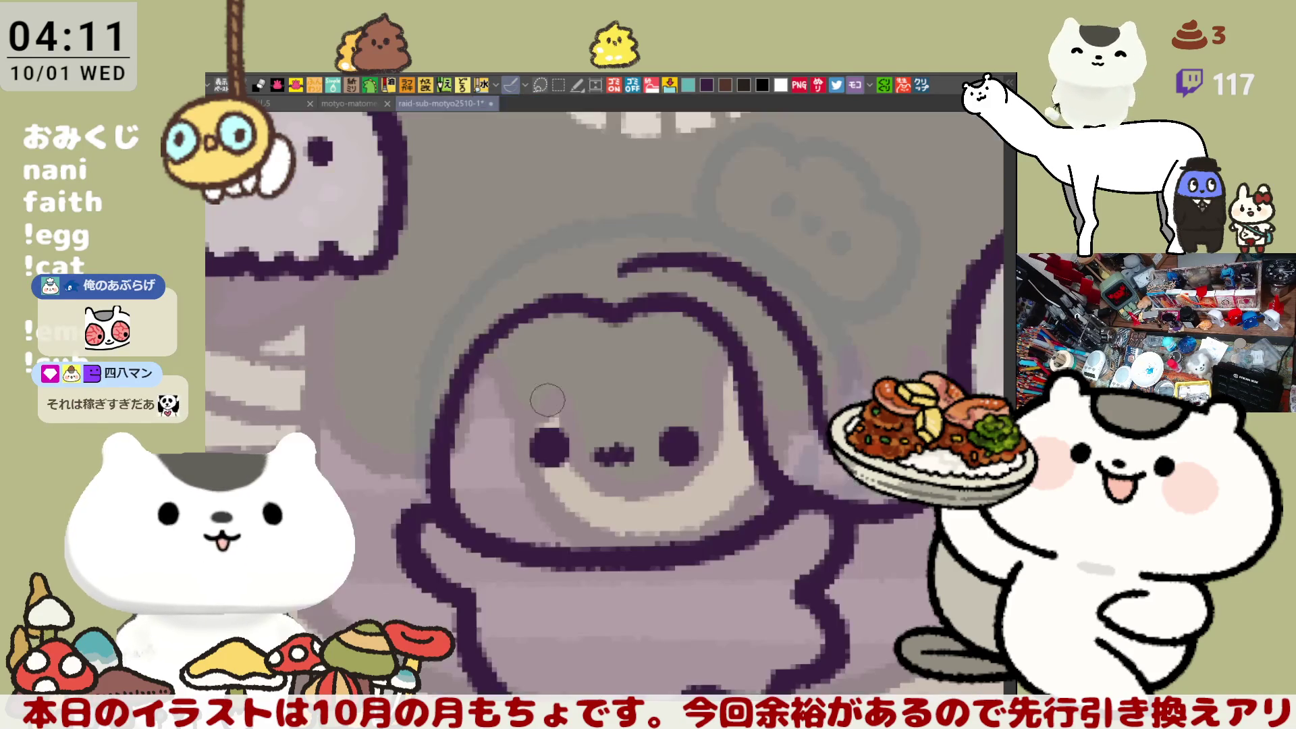
key("ctrl+w")
Step: Draw the long arc down the head's left outline, redoing it several times
mouse_move(442, 292)
left_mouse_down()
mouse_move(385, 446)
mouse_move(381, 472)
mouse_move(398, 439)
mouse_move(406, 476)
left_mouse_up()
key("ctrl+z")
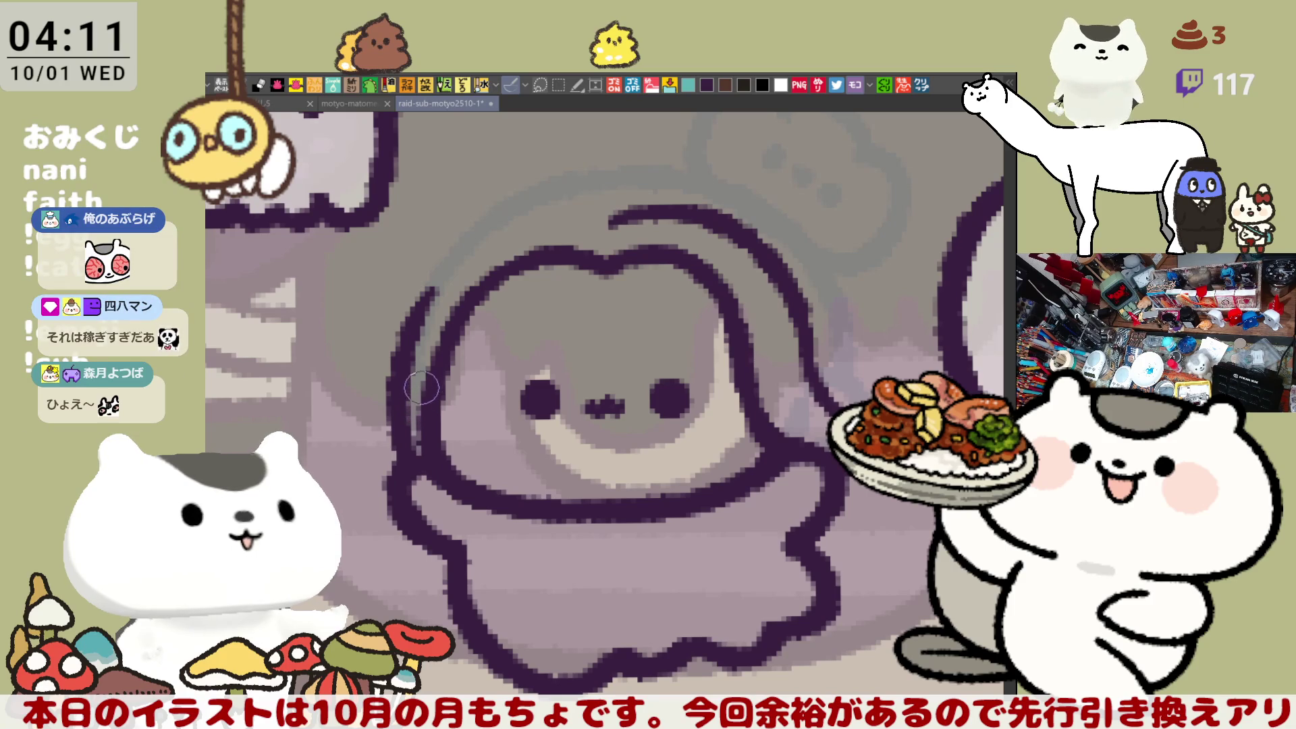
key("ctrl+z")
key("ctrl+y")
key("ctrl+z")
mouse_move(442, 266)
left_mouse_down()
mouse_move(400, 354)
mouse_move(409, 483)
mouse_move(433, 297)
mouse_move(410, 460)
left_mouse_up()
key("ctrl+z")
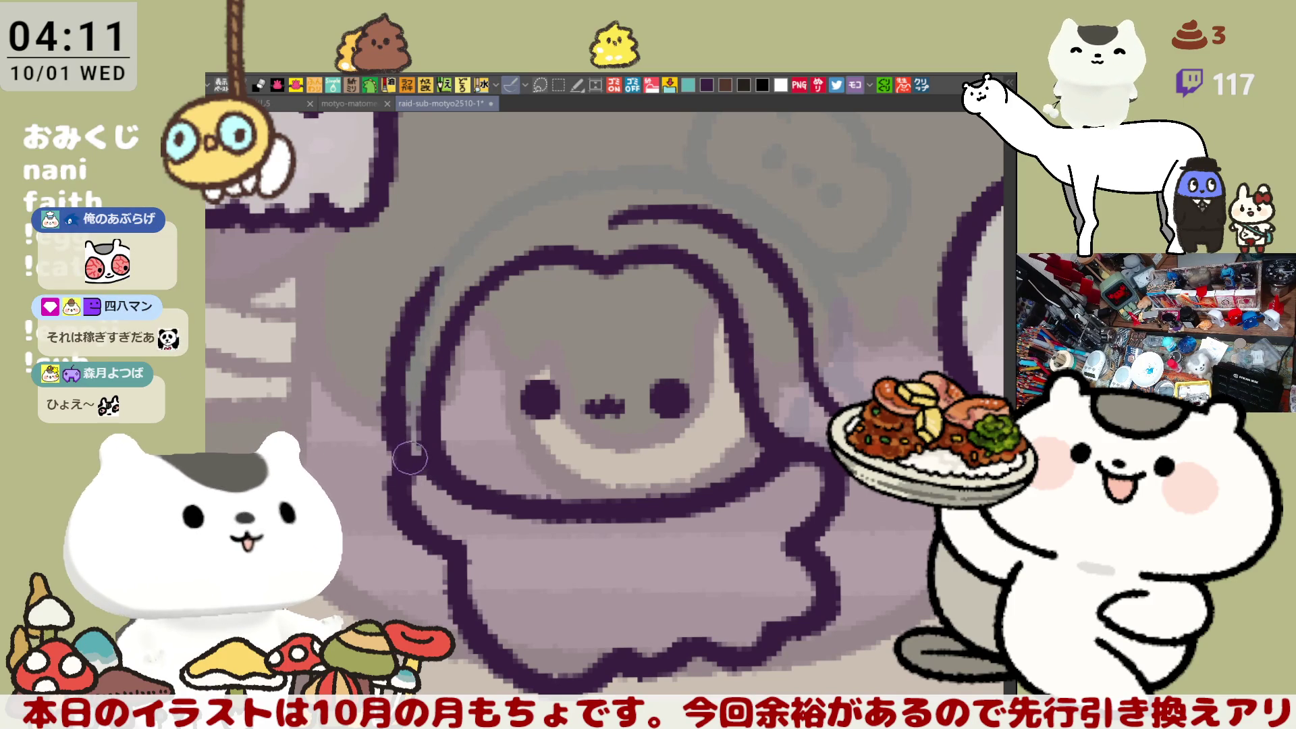
key("ctrl+z")
mouse_move(440, 263)
left_mouse_down()
mouse_move(396, 376)
mouse_move(404, 392)
mouse_move(422, 297)
mouse_move(412, 473)
left_mouse_up()
key("ctrl+z")
key("ctrl+z")
left_click_drag(435, 277, 412, 464)
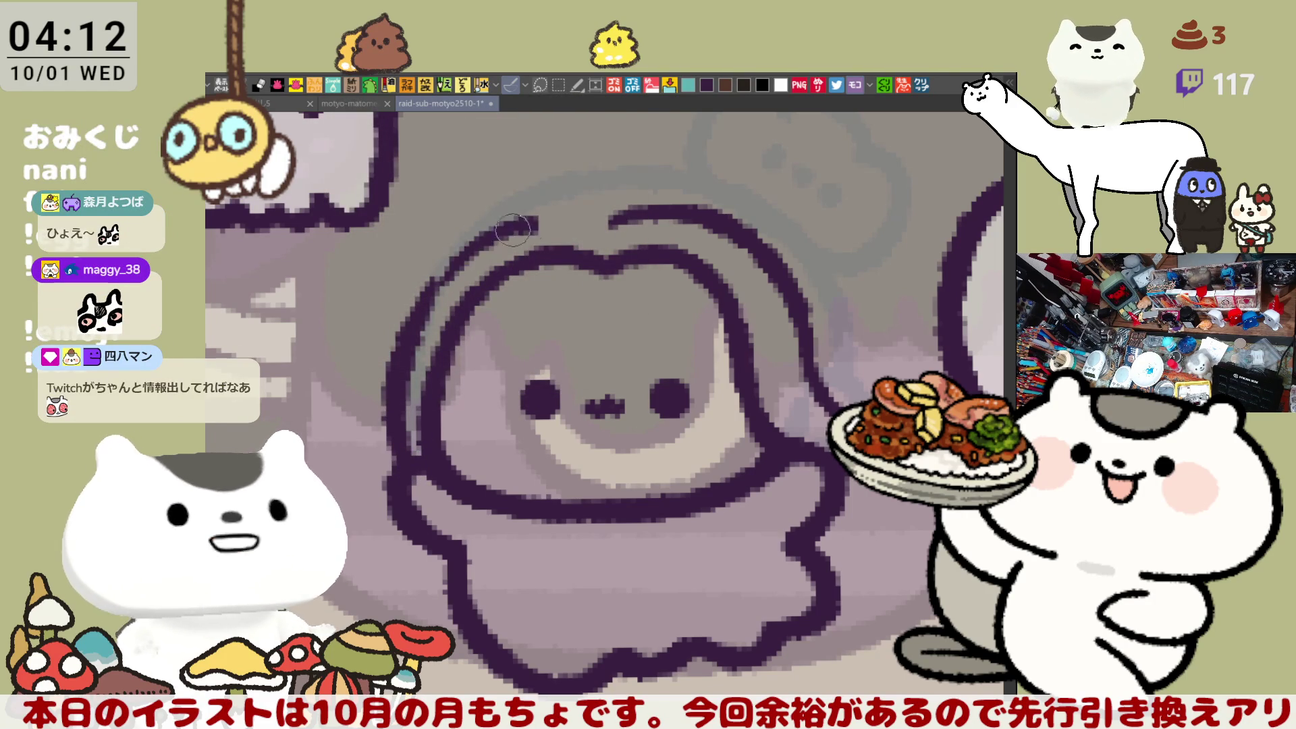
key("ctrl+z")
Step: Try shorter strokes along the head's left edge, undoing each one
left_click_drag(425, 302, 395, 378)
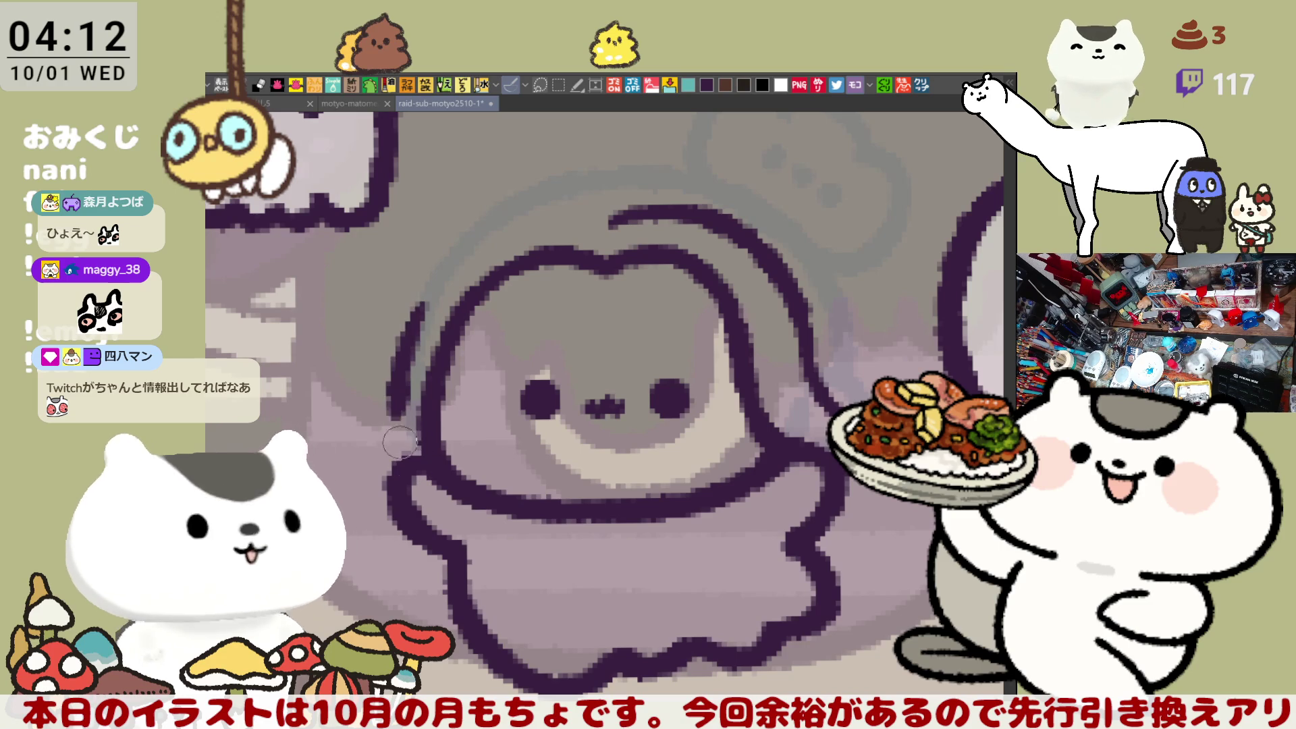
key("ctrl+z")
left_click_drag(426, 290, 382, 405)
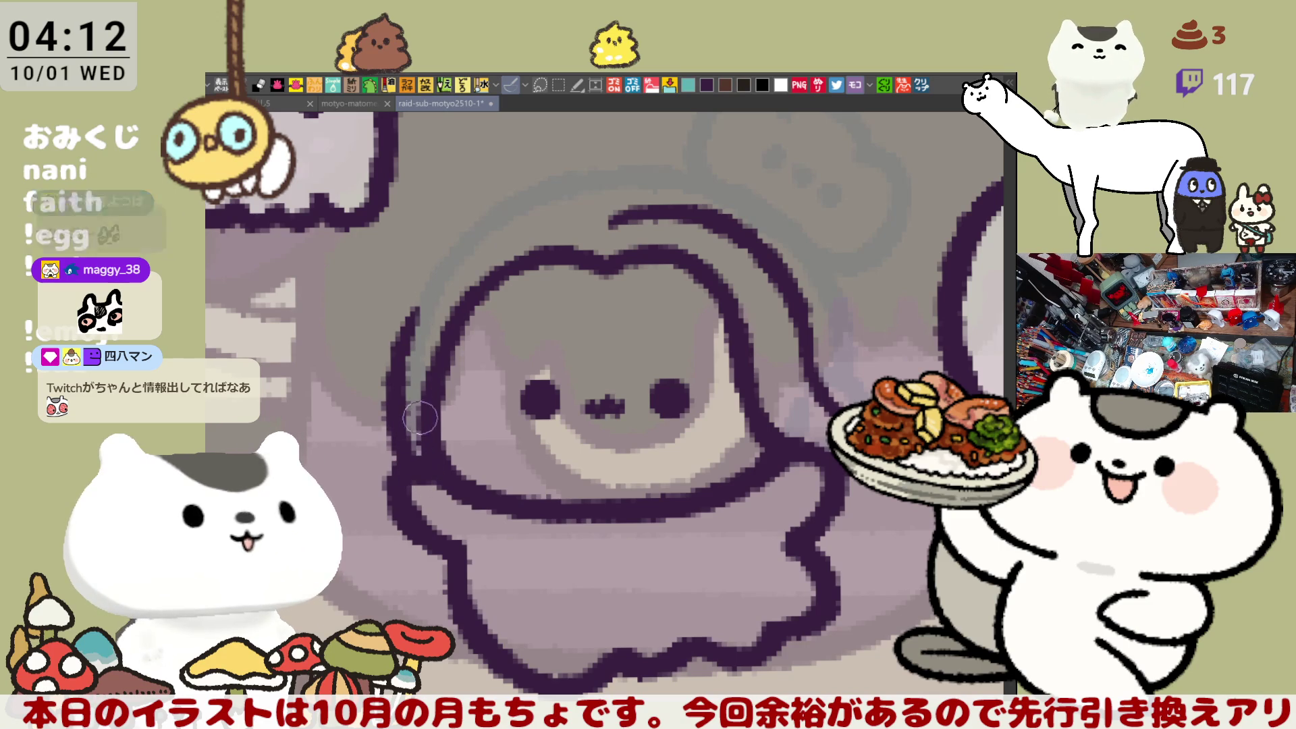
key("ctrl+z")
left_click_drag(443, 274, 386, 426)
key("ctrl+z")
mouse_move(431, 293)
left_mouse_down()
mouse_move(397, 370)
mouse_move(415, 466)
left_mouse_up()
key("ctrl+z")
Step: Settle on a long left outline stroke down the head and start a curve above it
left_click_drag(424, 287, 415, 466)
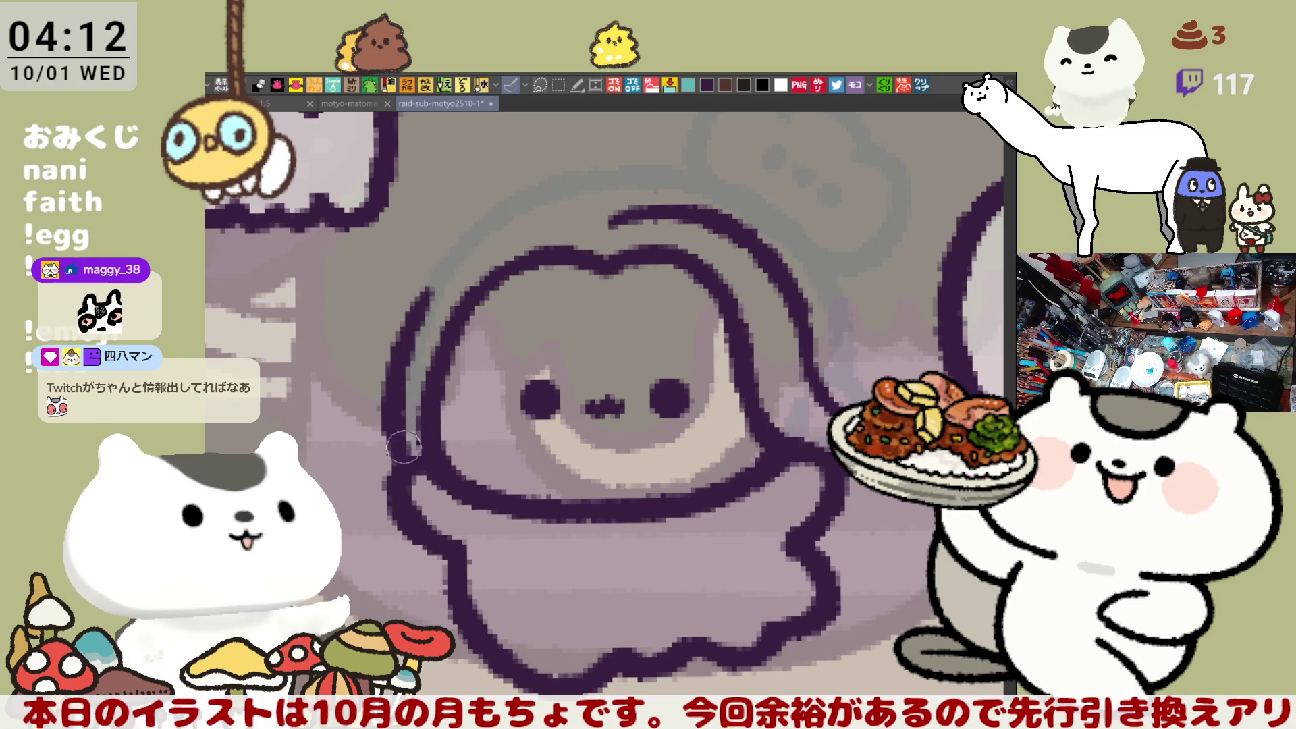
key("ctrl+z")
left_click_drag(432, 269, 409, 459)
key("ctrl+z")
left_click_drag(428, 269, 413, 465)
key("ctrl+z")
left_click_drag(433, 270, 411, 464)
key("ctrl+z")
left_click_drag(430, 274, 411, 465)
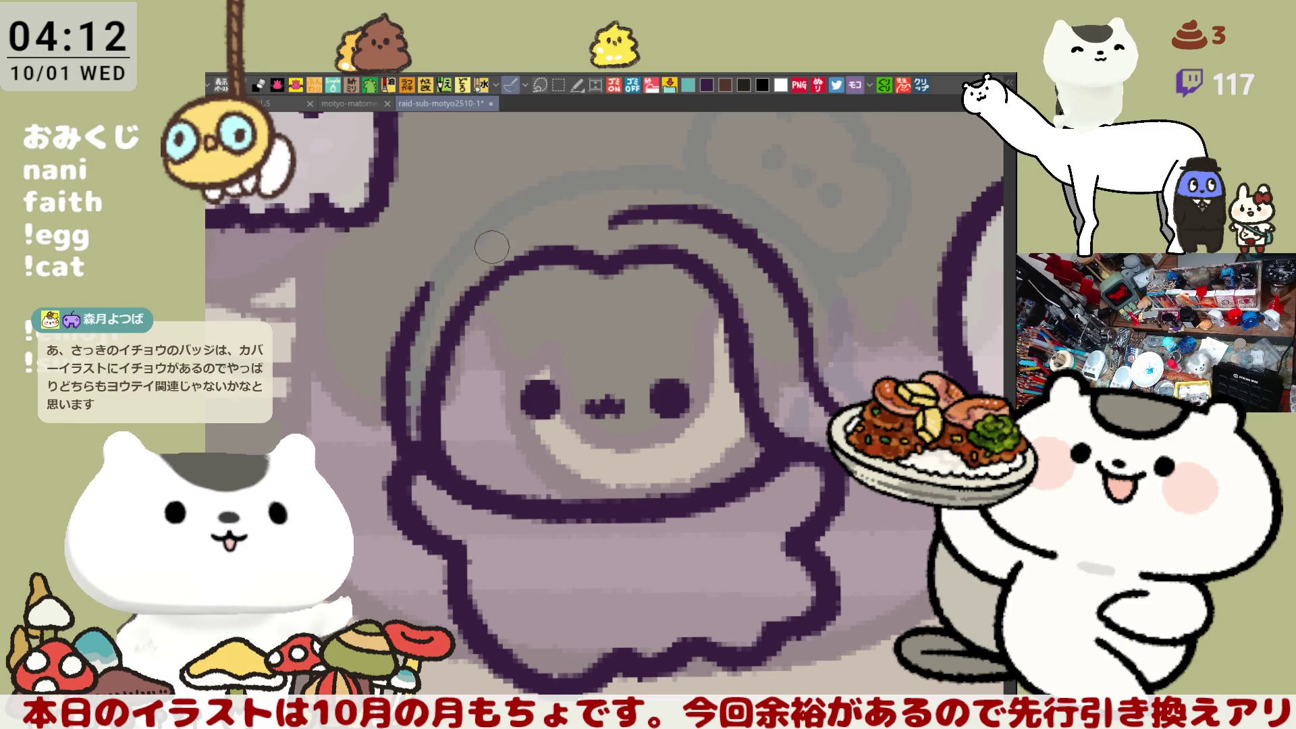
mouse_move(461, 260)
left_mouse_down()
mouse_move(540, 211)
mouse_move(586, 233)
left_mouse_up()
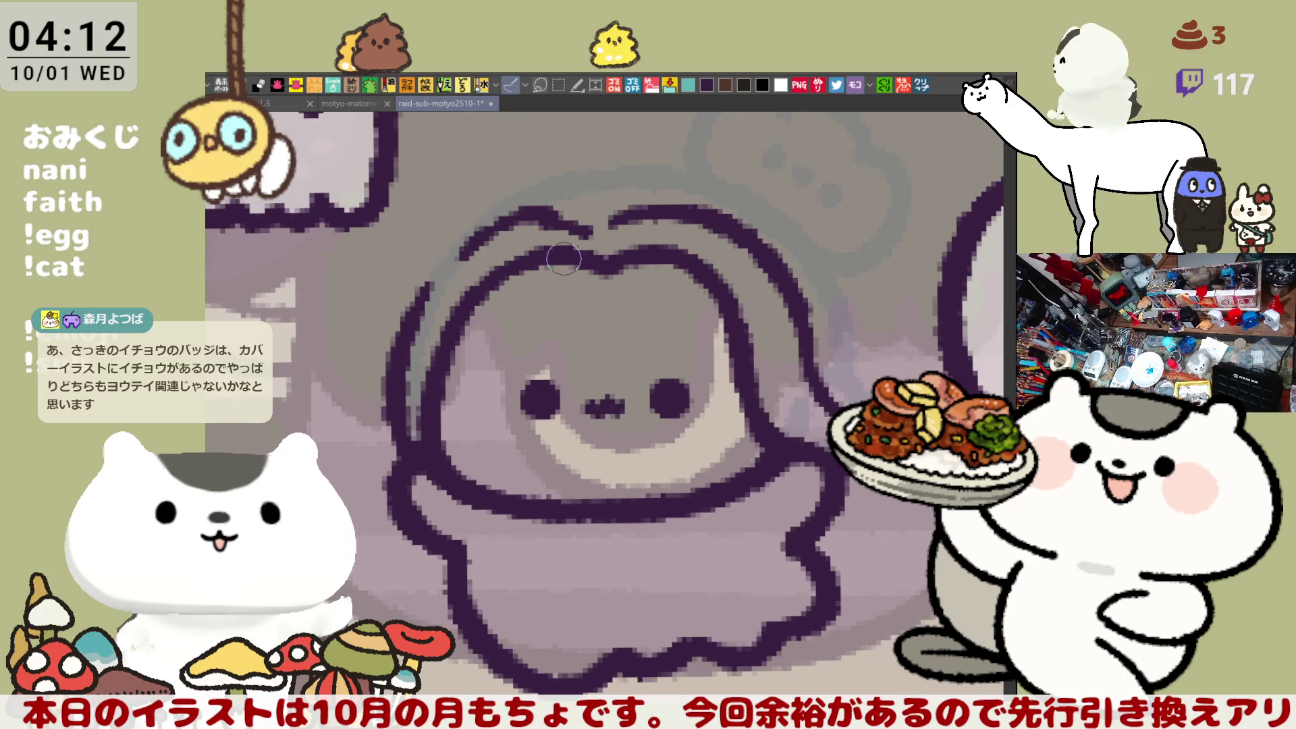
Step: Draw the upper-left head outline arc, retrying it several times
key("ctrl+z")
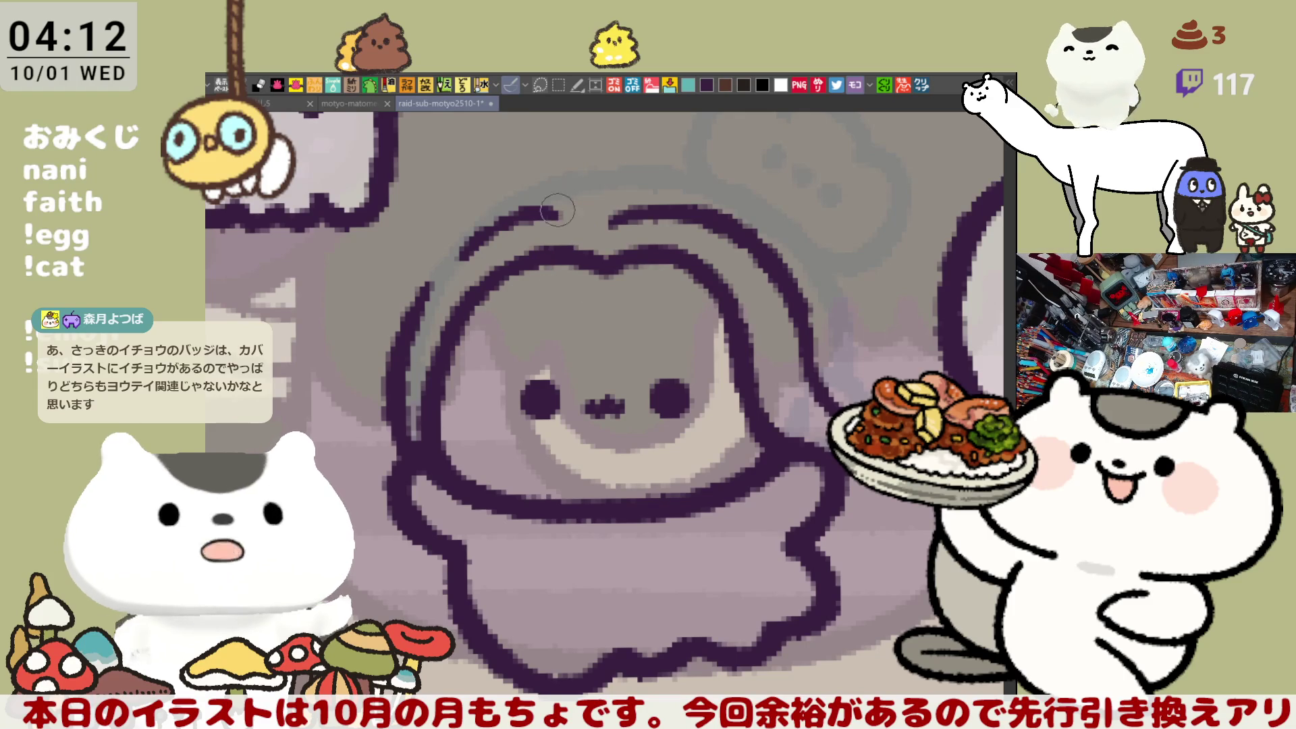
left_click_drag(564, 212, 592, 228)
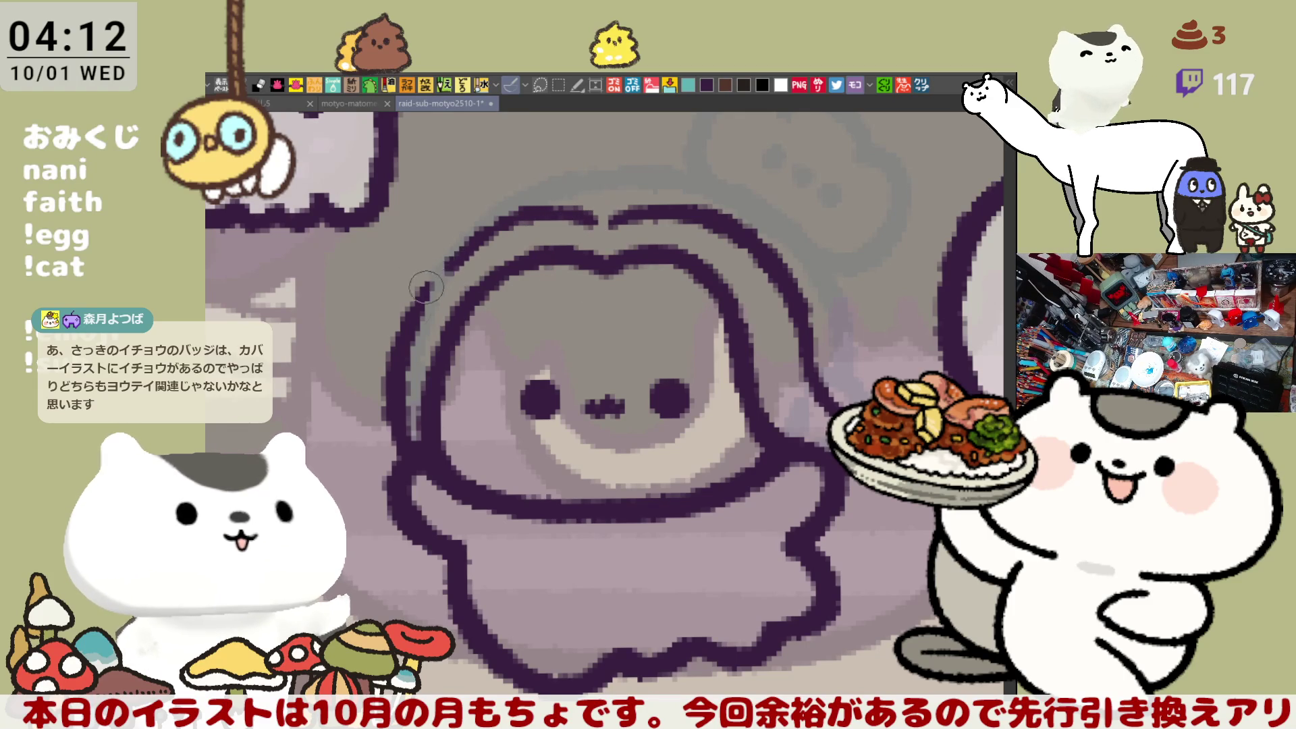
key("ctrl+z")
left_click_drag(466, 250, 405, 324)
key("ctrl+z")
key("ctrl+z")
mouse_move(449, 267)
left_mouse_down()
mouse_move(422, 294)
mouse_move(520, 202)
left_mouse_up()
key("ctrl+z")
key("ctrl+z")
key("ctrl+z")
left_click_drag(412, 308, 540, 196)
key("ctrl+z")
mouse_move(422, 297)
left_mouse_down()
mouse_move(550, 198)
mouse_move(585, 221)
left_mouse_up()
key("ctrl+z")
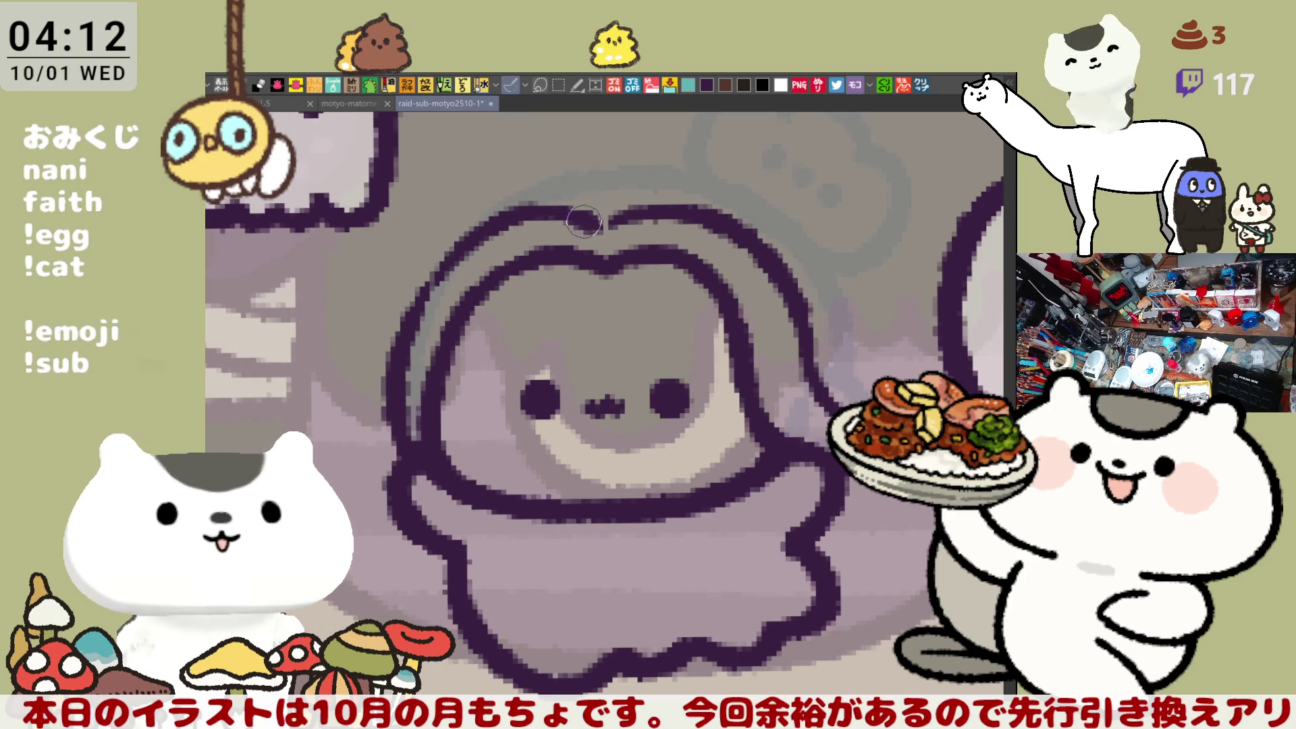
key("ctrl+z")
key("ctrl+z")
mouse_move(436, 278)
left_mouse_down()
mouse_move(558, 212)
mouse_move(524, 216)
mouse_move(588, 222)
left_mouse_up()
key("ctrl+z")
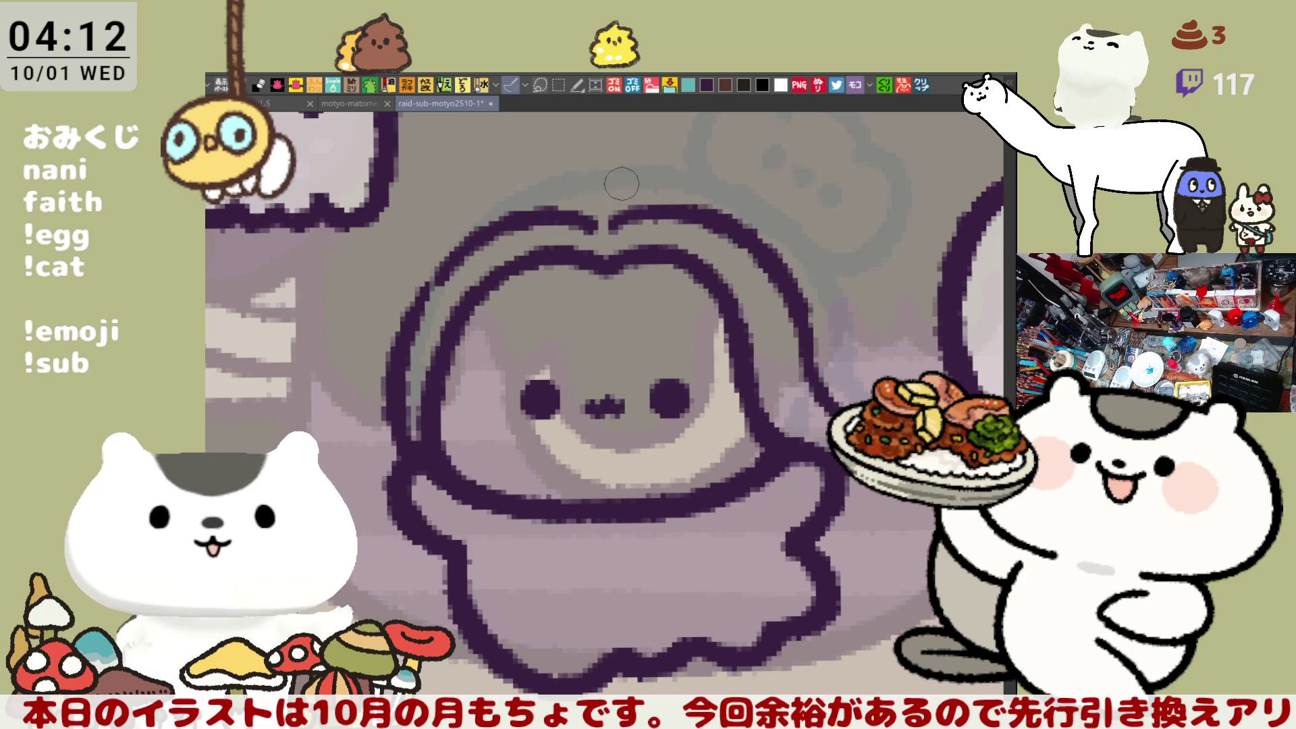
Step: Draw the arc over the top of the head toward the right
mouse_move(520, 204)
left_mouse_down()
mouse_move(717, 184)
mouse_move(569, 189)
mouse_move(720, 186)
left_mouse_up()
key("ctrl+z")
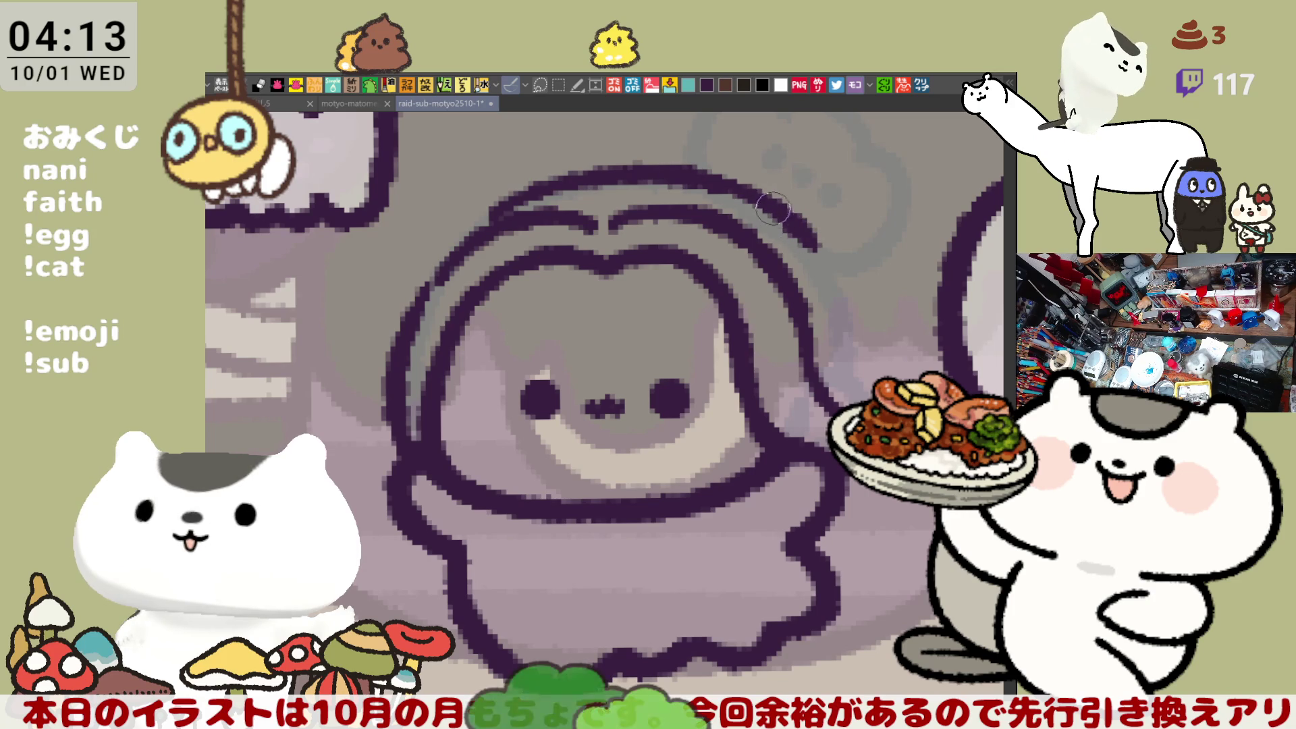
left_click_drag(689, 175, 854, 284)
key("ctrl+z")
key("ctrl+z")
left_click_drag(555, 183, 775, 216)
key("ctrl+z")
left_click_drag(608, 165, 811, 223)
key("ctrl+z")
left_click_drag(620, 163, 770, 210)
key("ctrl+z")
left_click_drag(621, 162, 811, 230)
key("ctrl+z")
mouse_move(635, 174)
left_mouse_down()
mouse_move(814, 240)
mouse_move(825, 258)
left_mouse_up()
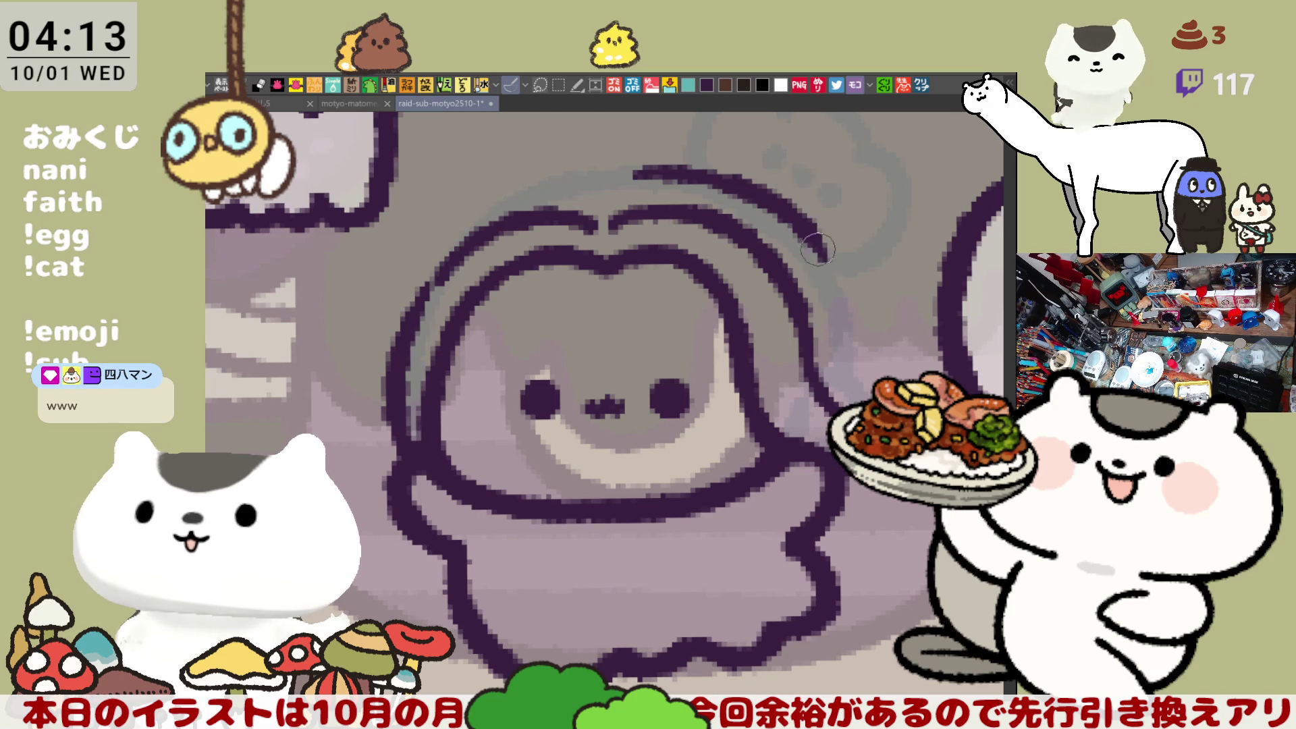
Step: Extend the top arc down the head's right side and re-centre on the character
left_click_drag(784, 206, 859, 338)
key("ctrl+z")
key("ctrl+z")
left_click_drag(822, 251, 863, 343)
key("ctrl+z")
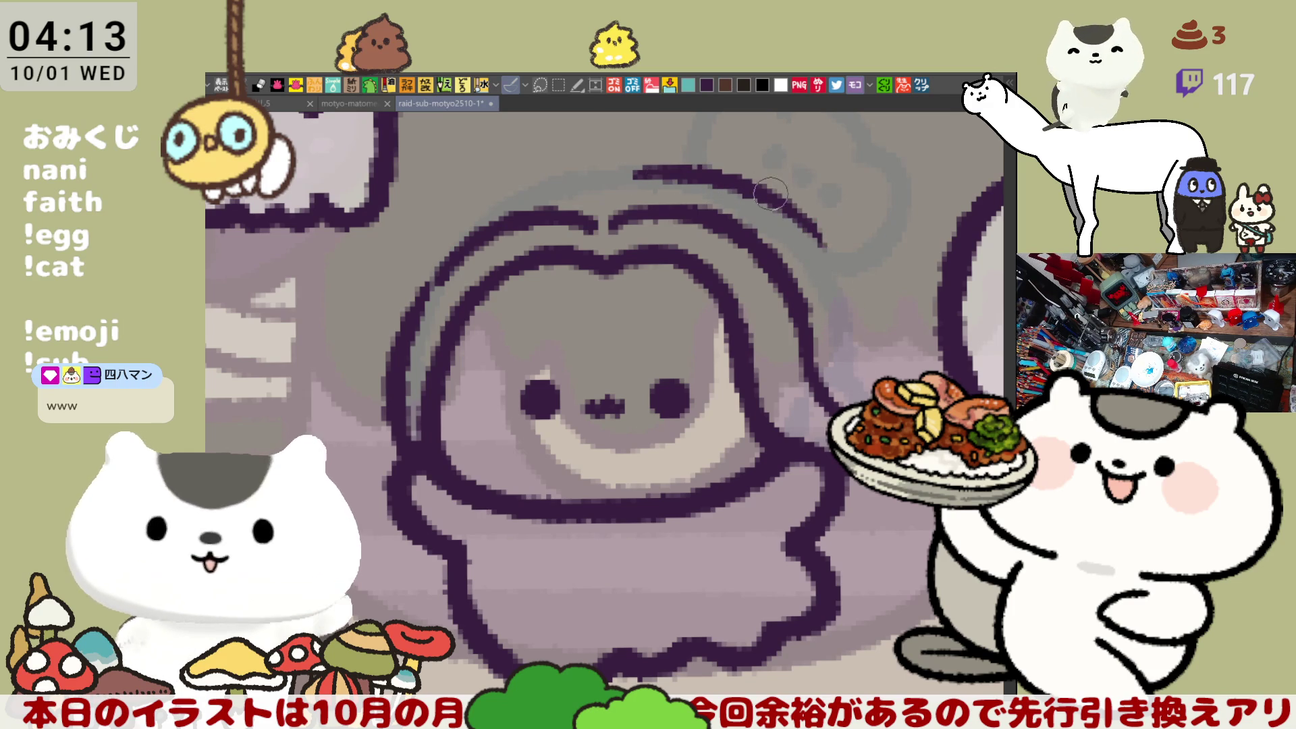
left_click_drag(781, 197, 857, 341)
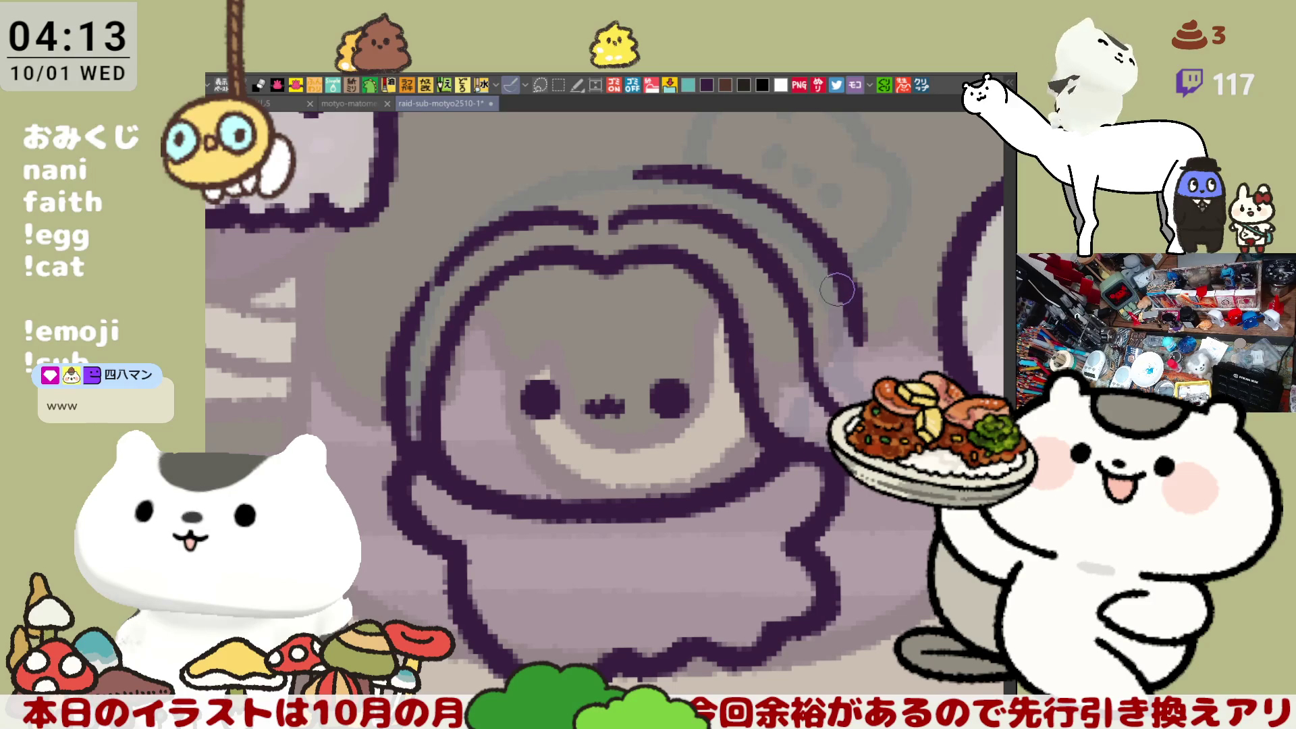
mouse_move(773, 303)
left_mouse_down()
mouse_move(753, 272)
mouse_move(651, 277)
left_mouse_up()
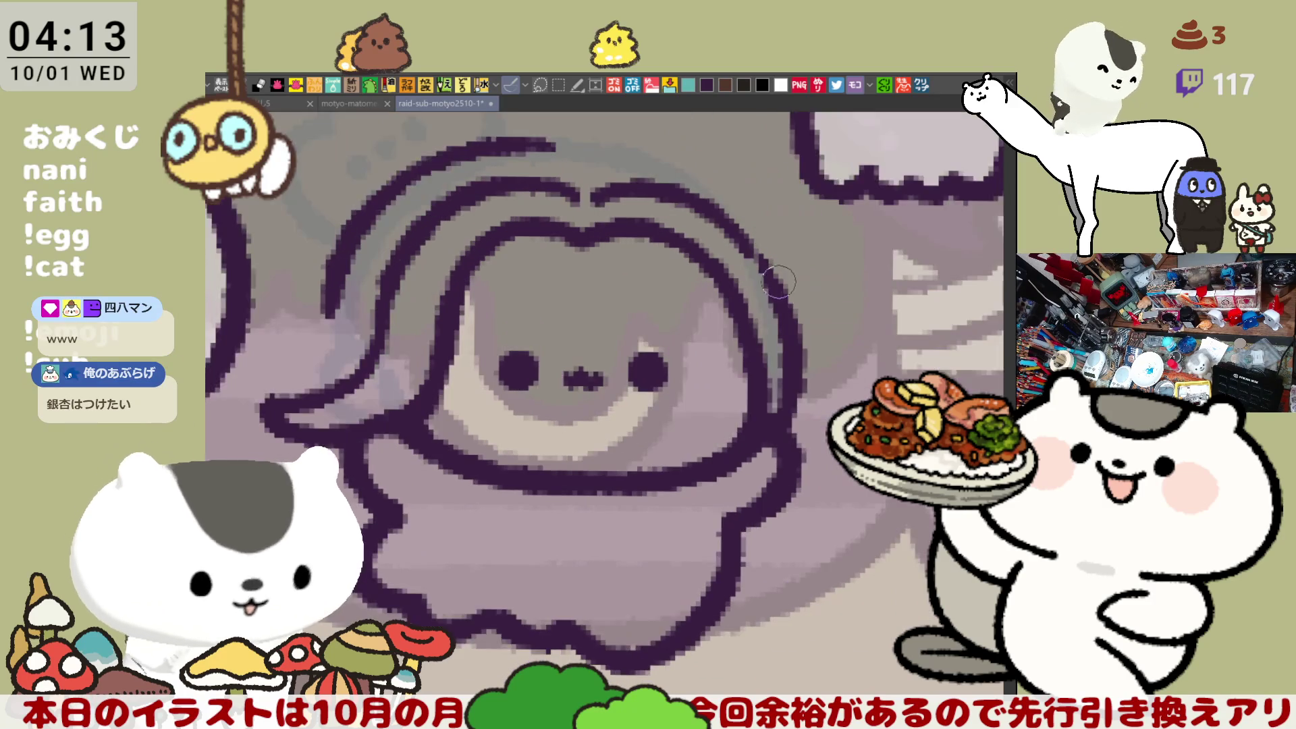
left_click_drag(432, 149, 648, 187)
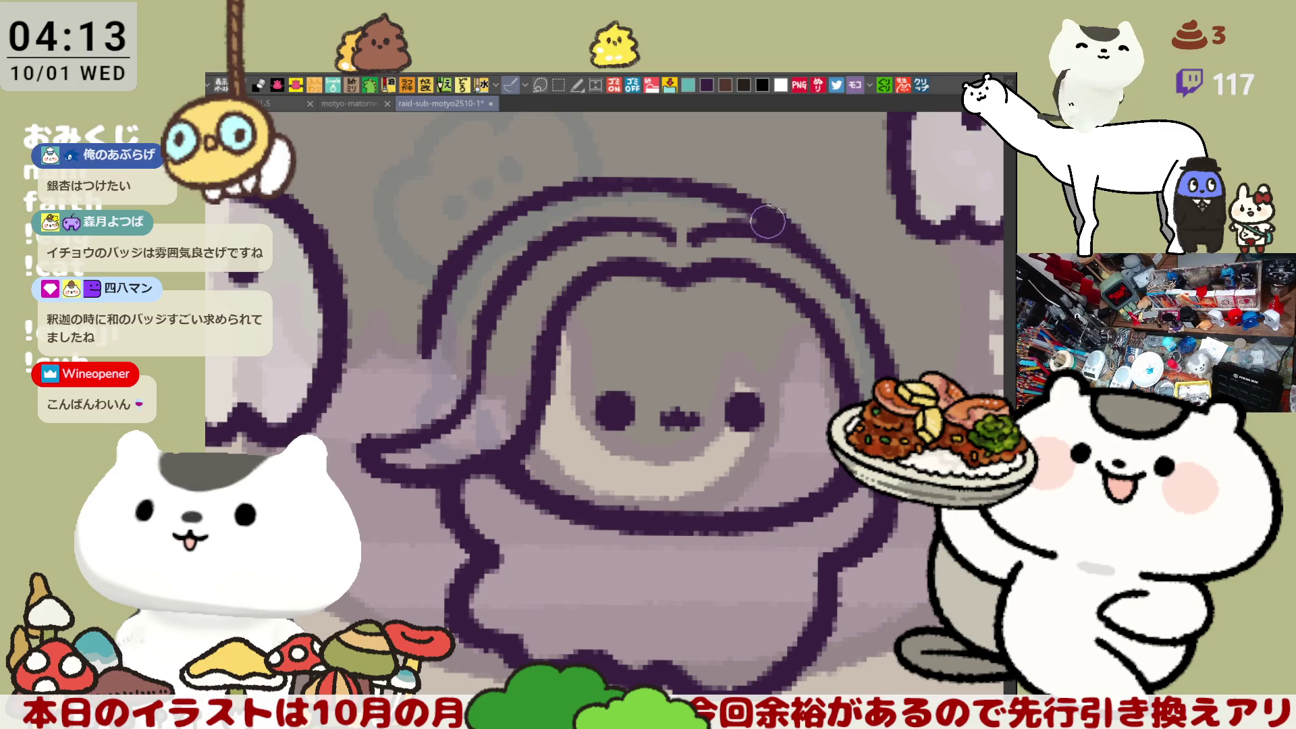
Step: Refine the dark outline arc along the head's top
left_click_drag(767, 220, 731, 211)
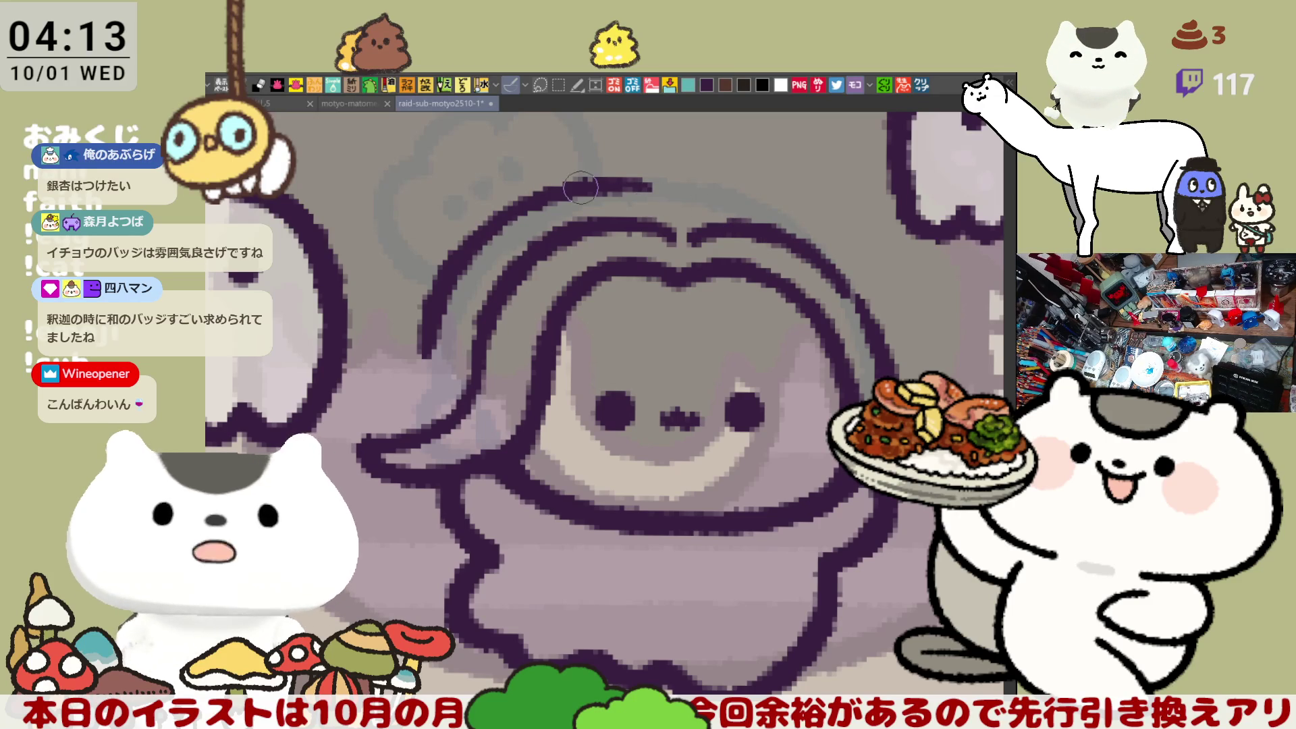
left_click_drag(576, 183, 792, 228)
key("ctrl+z")
key("ctrl+y")
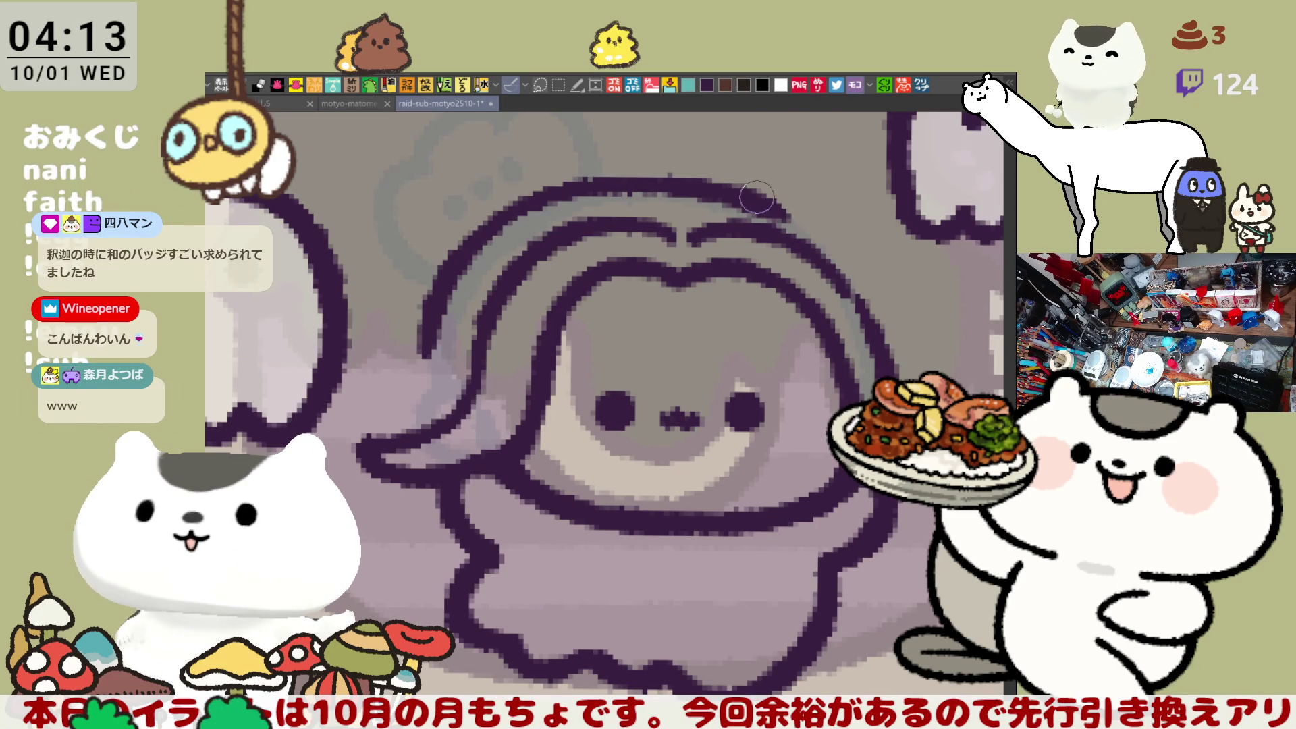
left_click_drag(669, 179, 777, 212)
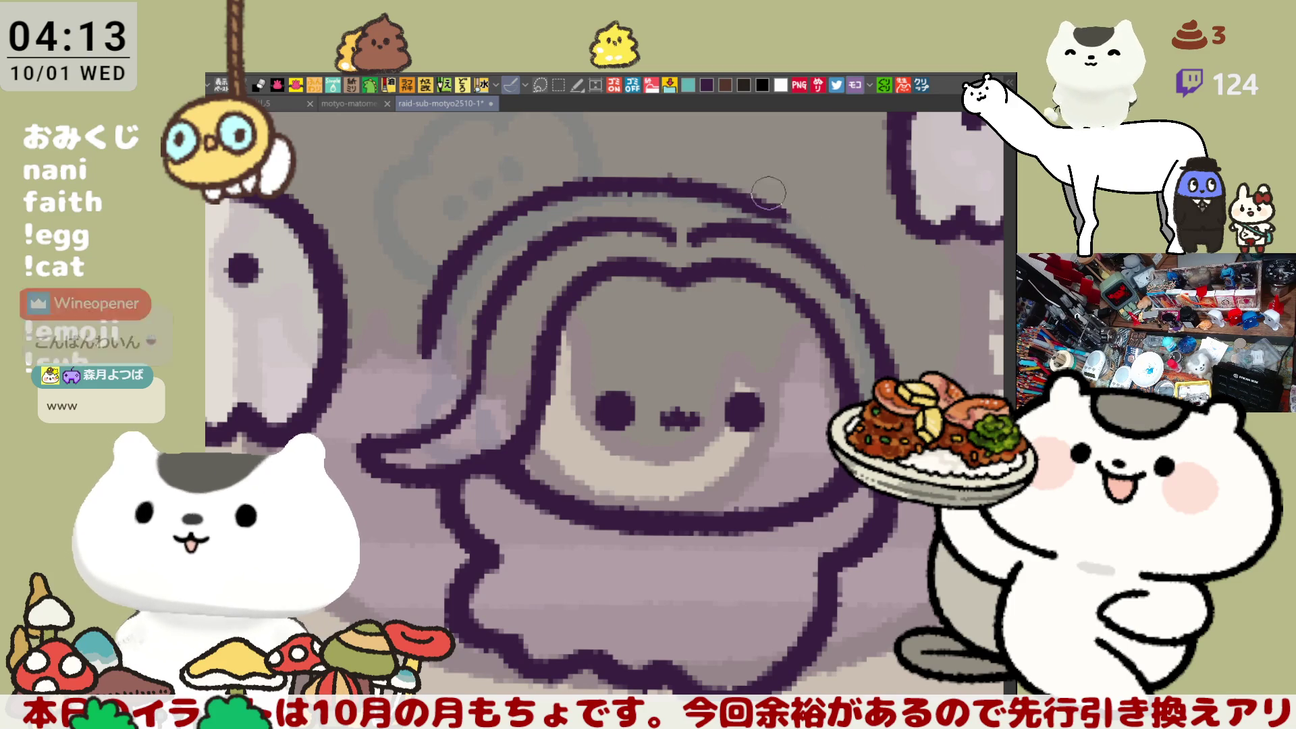
Step: Rotate the view about 30 degrees, reset it upright, then flip it horizontally
scroll(826, 256, "right", 3)
mouse_move(435, 349)
left_mouse_down()
mouse_move(446, 356)
mouse_move(442, 340)
mouse_move(460, 338)
mouse_move(462, 292)
mouse_move(488, 249)
mouse_move(476, 251)
mouse_move(450, 300)
mouse_move(442, 372)
mouse_move(451, 319)
mouse_move(497, 255)
mouse_move(473, 312)
mouse_move(527, 263)
left_mouse_up()
key("minus")
key("ctrl+0")
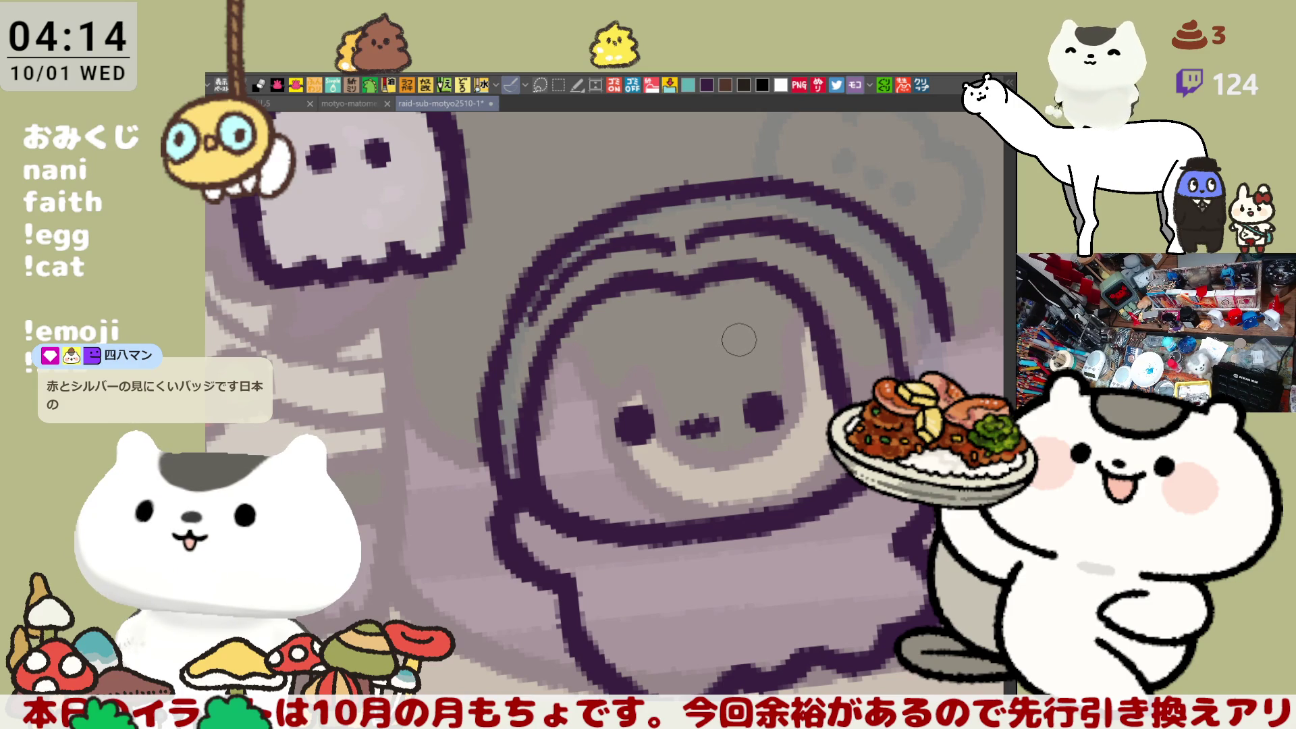
key("h")
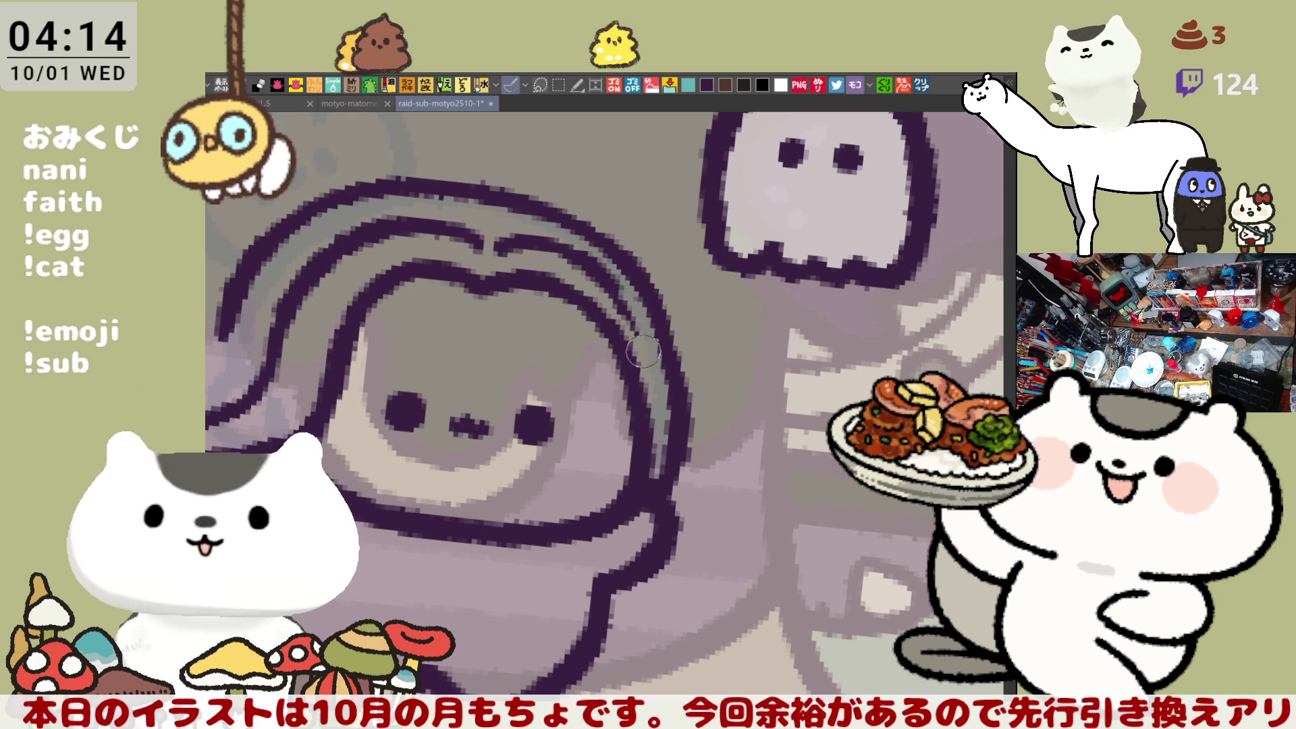
Step: Unflip and rotate the view, then rework the dark arc down the face's left edge
left_click_drag(627, 307, 796, 250)
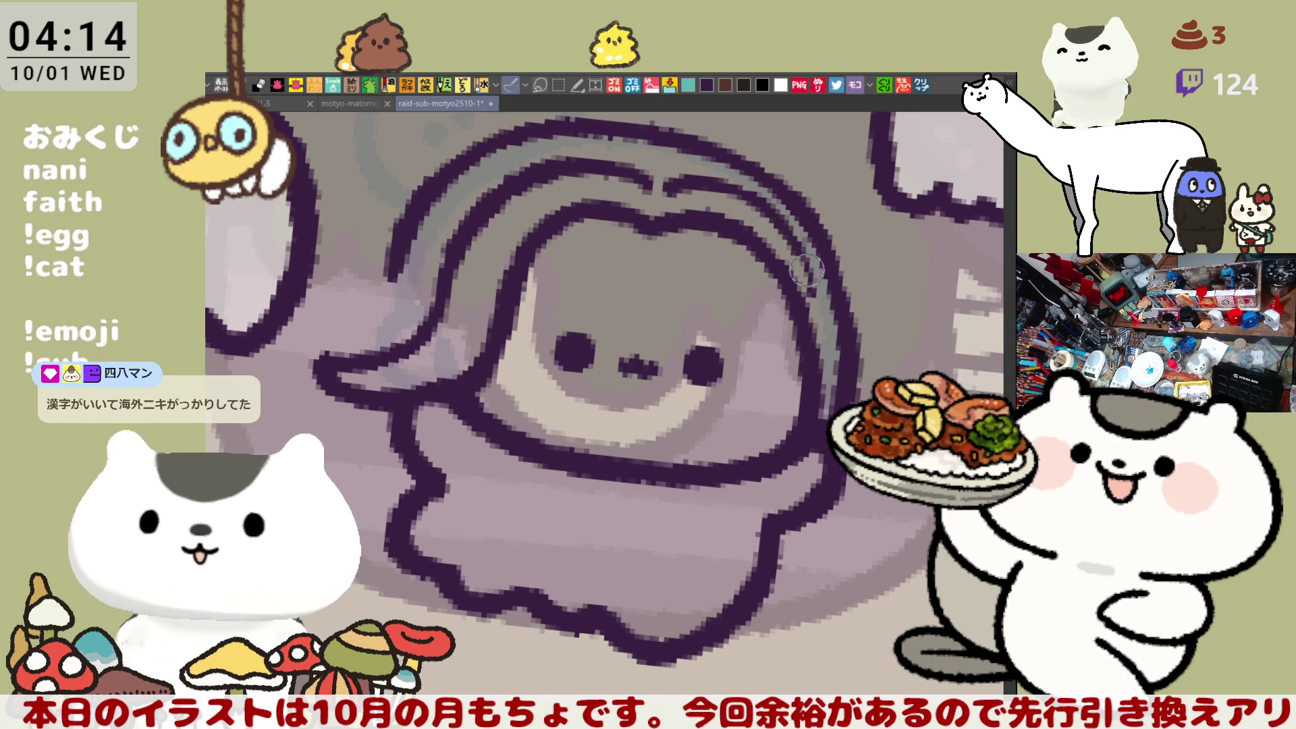
key("h")
left_click_drag(732, 223, 502, 333)
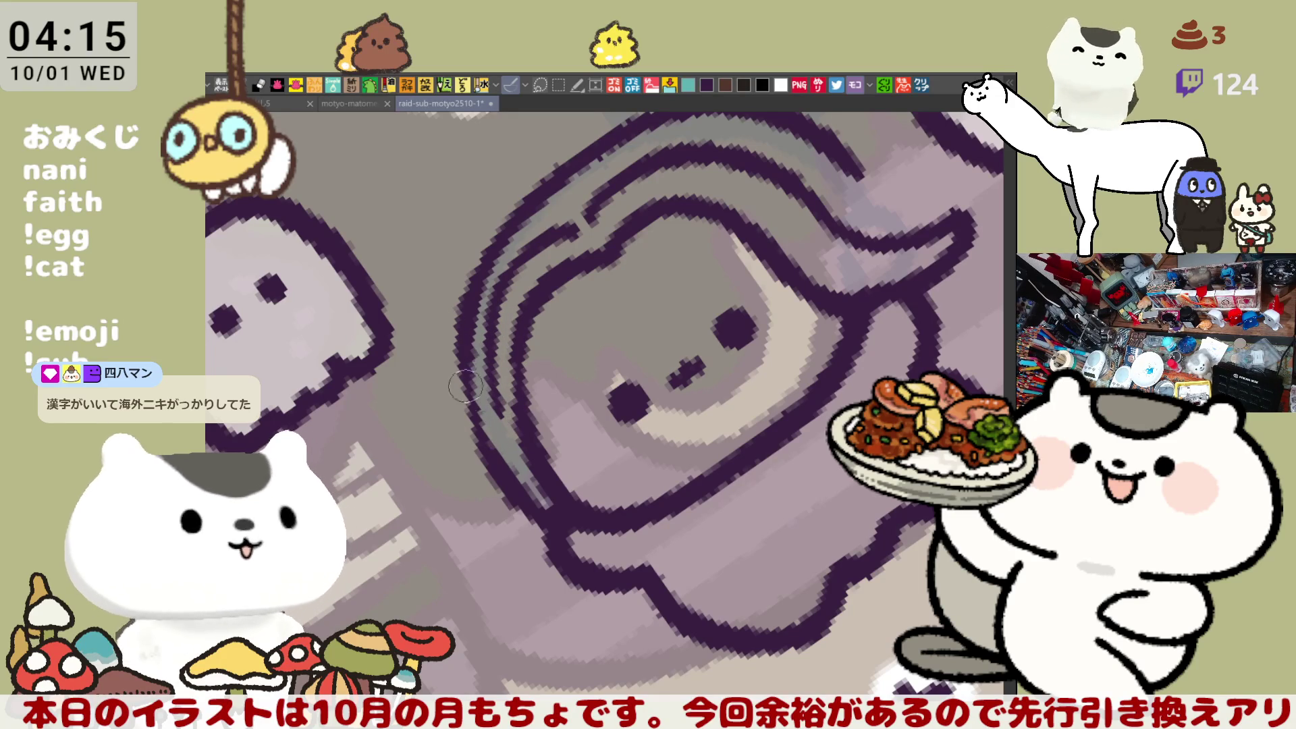
mouse_move(724, 248)
left_mouse_down()
mouse_move(740, 261)
mouse_move(675, 250)
mouse_move(587, 260)
mouse_move(496, 312)
left_mouse_up()
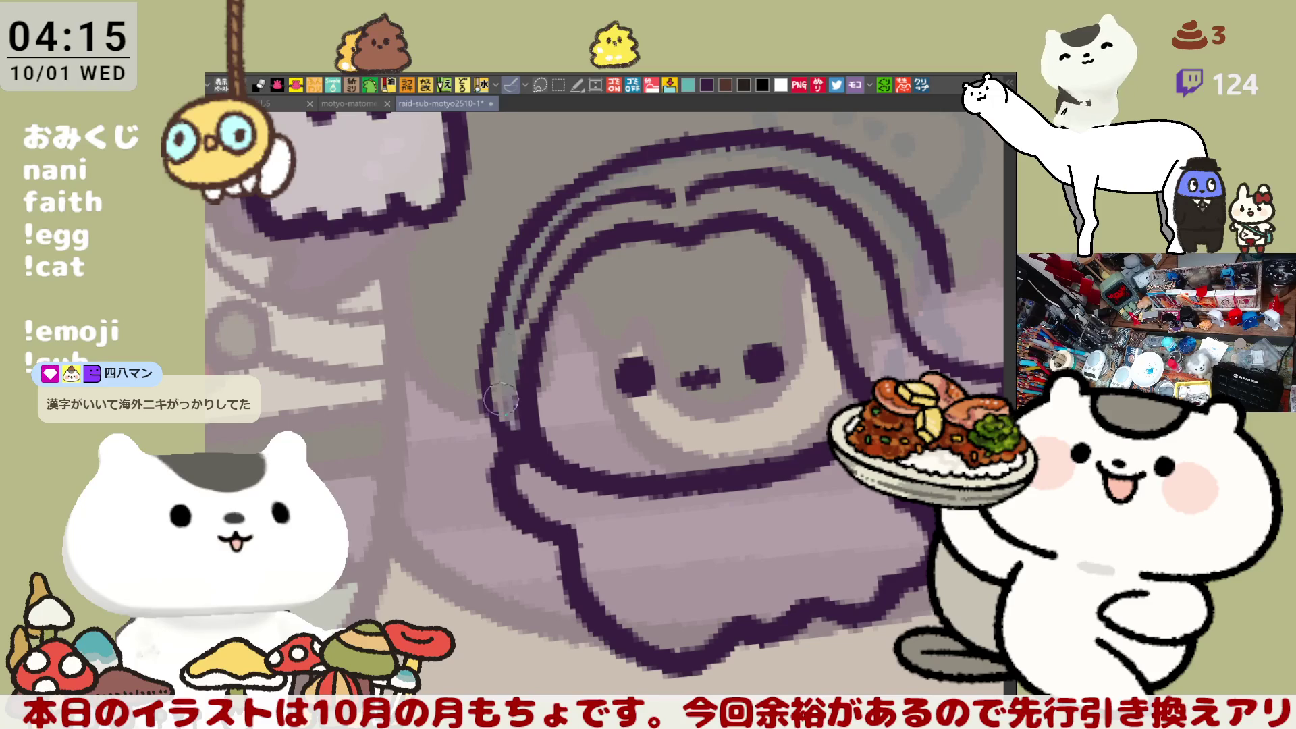
mouse_move(508, 305)
left_mouse_down()
mouse_move(513, 349)
mouse_move(521, 290)
mouse_move(508, 419)
left_mouse_up()
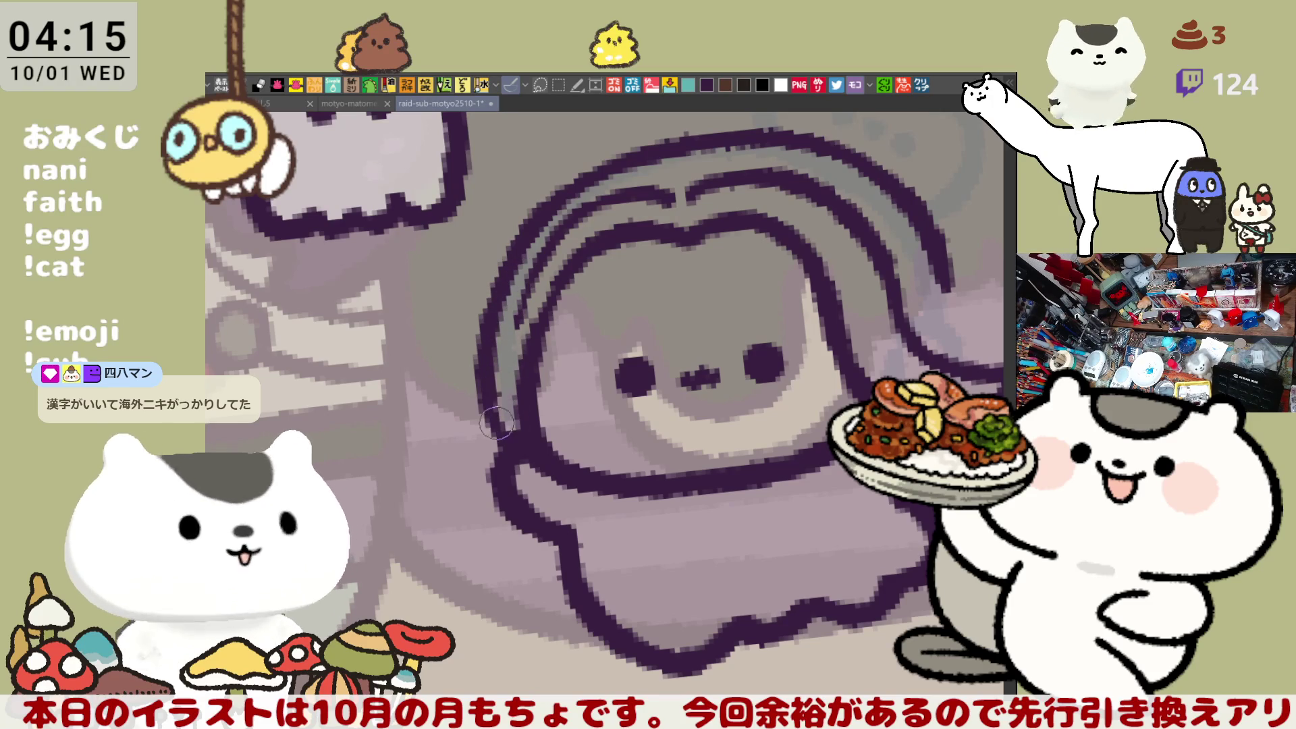
mouse_move(530, 297)
left_mouse_down()
mouse_move(507, 383)
mouse_move(530, 283)
mouse_move(510, 378)
mouse_move(533, 297)
mouse_move(517, 422)
mouse_move(552, 296)
mouse_move(530, 426)
mouse_move(523, 391)
mouse_move(545, 264)
mouse_move(559, 257)
mouse_move(512, 382)
mouse_move(550, 251)
mouse_move(516, 337)
mouse_move(516, 442)
mouse_move(508, 318)
mouse_move(558, 216)
mouse_move(503, 337)
mouse_move(508, 412)
left_mouse_up()
mouse_move(540, 248)
left_mouse_down()
mouse_move(510, 405)
mouse_move(518, 432)
mouse_move(514, 397)
mouse_move(496, 395)
mouse_move(519, 446)
mouse_move(483, 388)
mouse_move(503, 394)
mouse_move(493, 338)
mouse_move(492, 398)
mouse_move(493, 344)
left_mouse_up()
mouse_move(530, 228)
left_mouse_down()
mouse_move(479, 350)
mouse_move(559, 219)
mouse_move(534, 229)
mouse_move(610, 162)
mouse_move(519, 218)
left_mouse_up()
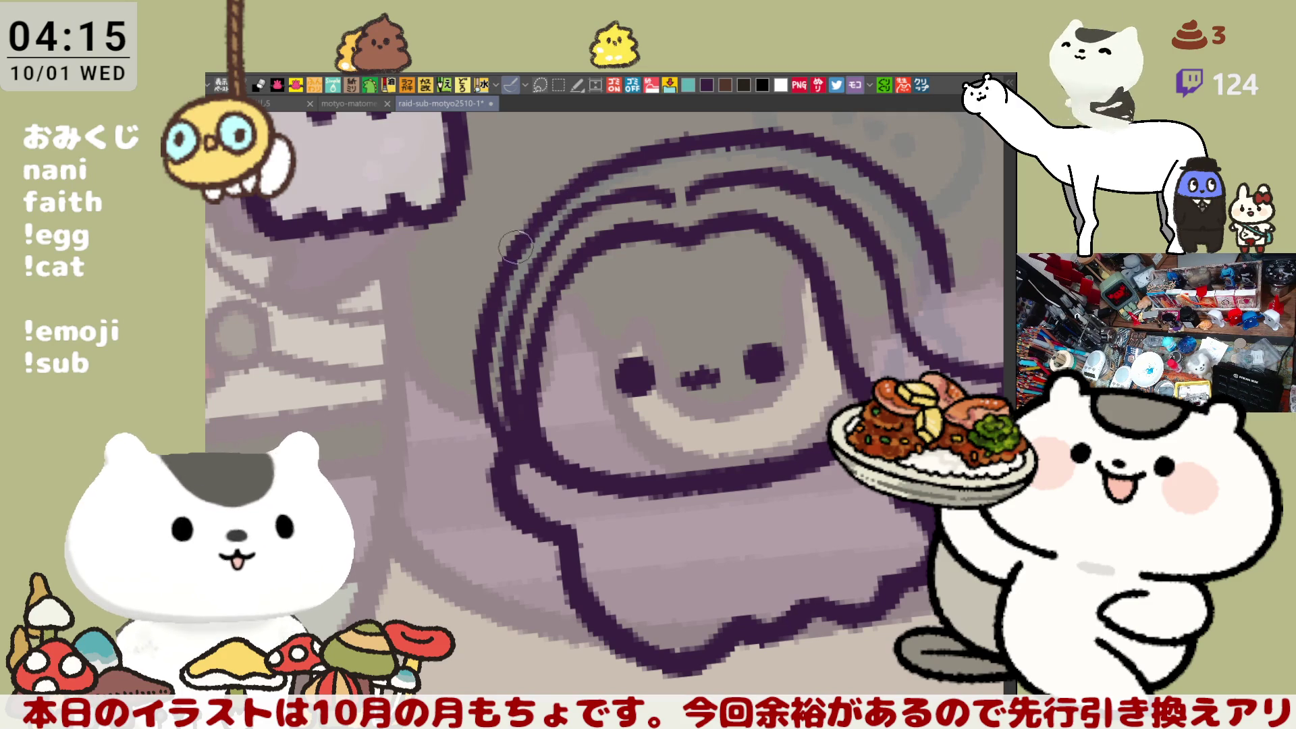
Step: Ink the face's right outline above the アルト label and zoom out
mouse_move(741, 318)
left_mouse_down()
mouse_move(581, 290)
mouse_move(561, 270)
mouse_move(587, 324)
left_mouse_up()
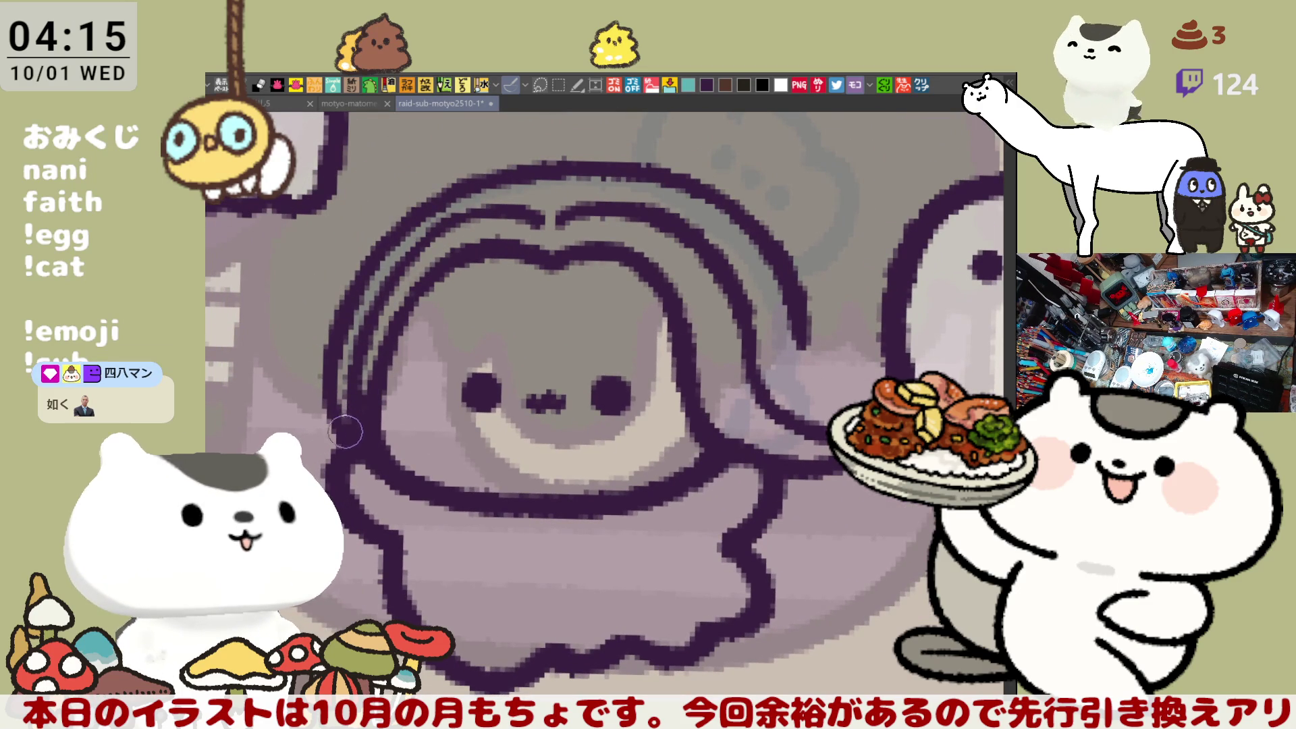
left_click_drag(800, 323, 890, 381)
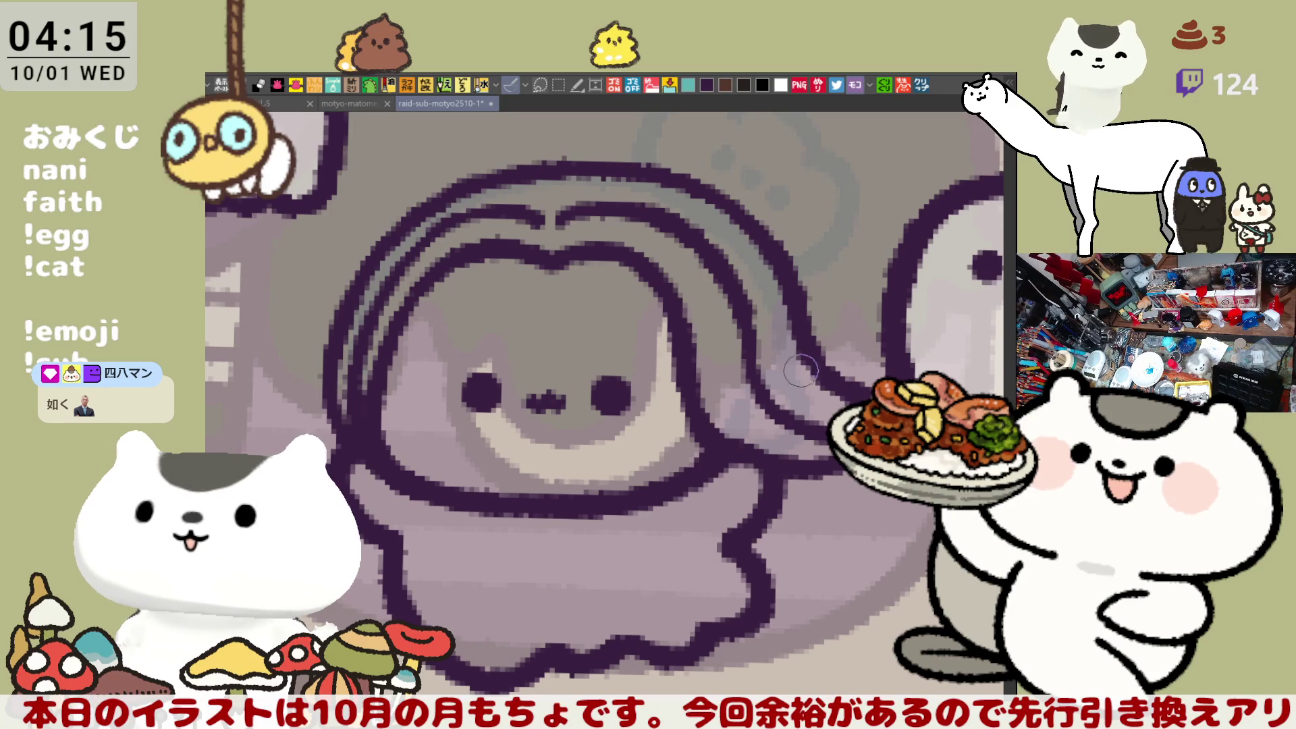
scroll(815, 448, "down", 5)
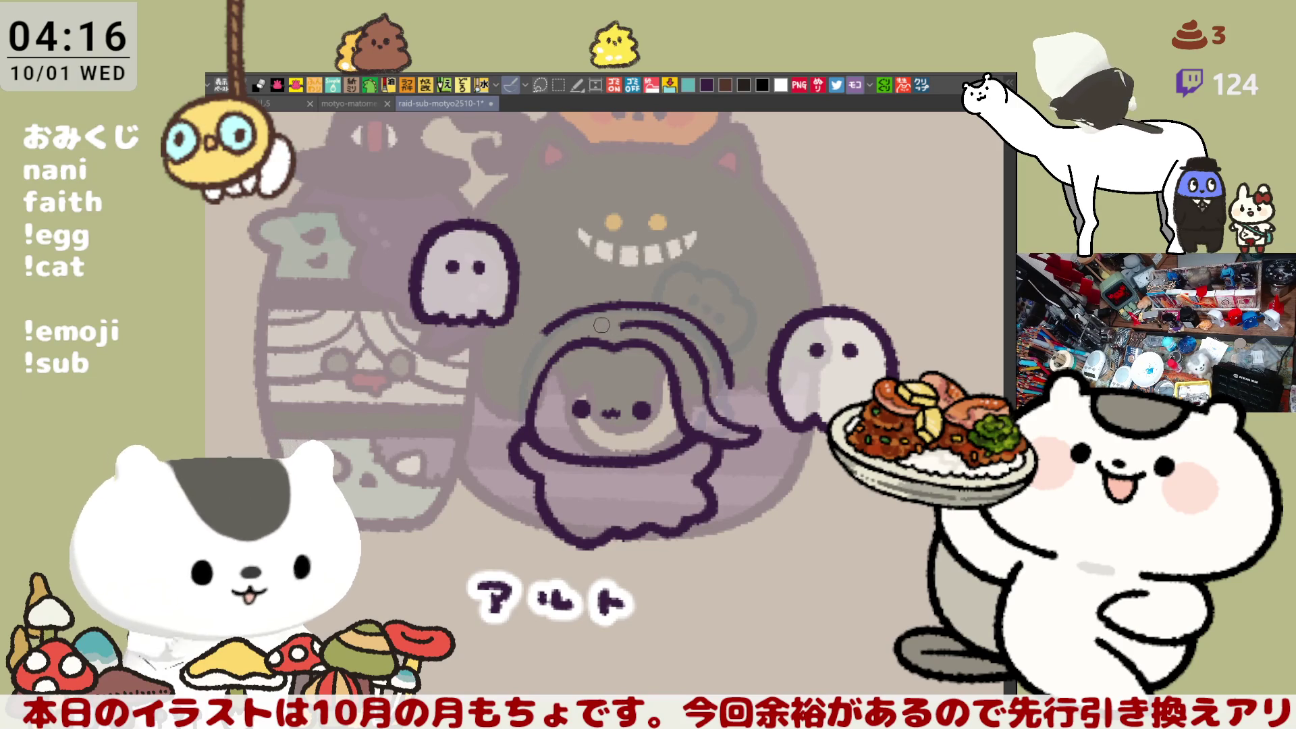
Step: Ink the left edge of the character's hair outline, redoing strokes on a rotated and flipped canvas
left_click_drag(568, 329, 551, 341)
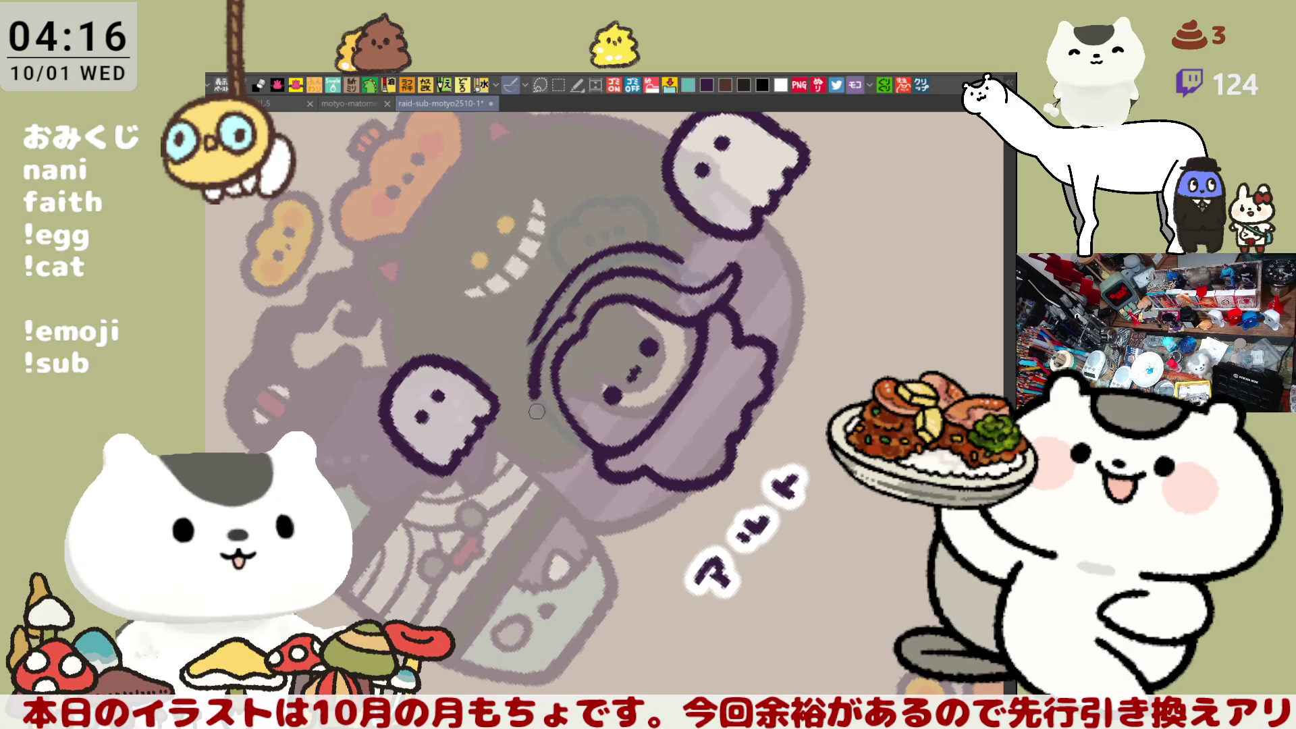
mouse_move(555, 320)
left_mouse_down()
mouse_move(538, 399)
mouse_move(581, 458)
left_mouse_up()
key("ctrl+z")
key("ctrl+z")
left_click_drag(551, 323, 579, 457)
key("ctrl+z")
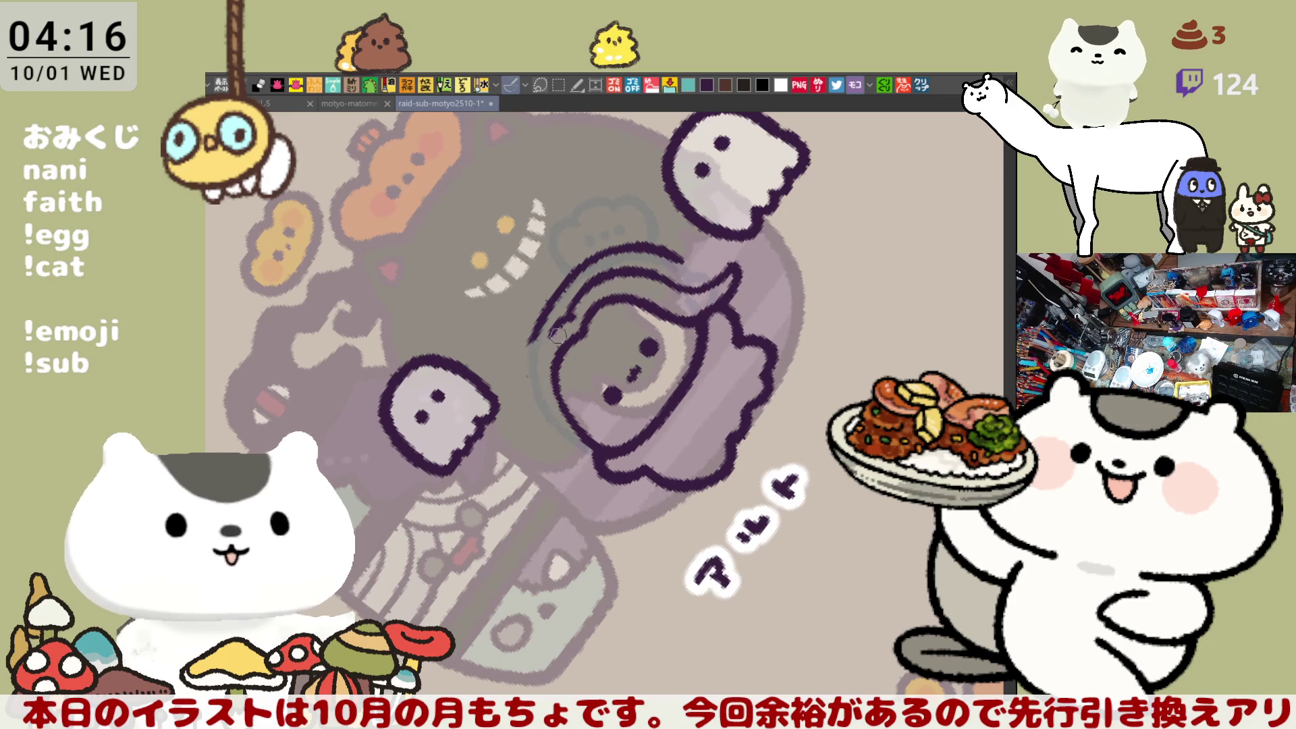
left_click_drag(546, 342, 595, 460)
key("^")
key("^")
key("^")
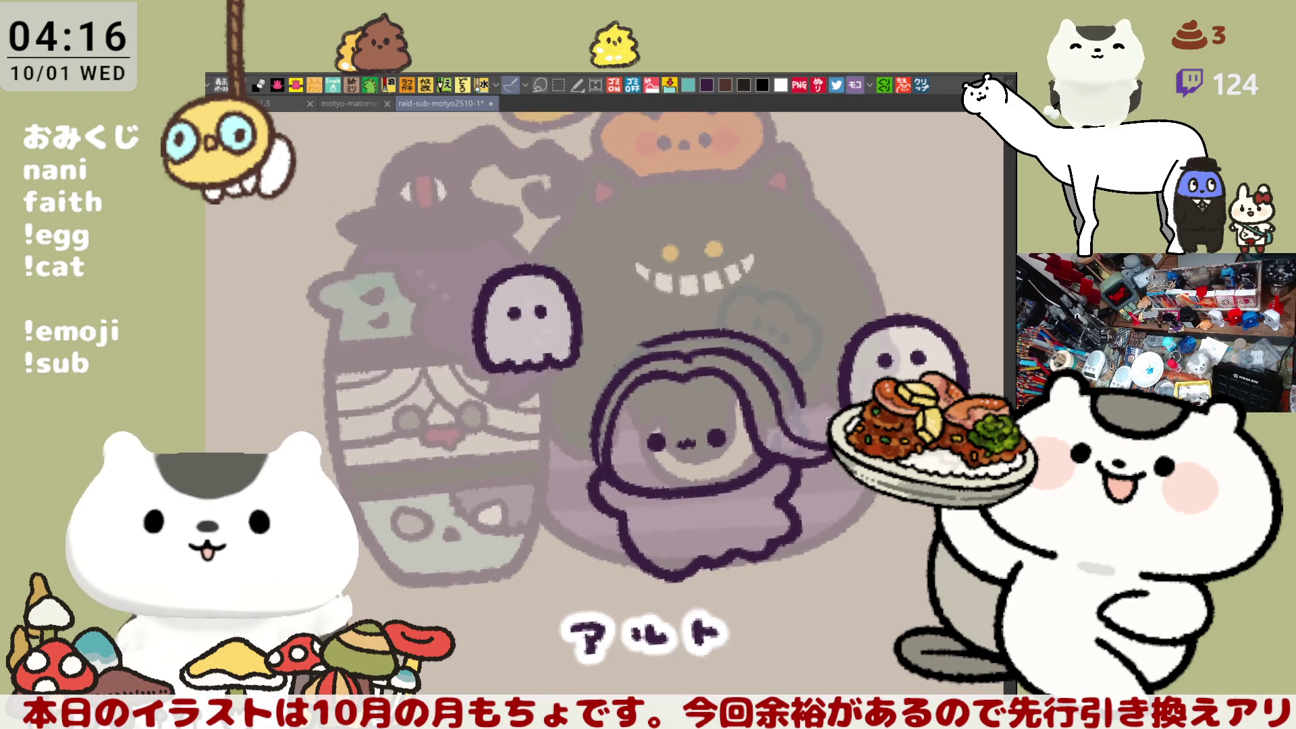
key("h")
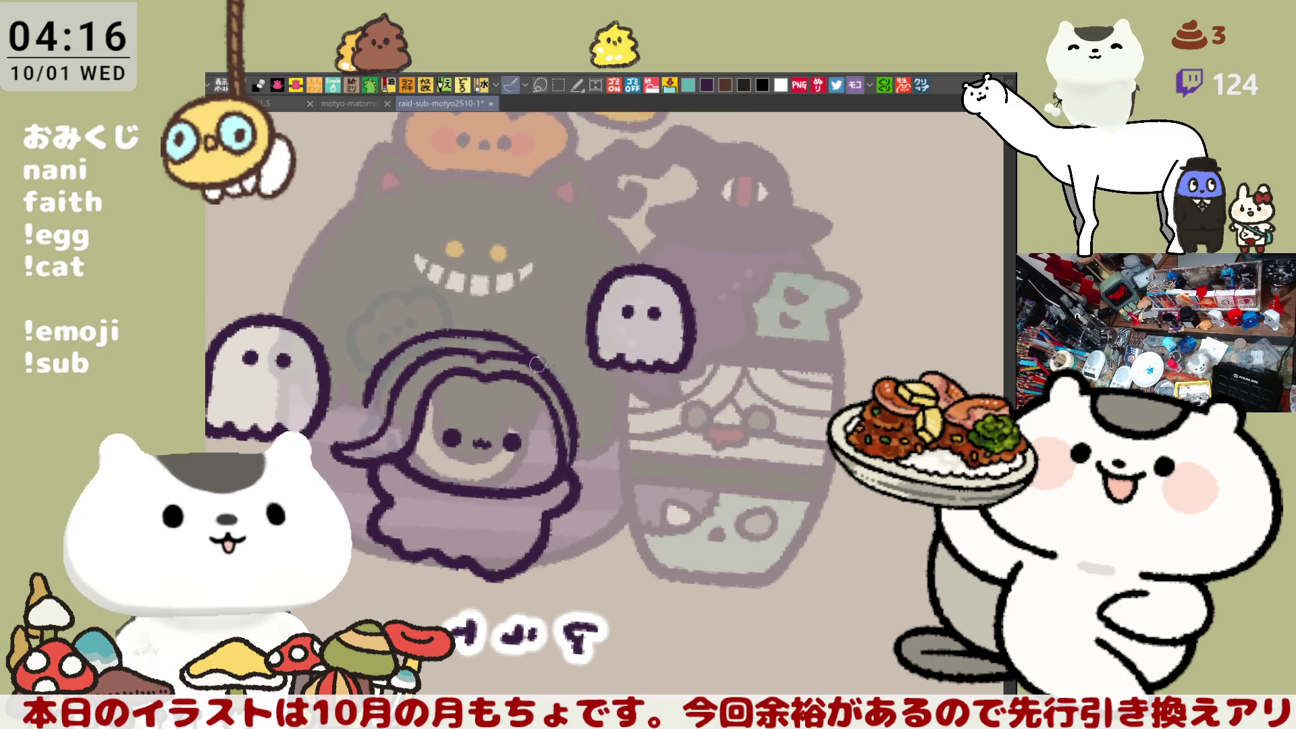
left_click_drag(486, 336, 542, 368)
left_click_drag(482, 333, 544, 353)
key("h")
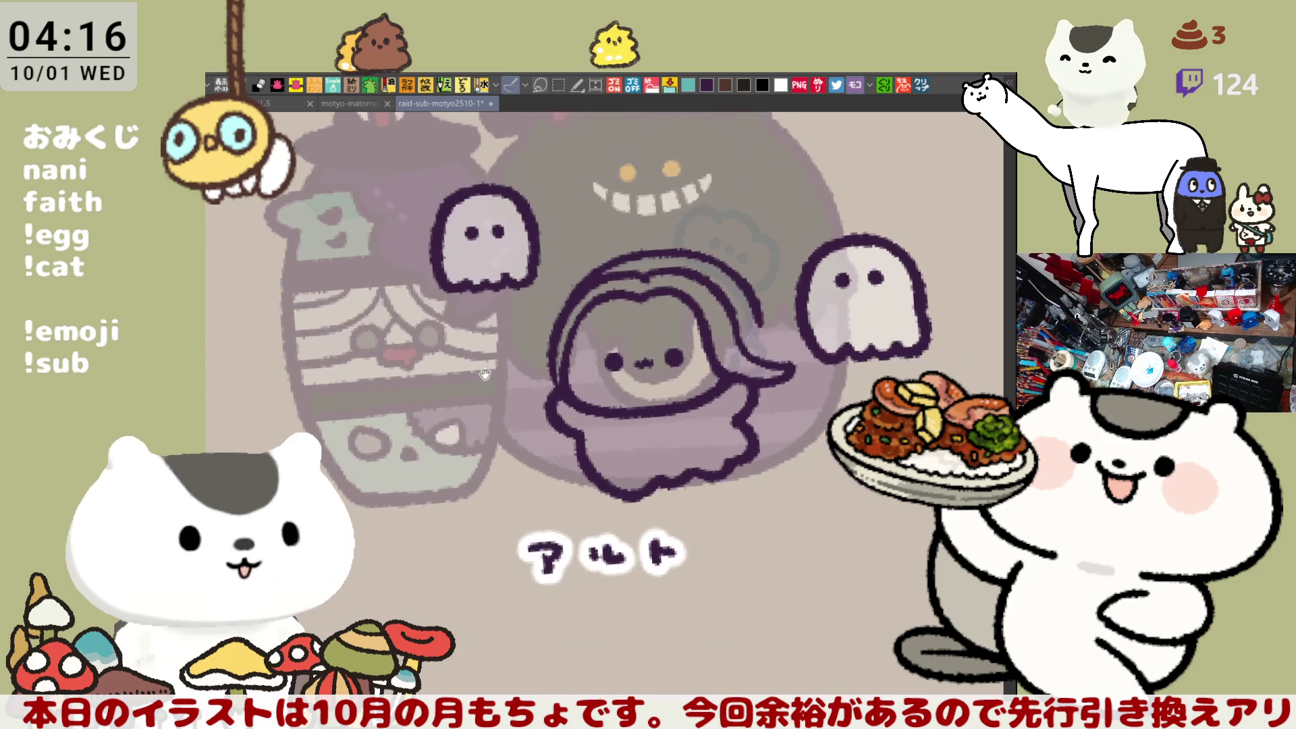
left_click_drag(548, 349, 554, 360)
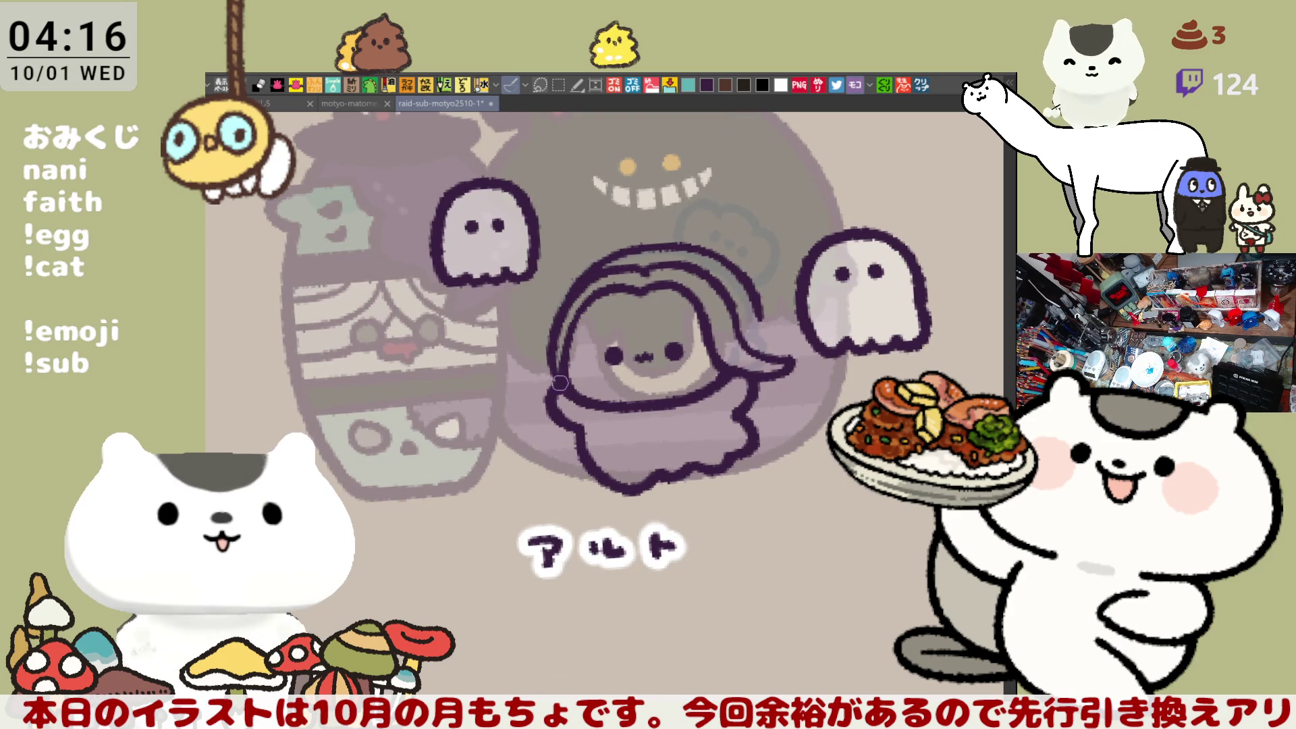
Step: Lasso the right-hand ghost and drag it higher and further left
mouse_move(597, 464)
left_mouse_down()
mouse_move(561, 392)
mouse_move(743, 317)
mouse_move(723, 257)
mouse_move(664, 206)
left_mouse_up()
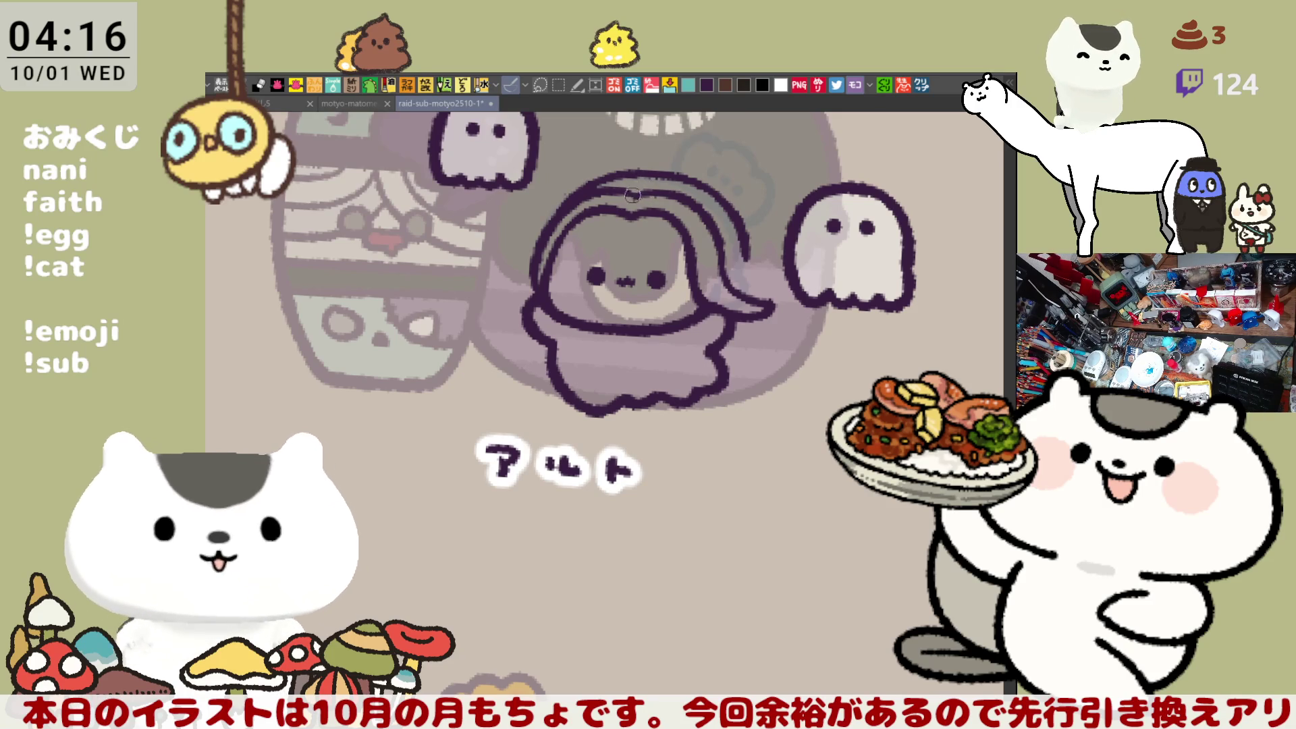
mouse_move(632, 260)
left_mouse_down()
mouse_move(608, 222)
mouse_move(647, 284)
mouse_move(648, 333)
left_mouse_up()
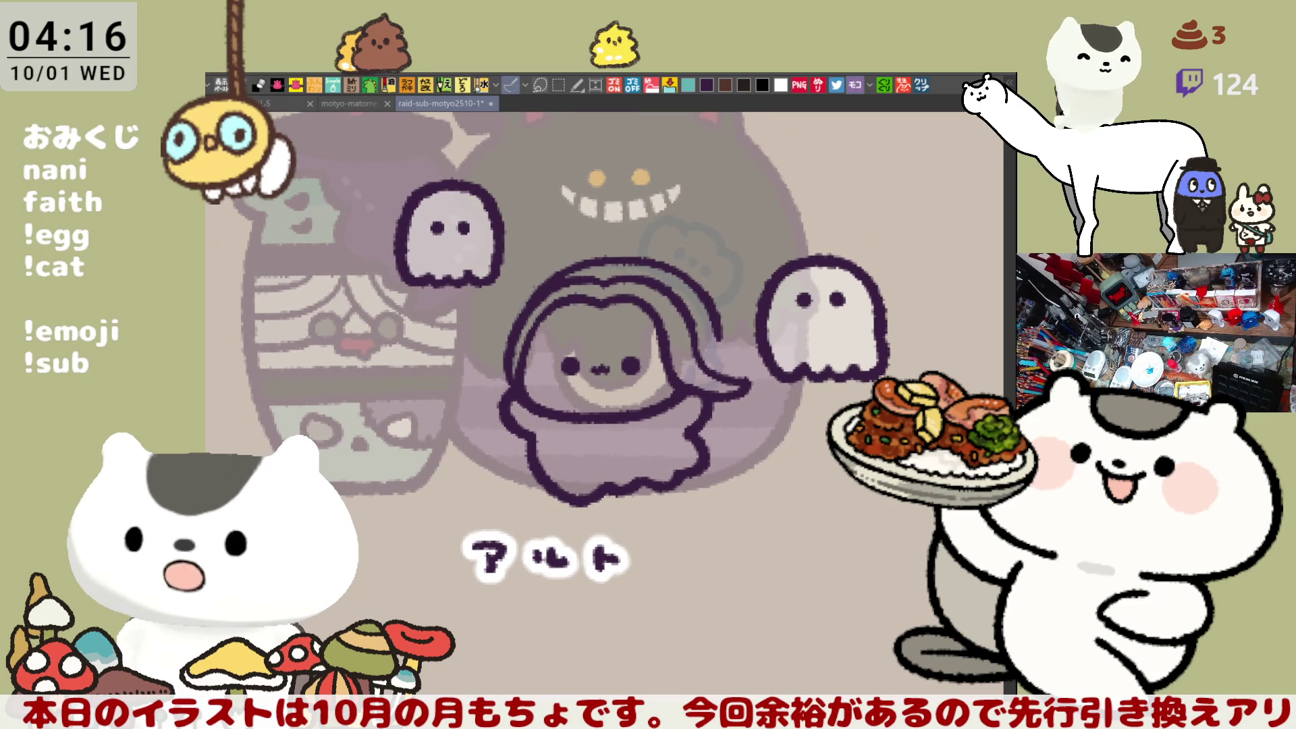
mouse_move(834, 465)
left_mouse_down()
mouse_move(930, 341)
mouse_move(813, 466)
left_mouse_up()
mouse_move(861, 358)
left_mouse_down()
mouse_move(829, 251)
mouse_move(816, 252)
left_mouse_up()
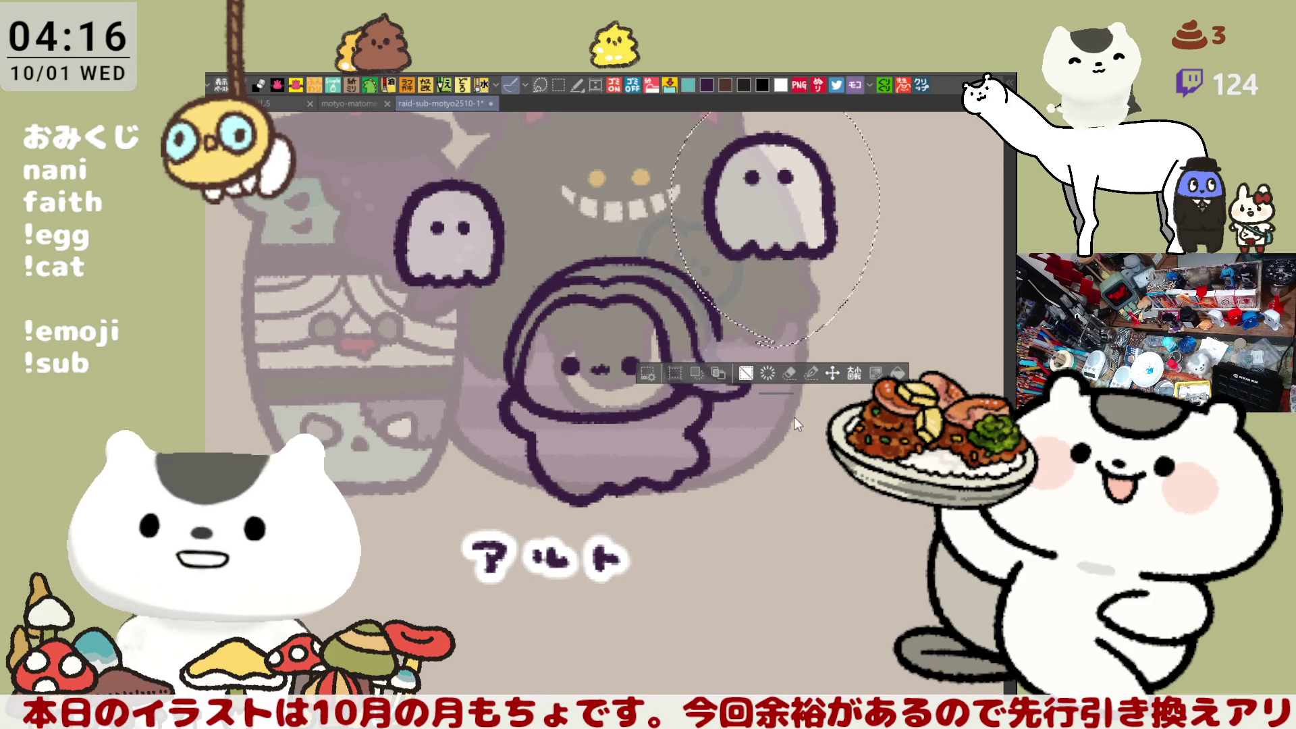
Step: Deselect the ghost, then redraw the upper-right hair outline as a thinner dark line extending downward
key("ctrl+d")
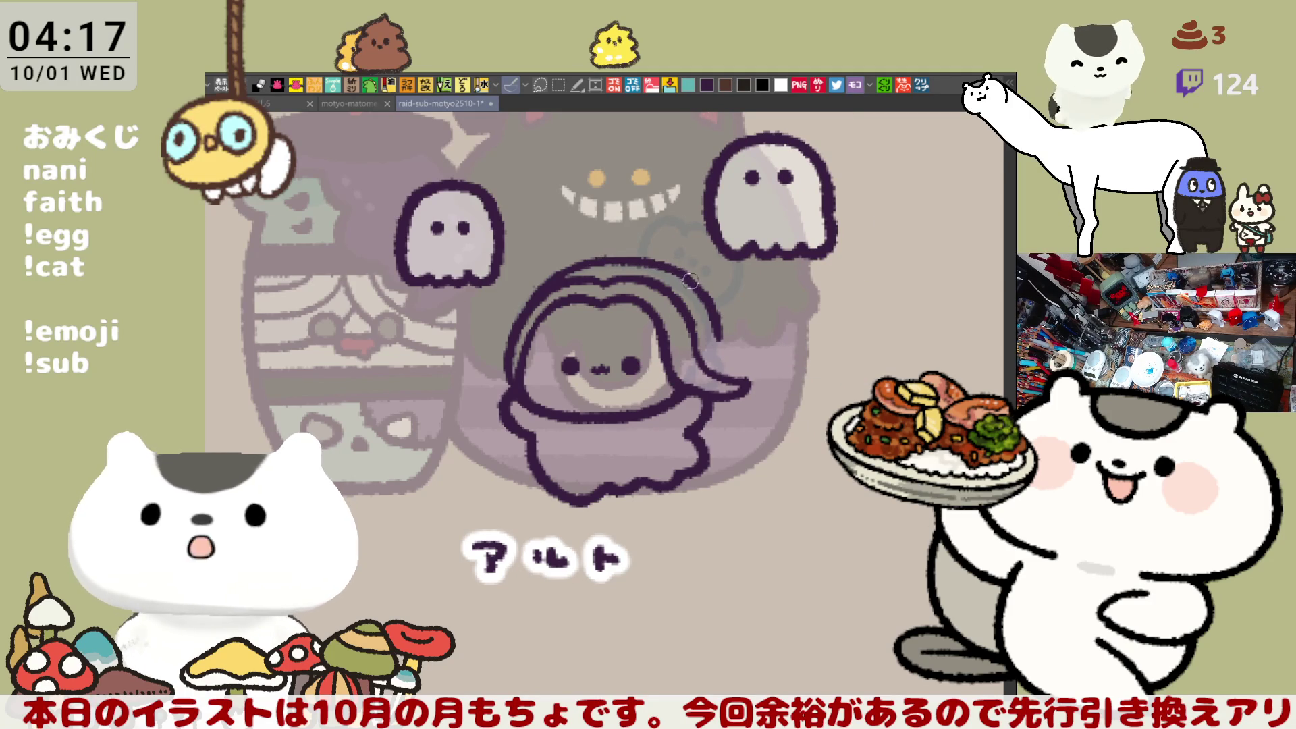
left_click_drag(692, 277, 720, 334)
key("ctrl+z")
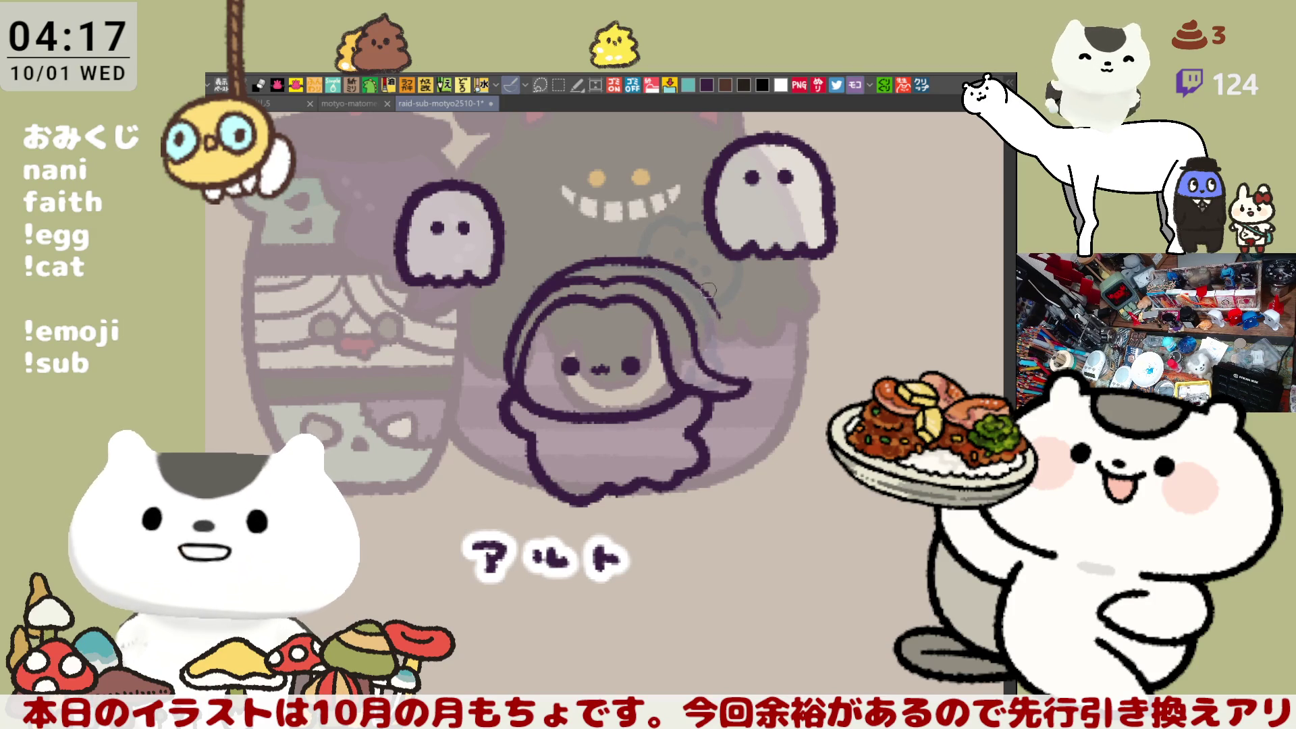
left_click_drag(692, 278, 728, 328)
key("ctrl+z")
left_click_drag(677, 269, 723, 333)
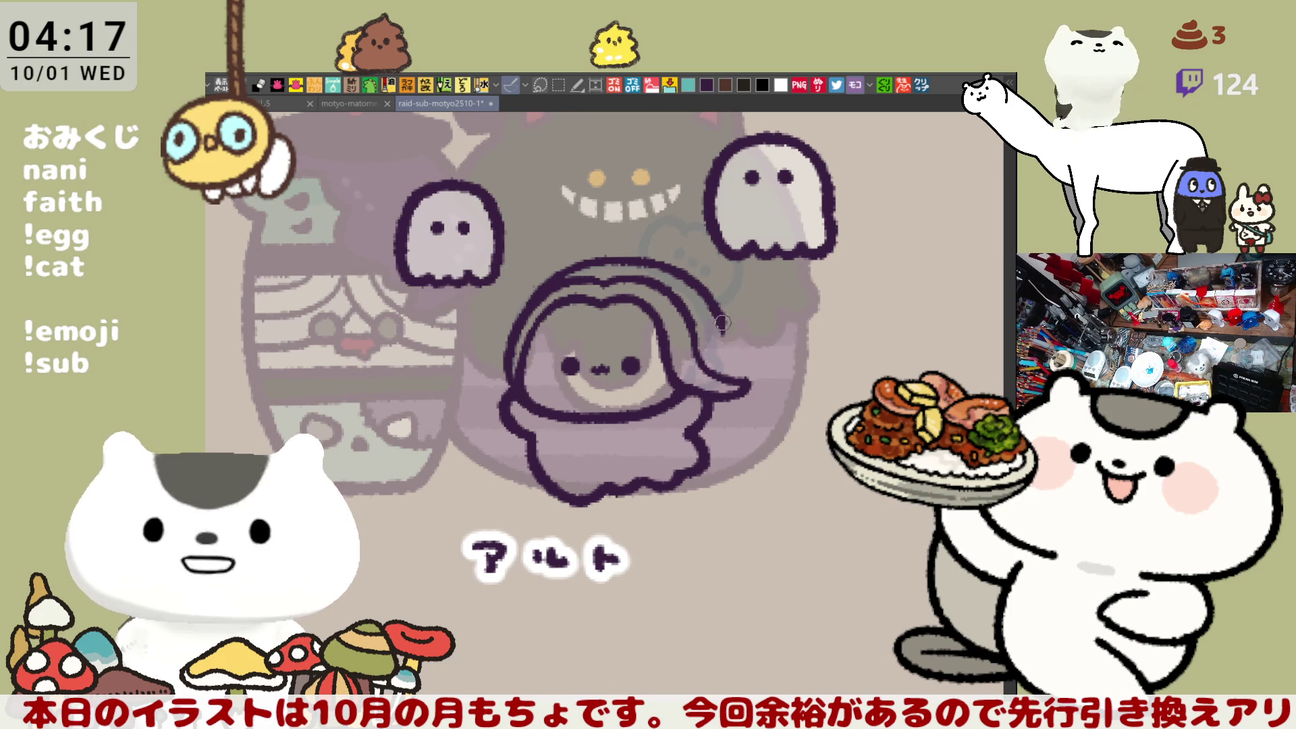
left_click_drag(720, 313, 733, 348)
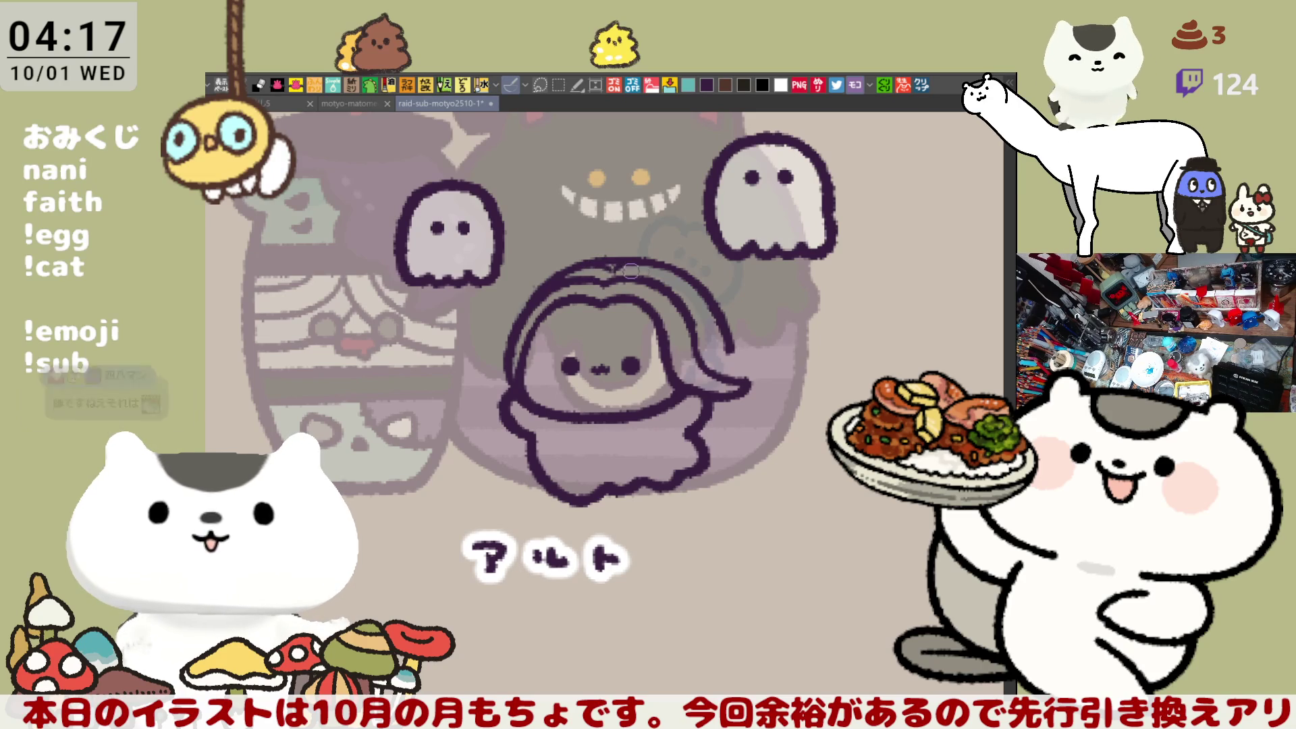
left_click_drag(705, 260, 666, 210)
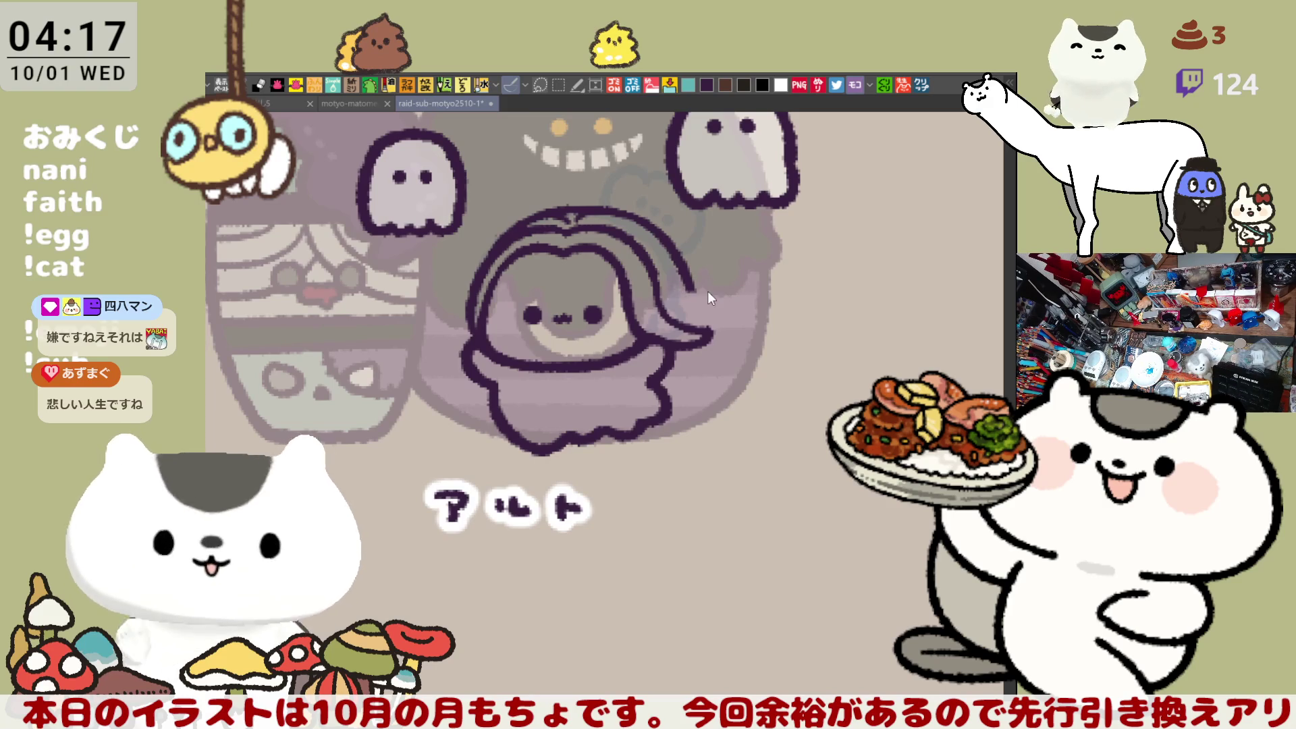
mouse_move(687, 281)
left_mouse_down()
mouse_move(745, 306)
mouse_move(733, 306)
mouse_move(757, 334)
mouse_move(750, 352)
left_mouse_up()
key("ctrl+z")
key("ctrl+z")
left_click_drag(722, 308, 748, 350)
key("ctrl+z")
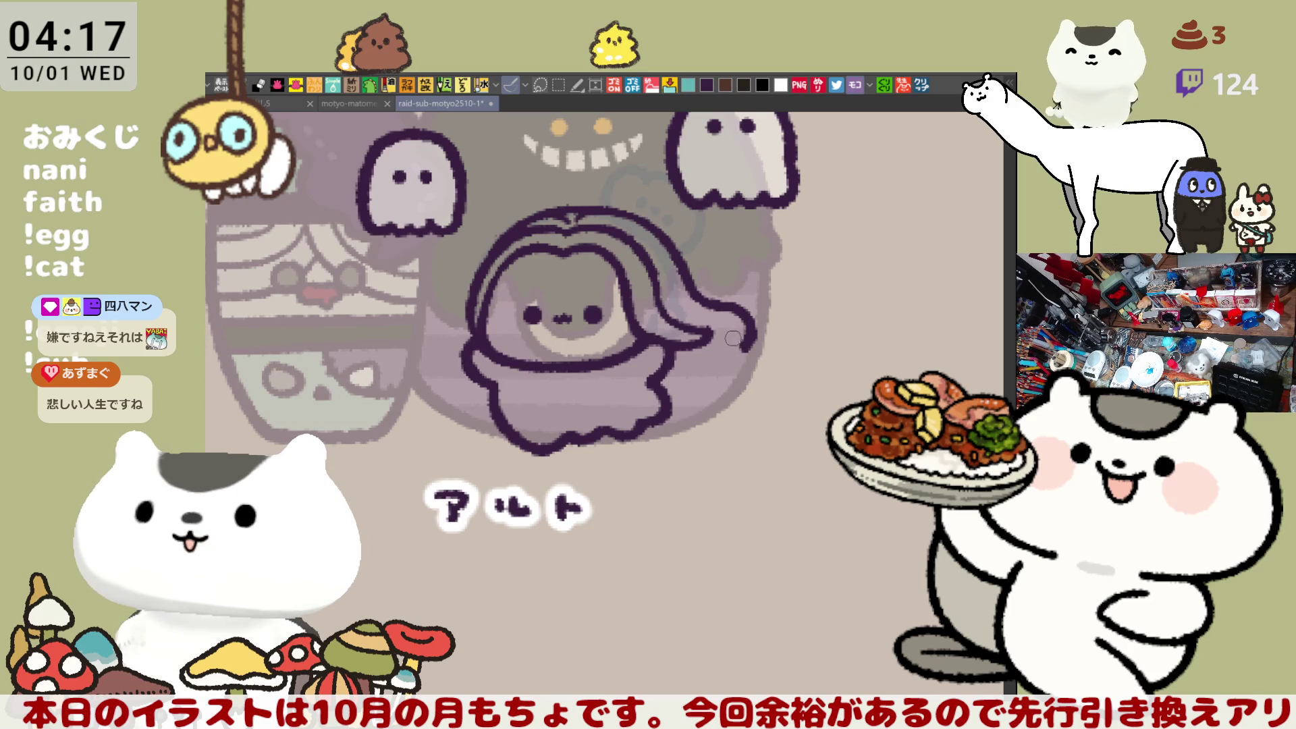
key("ctrl+z")
left_click_drag(721, 308, 748, 348)
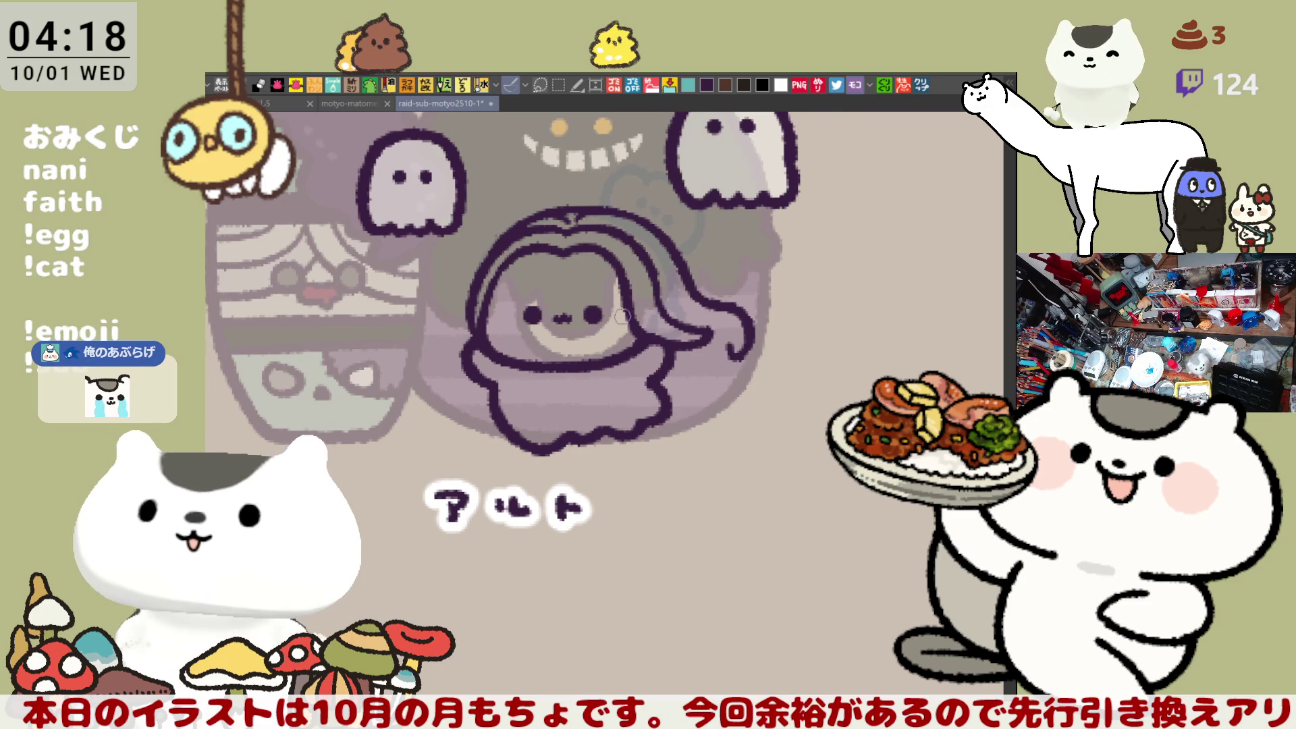
left_click_drag(526, 337, 588, 356)
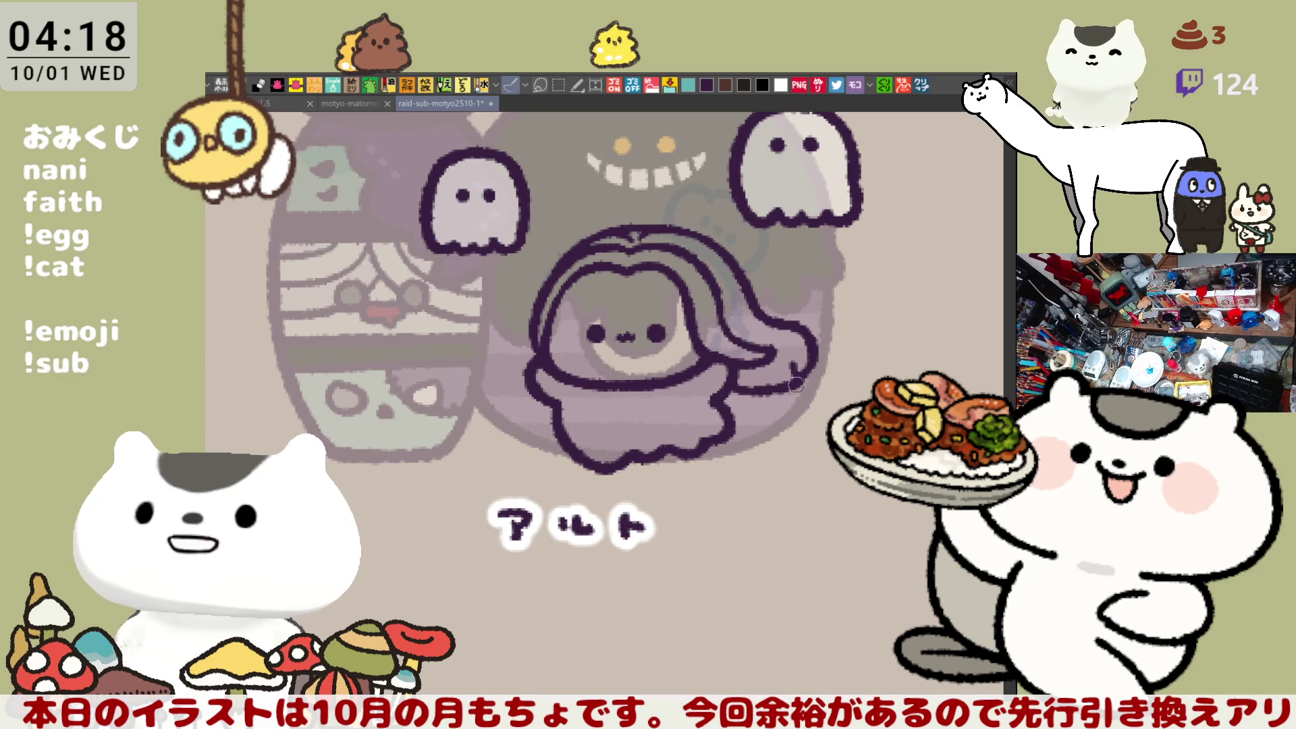
left_click_drag(735, 386, 776, 382)
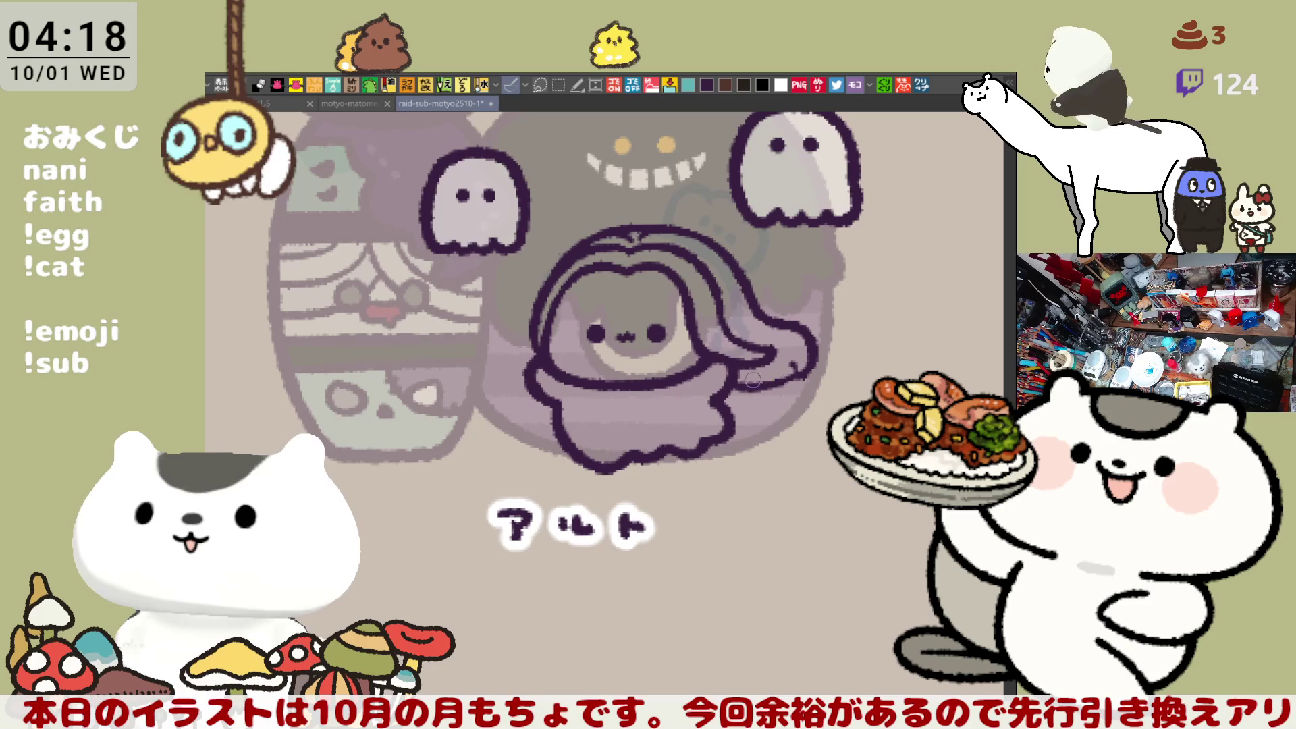
left_click_drag(723, 386, 782, 383)
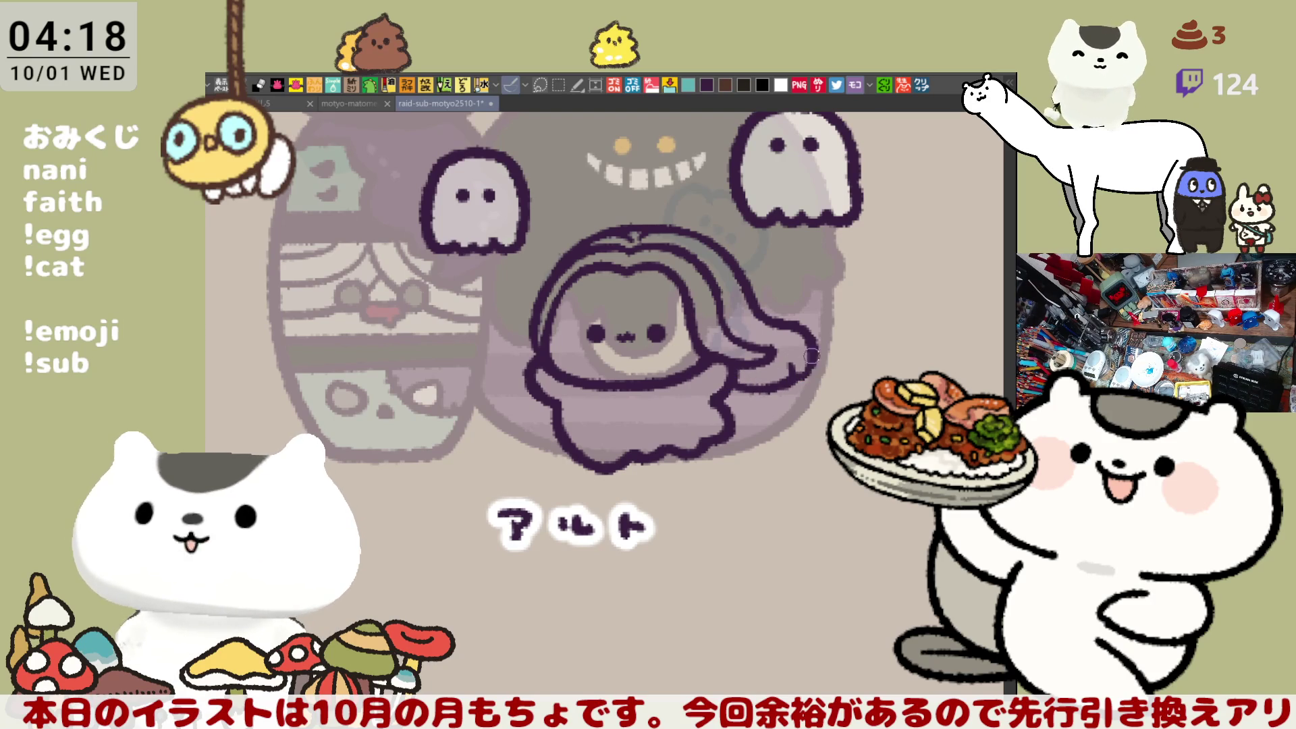
left_click_drag(797, 373, 864, 383)
left_click_drag(775, 260, 770, 258)
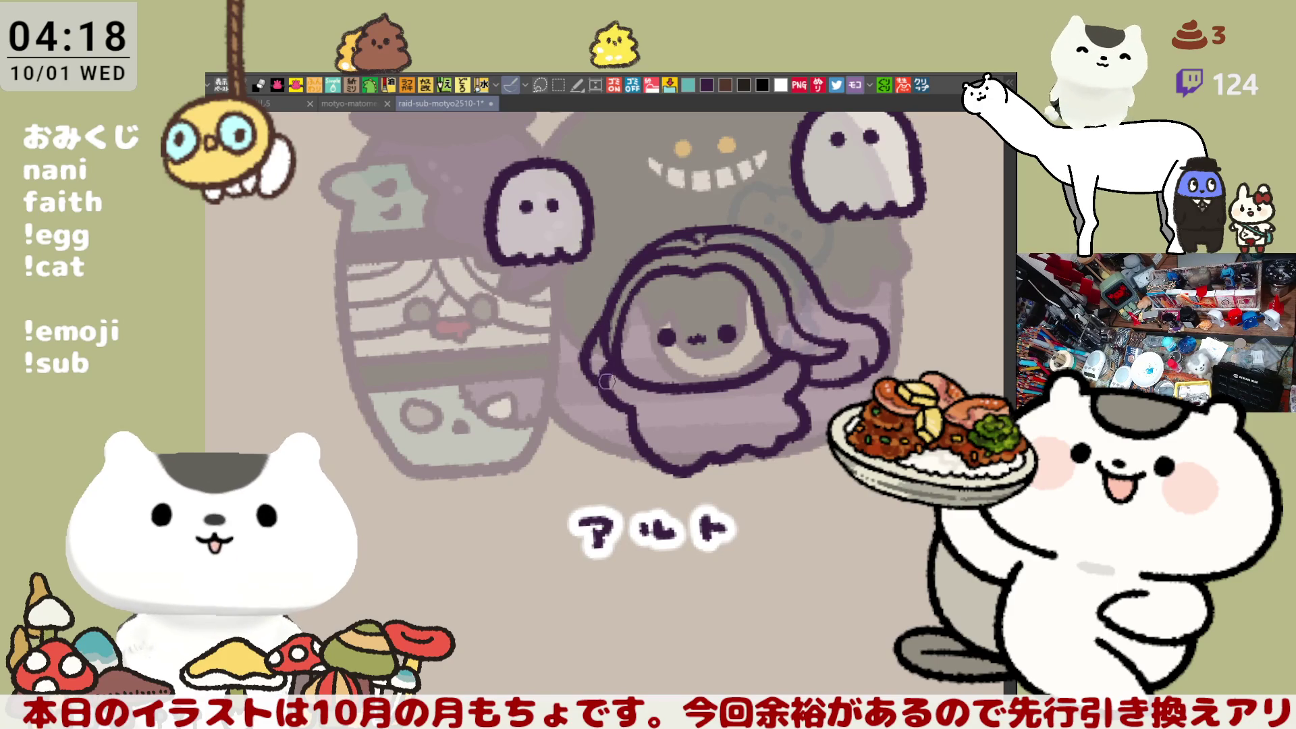
left_click_drag(604, 322, 598, 390)
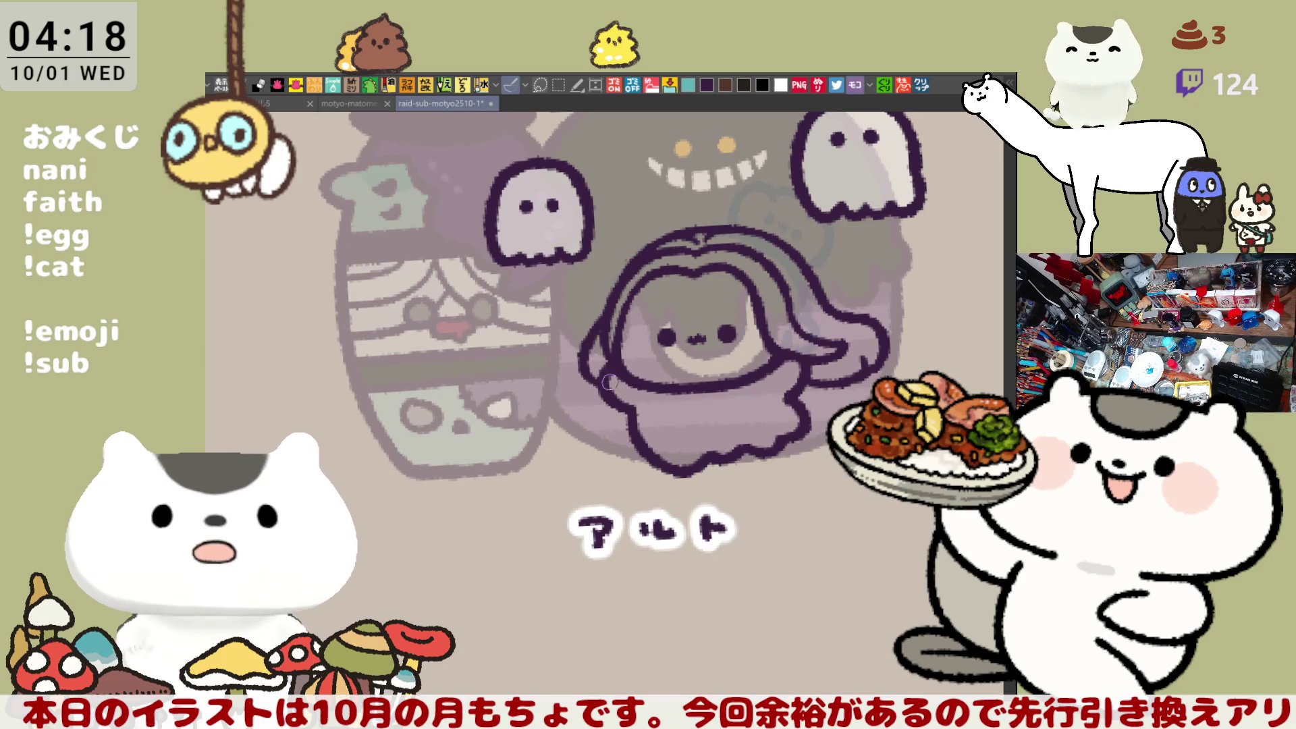
key("ctrl+z")
mouse_move(604, 305)
left_mouse_down()
mouse_move(603, 395)
mouse_move(587, 337)
mouse_move(605, 383)
left_mouse_up()
key("ctrl+z")
key("ctrl+z")
key("ctrl+z")
key("ctrl+z")
left_click_drag(603, 309, 601, 397)
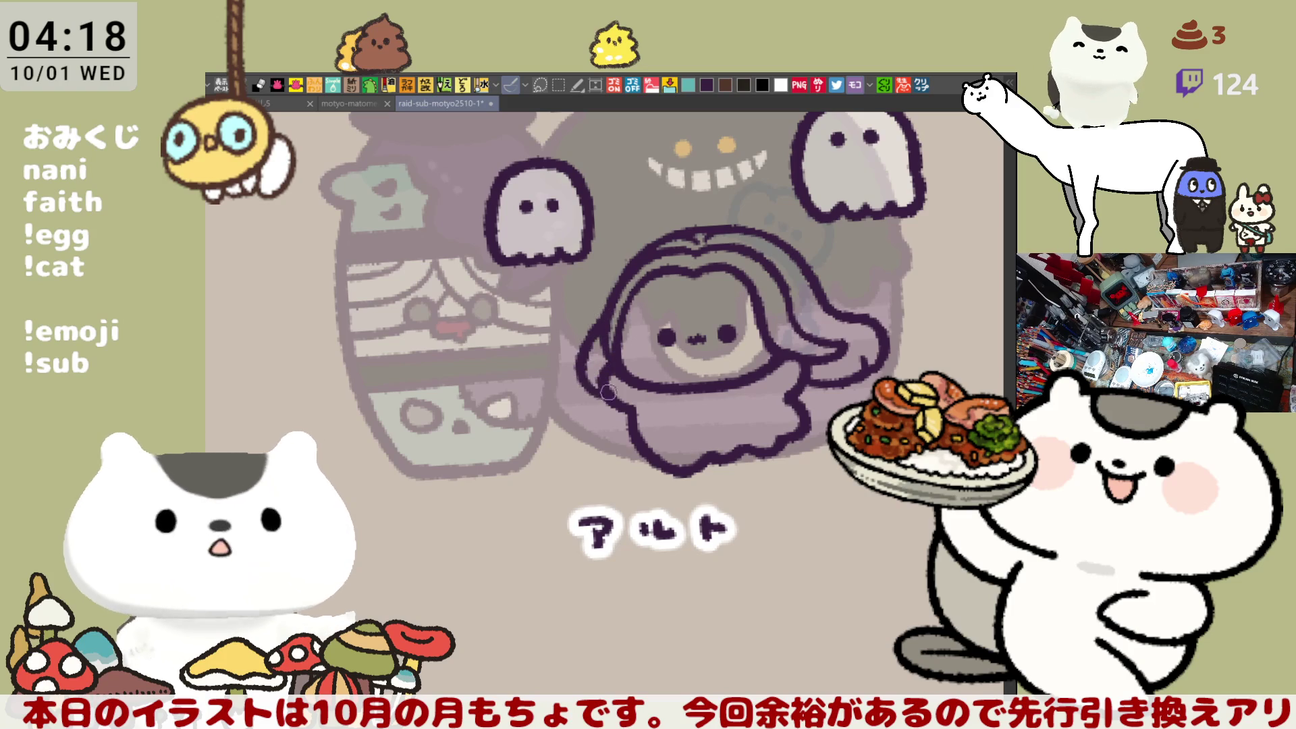
key("ctrl+z")
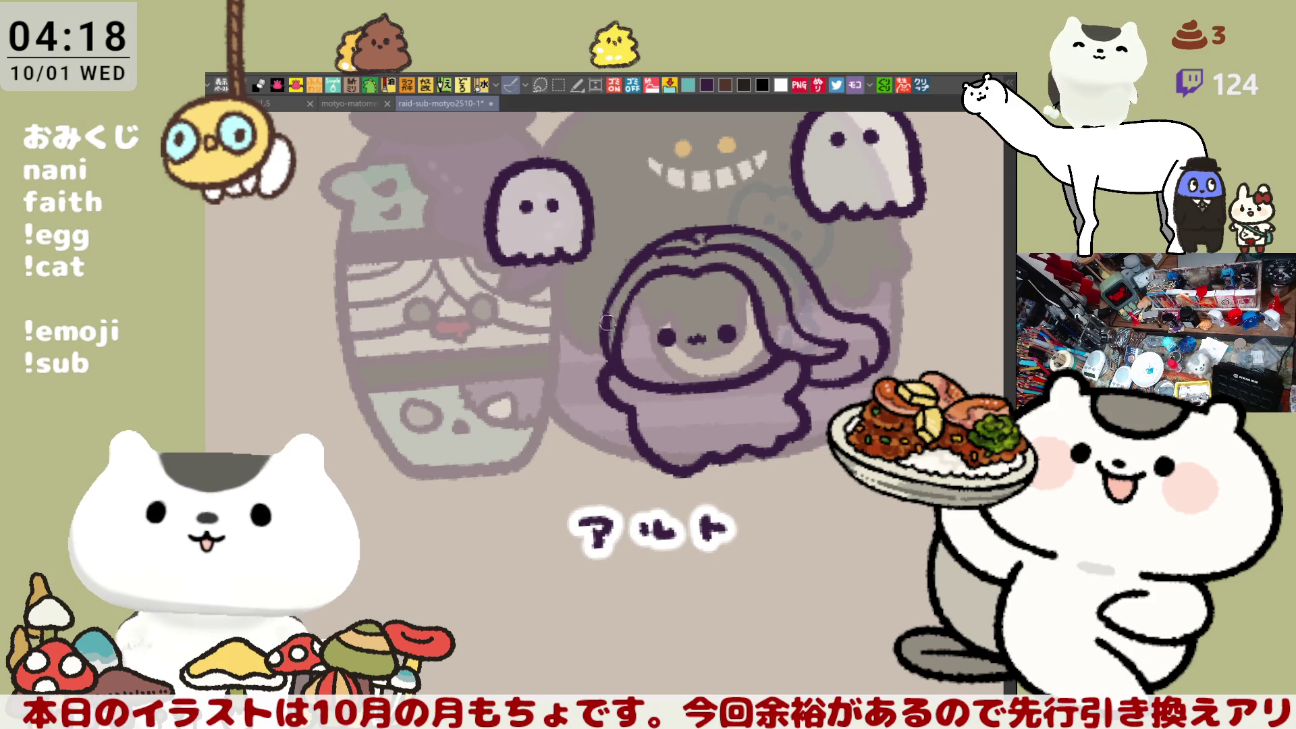
mouse_move(604, 336)
left_mouse_down()
mouse_move(613, 318)
mouse_move(611, 371)
left_mouse_up()
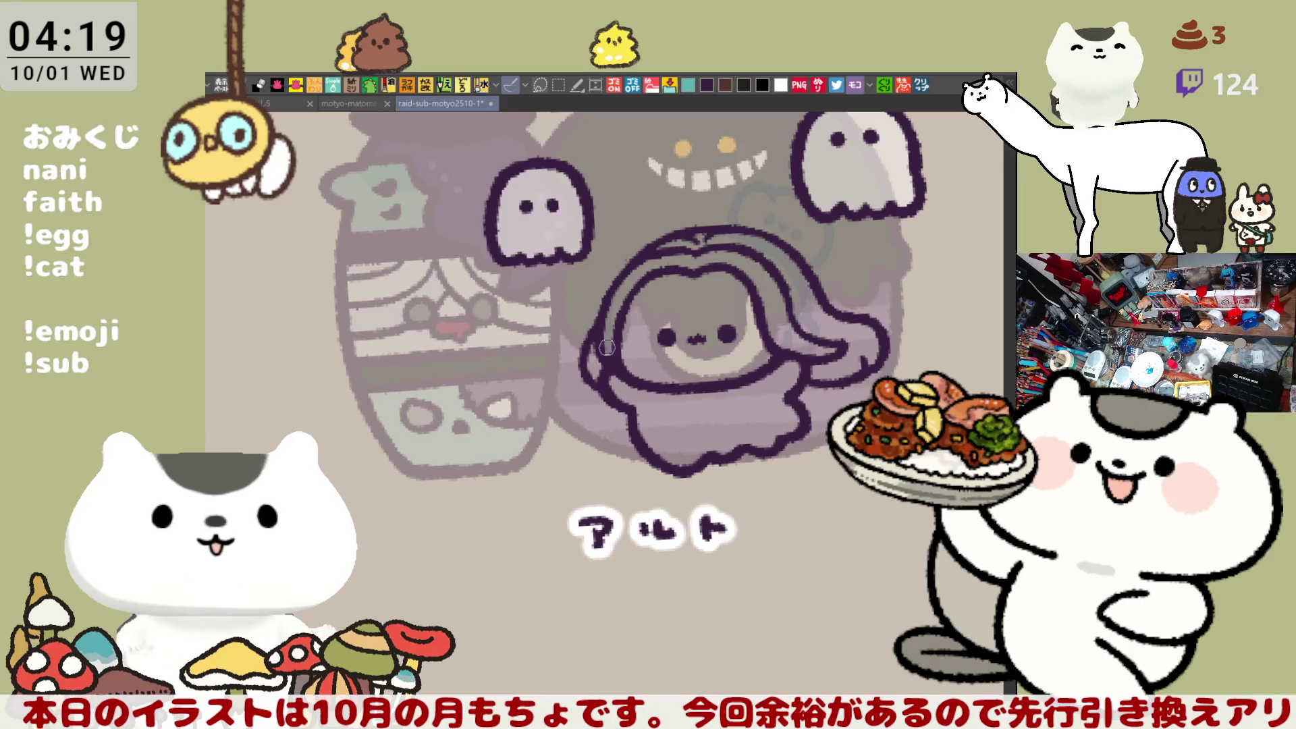
left_click_drag(603, 317, 598, 388)
left_click_drag(595, 331, 604, 385)
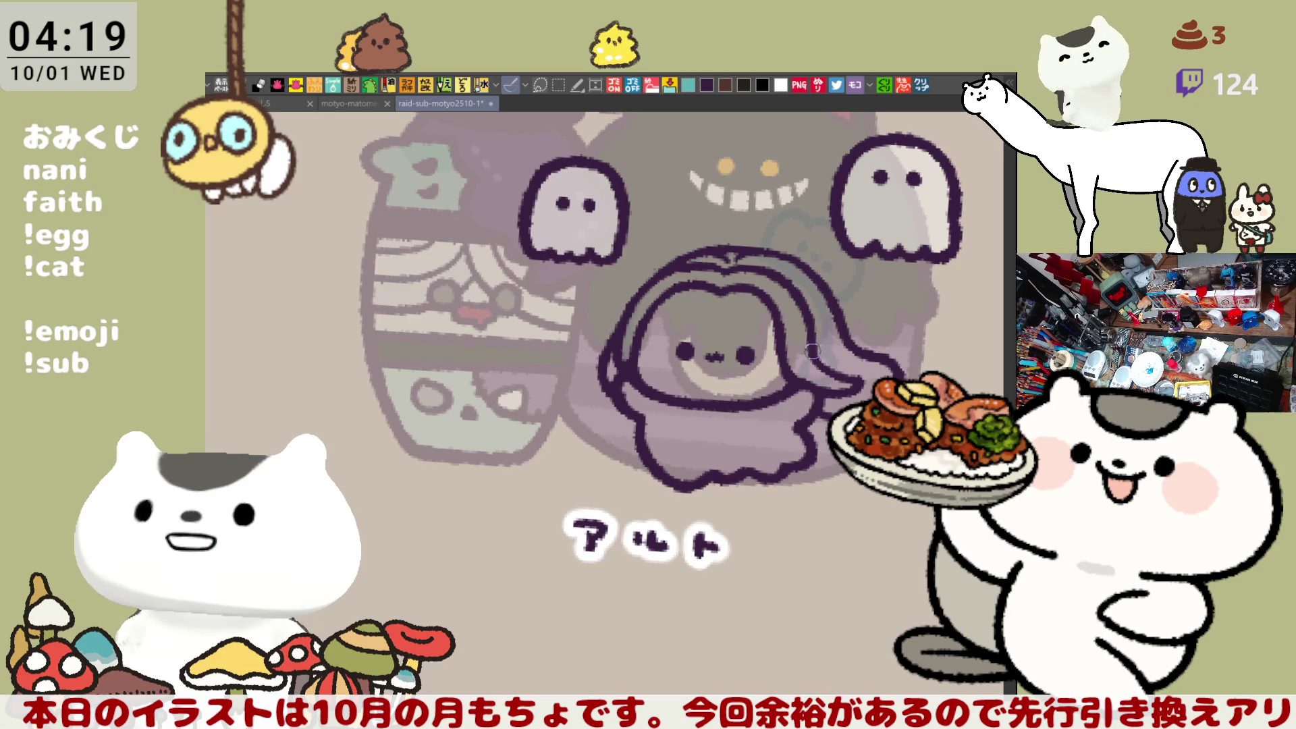
left_click_drag(814, 350, 764, 313)
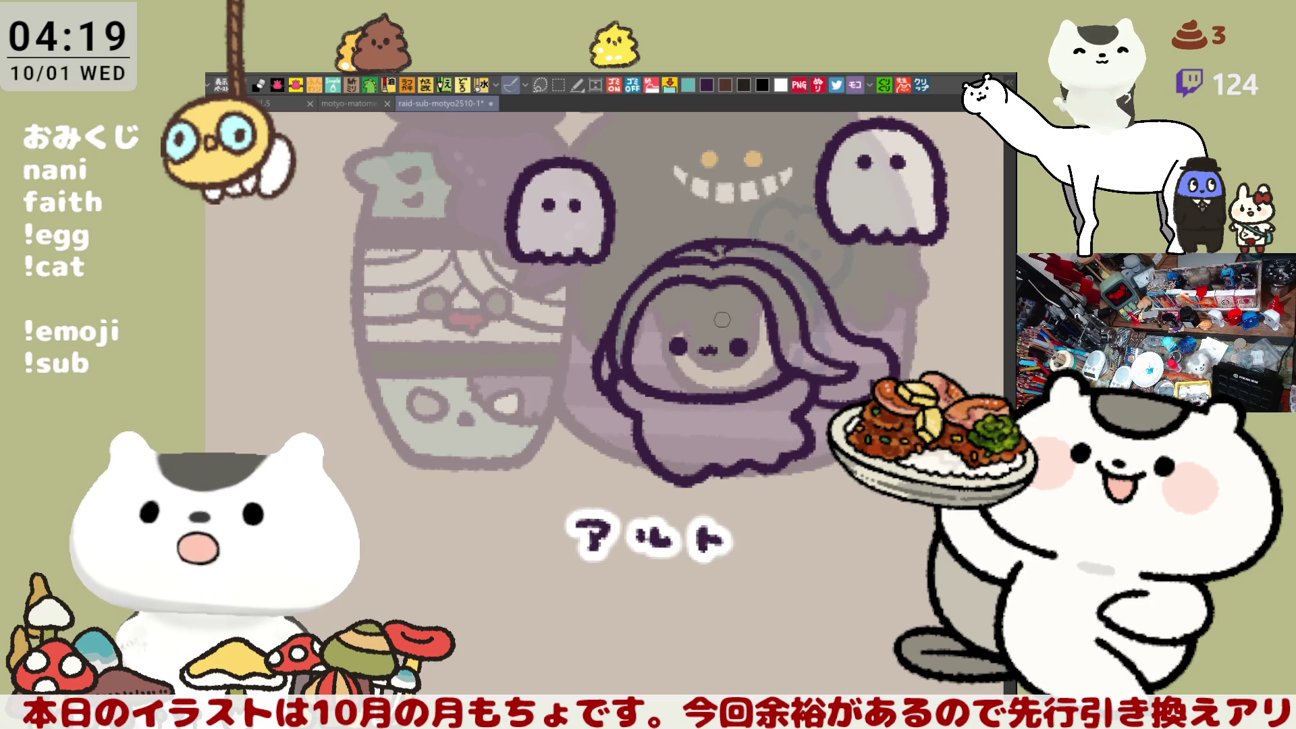
left_click_drag(693, 329, 759, 291)
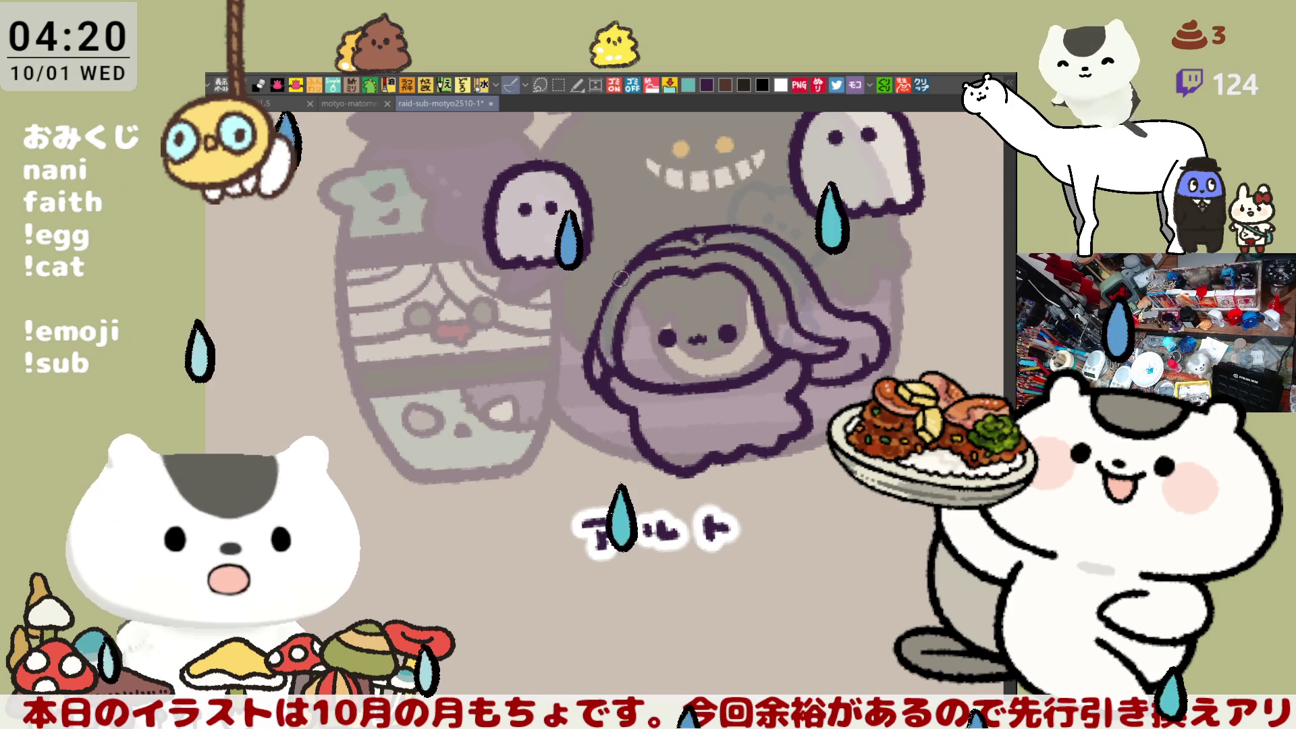
left_click_drag(769, 270, 791, 292)
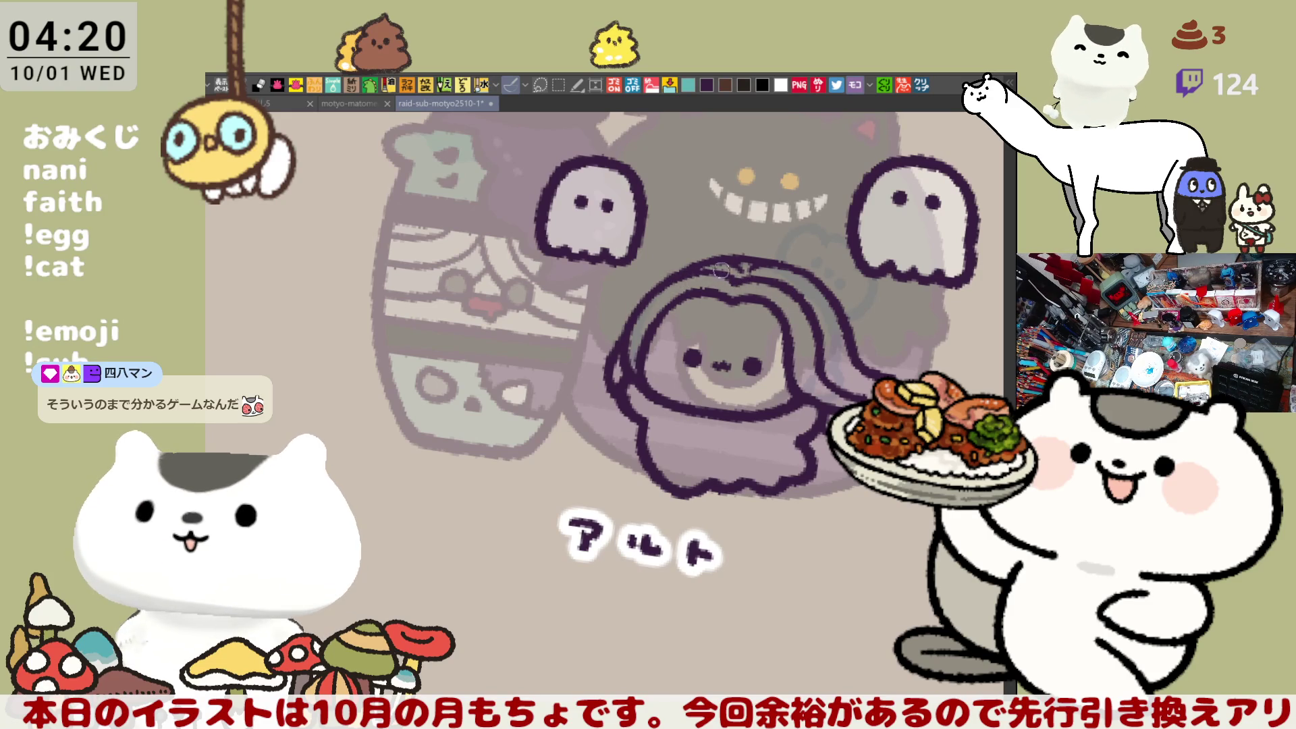
key("minus")
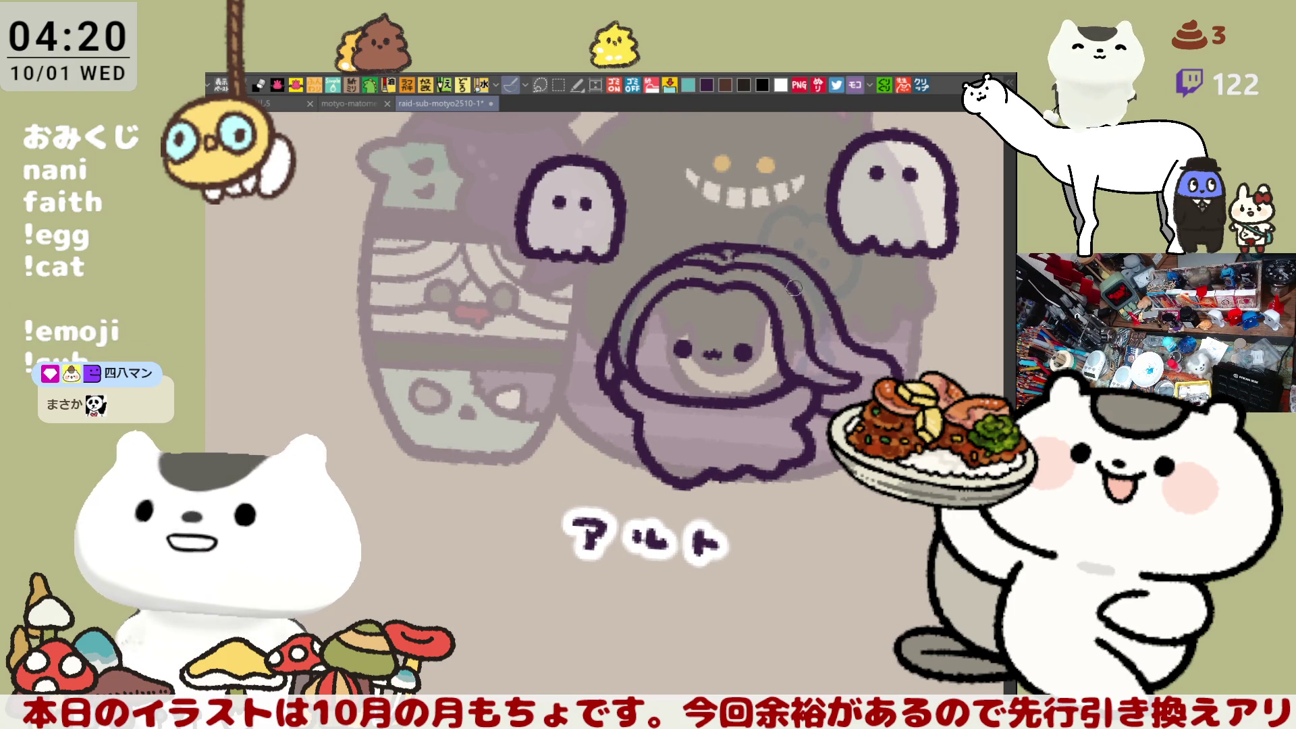
key("minus")
key("minus")
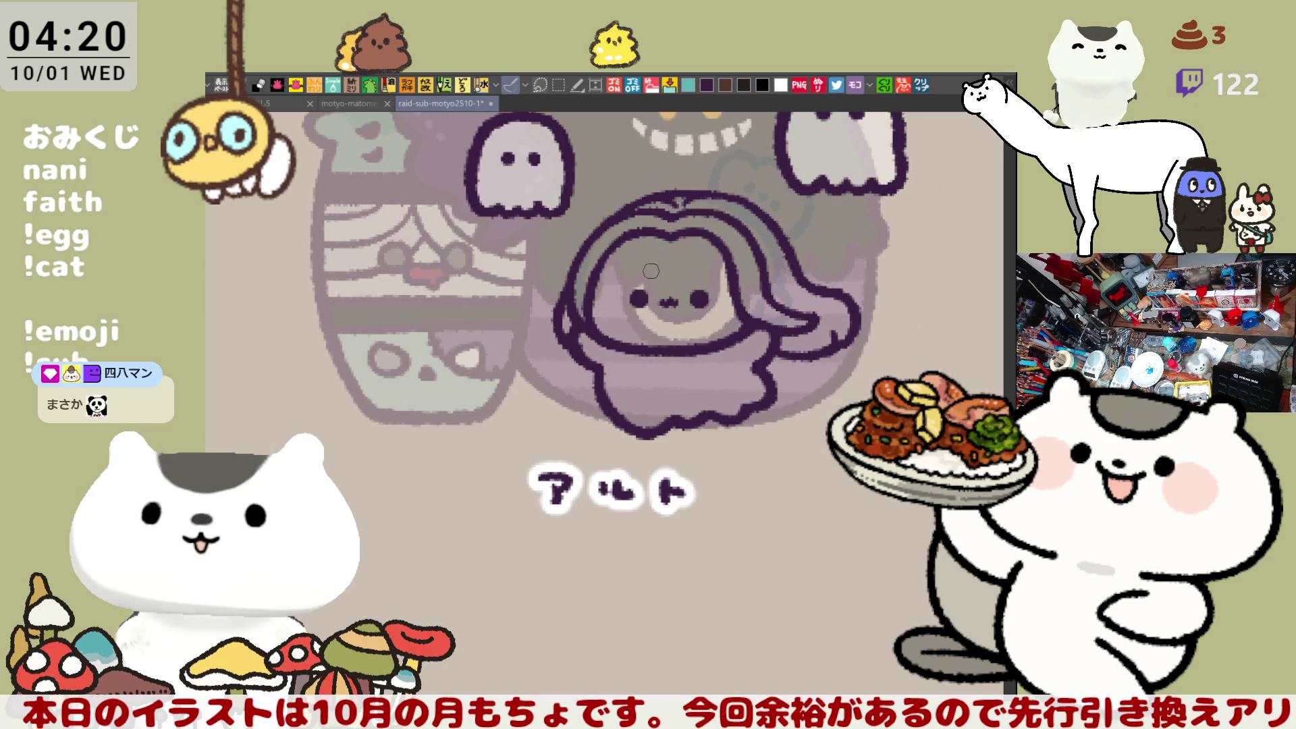
Step: Add a small dash on the face and try, then undo, a short stroke beside the left outline
left_click_drag(636, 268, 647, 267)
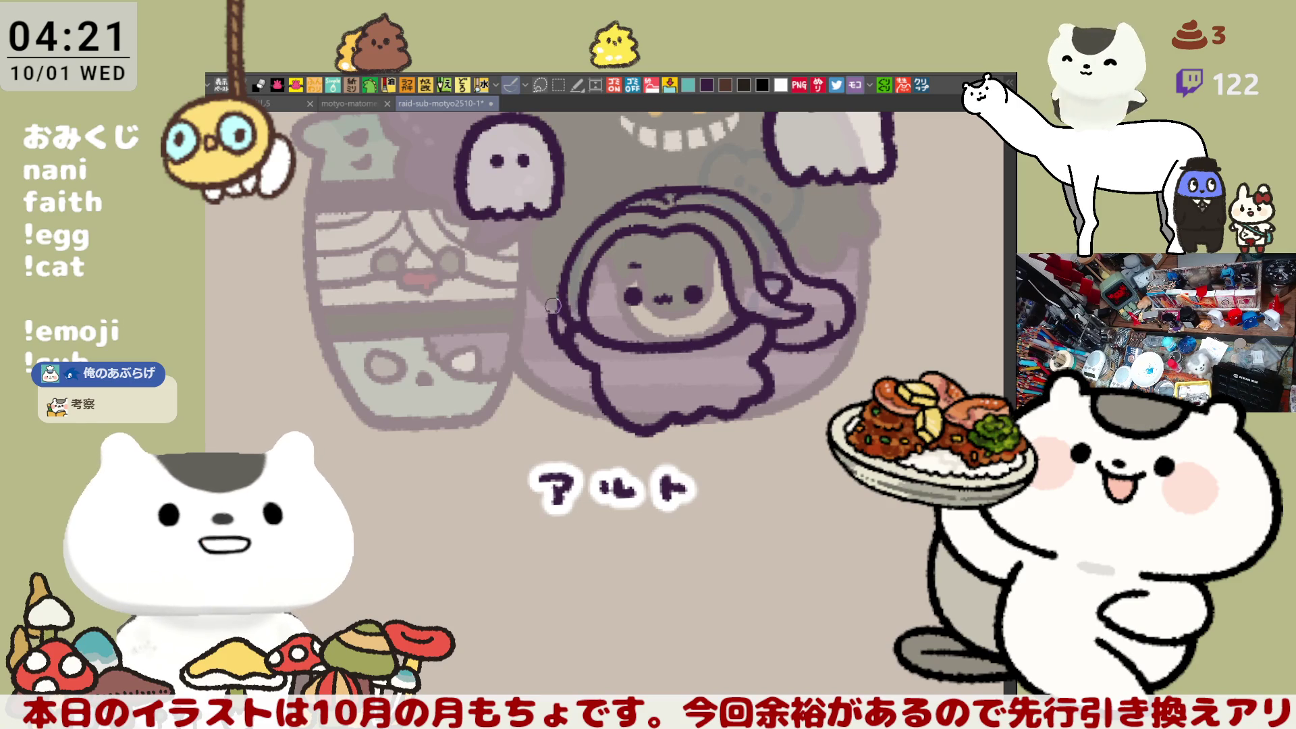
left_click_drag(547, 287, 559, 309)
key("ctrl+z")
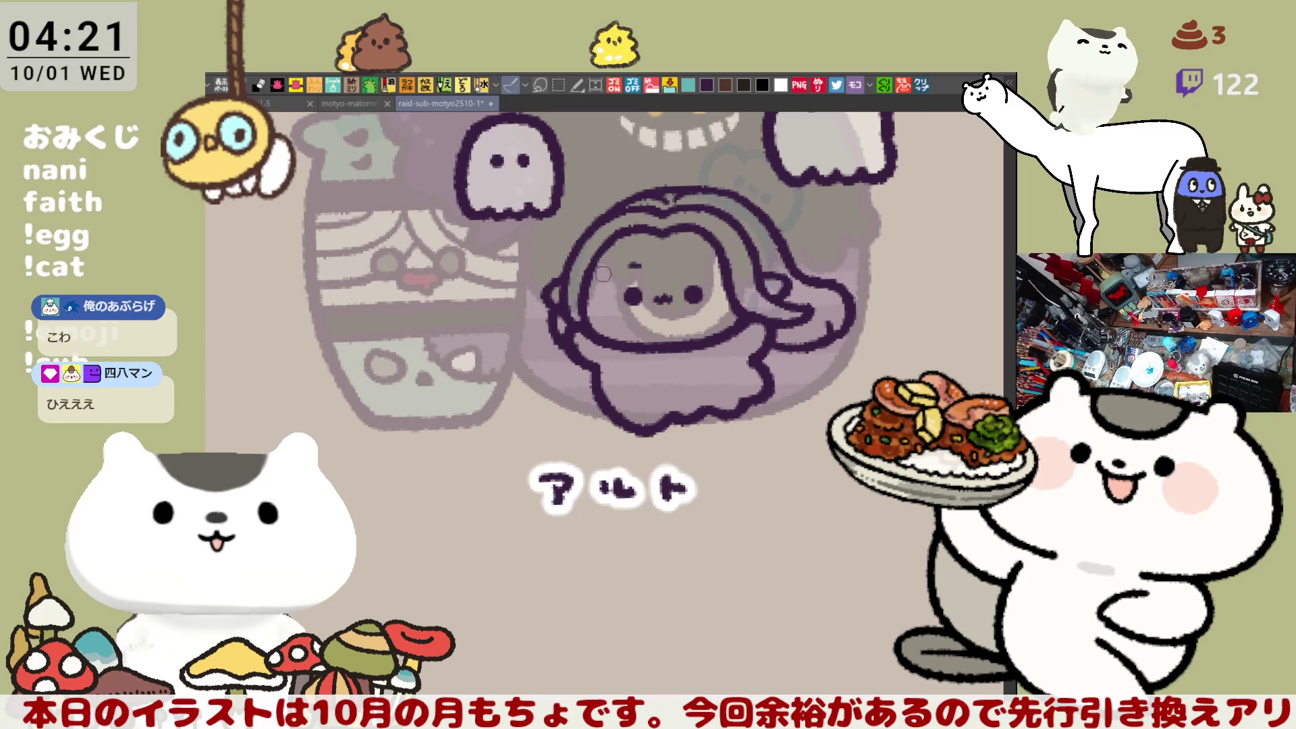
Step: Recentre the view on the アルト character and lasso-fill its hair yellow-green
scroll(595, 276, "left", 2)
scroll(611, 297, "right", 1)
scroll(605, 334, "right", 1)
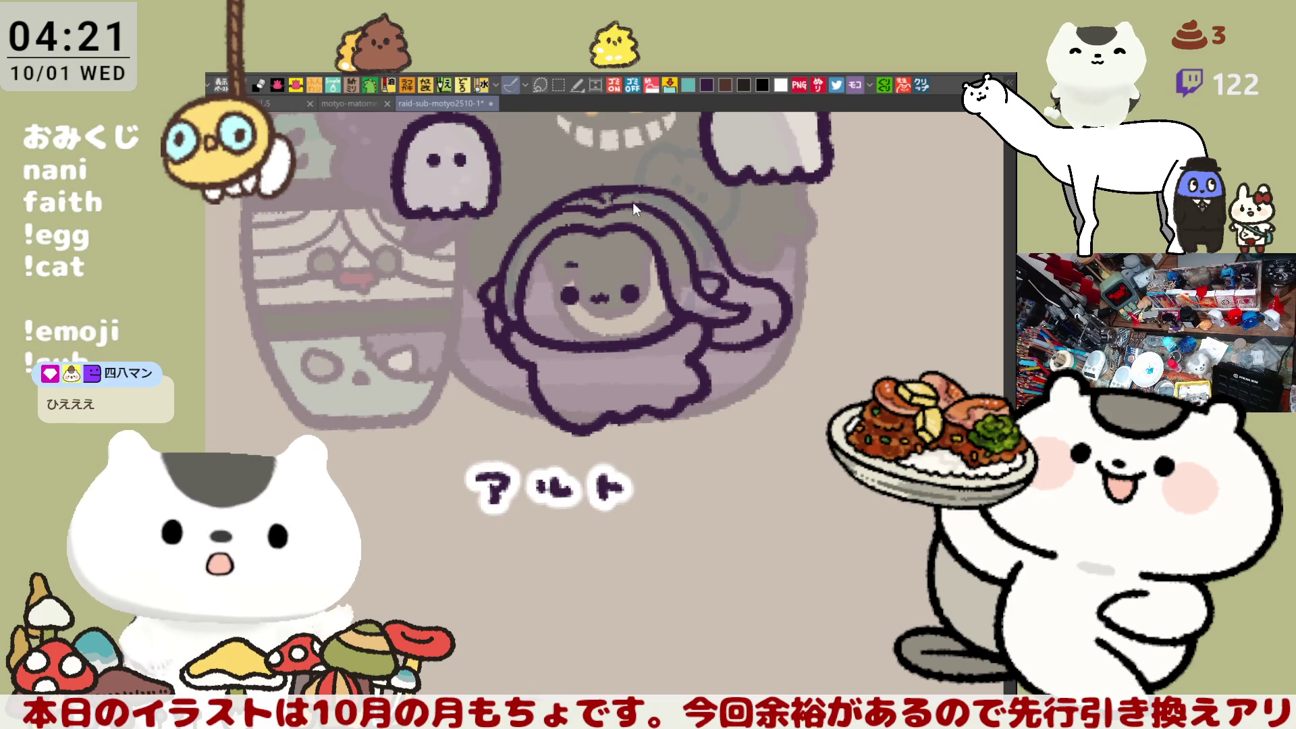
scroll(666, 216, "up", 1)
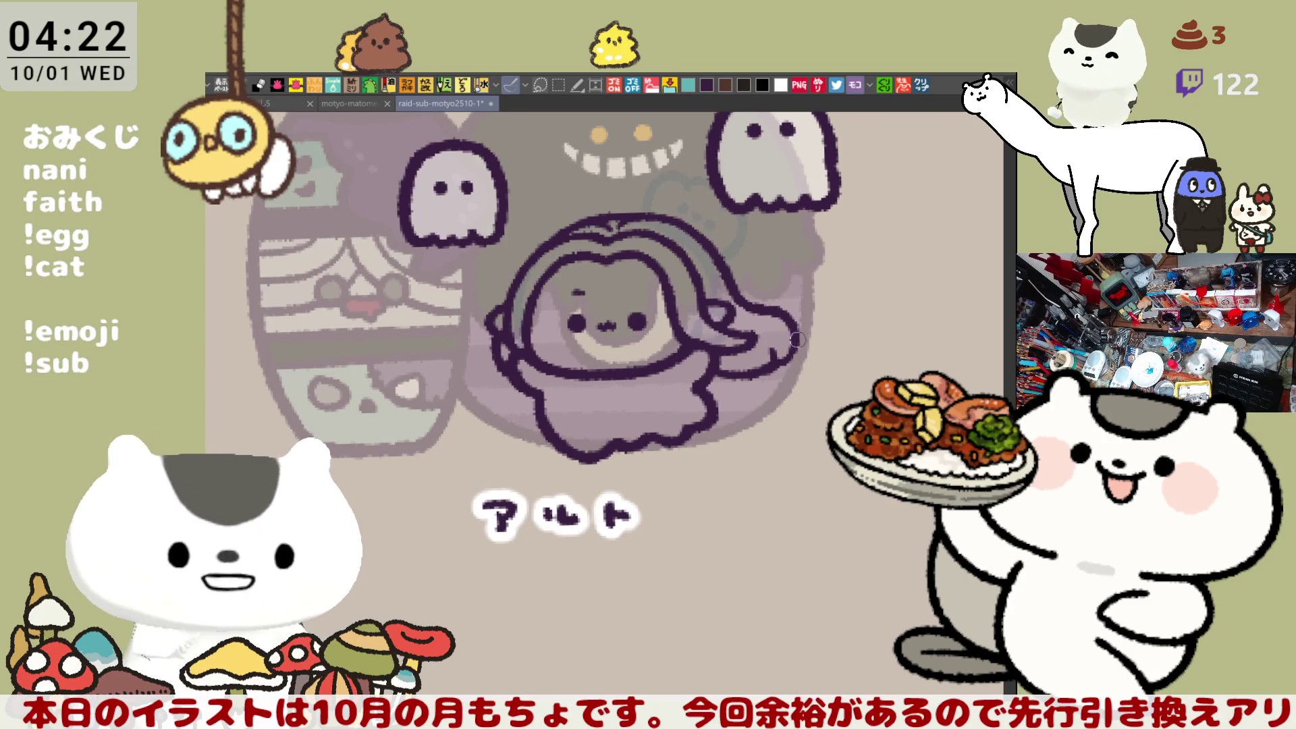
mouse_move(770, 358)
left_mouse_down()
mouse_move(795, 351)
mouse_move(777, 326)
left_mouse_up()
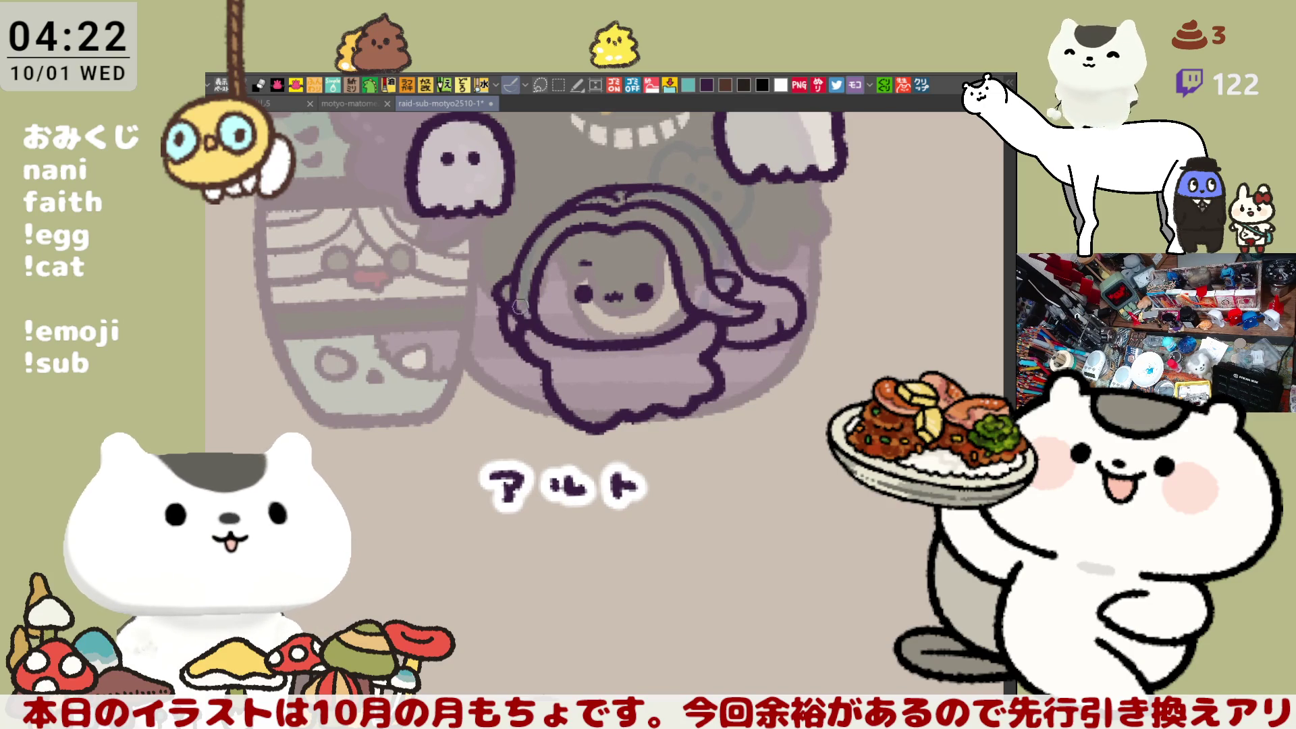
mouse_move(641, 347)
left_mouse_down()
mouse_move(596, 321)
mouse_move(640, 341)
left_mouse_up()
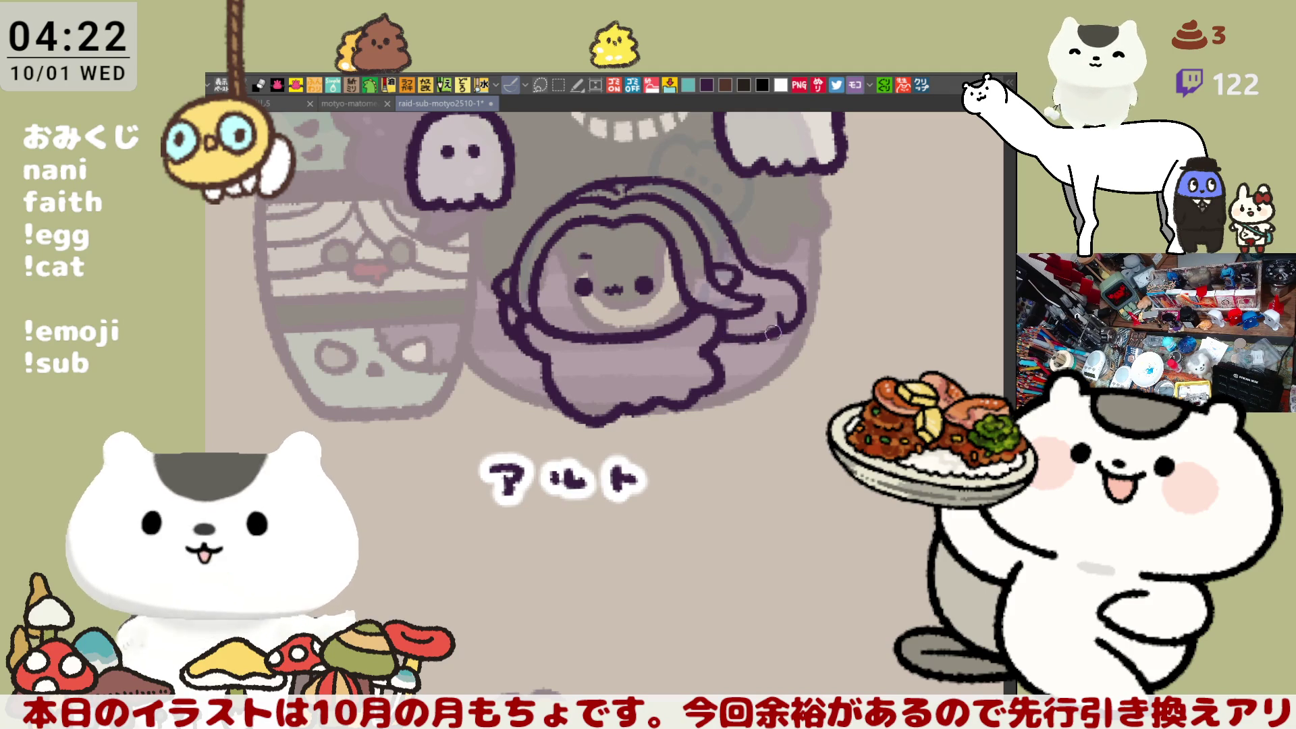
scroll(742, 345, "left", 3)
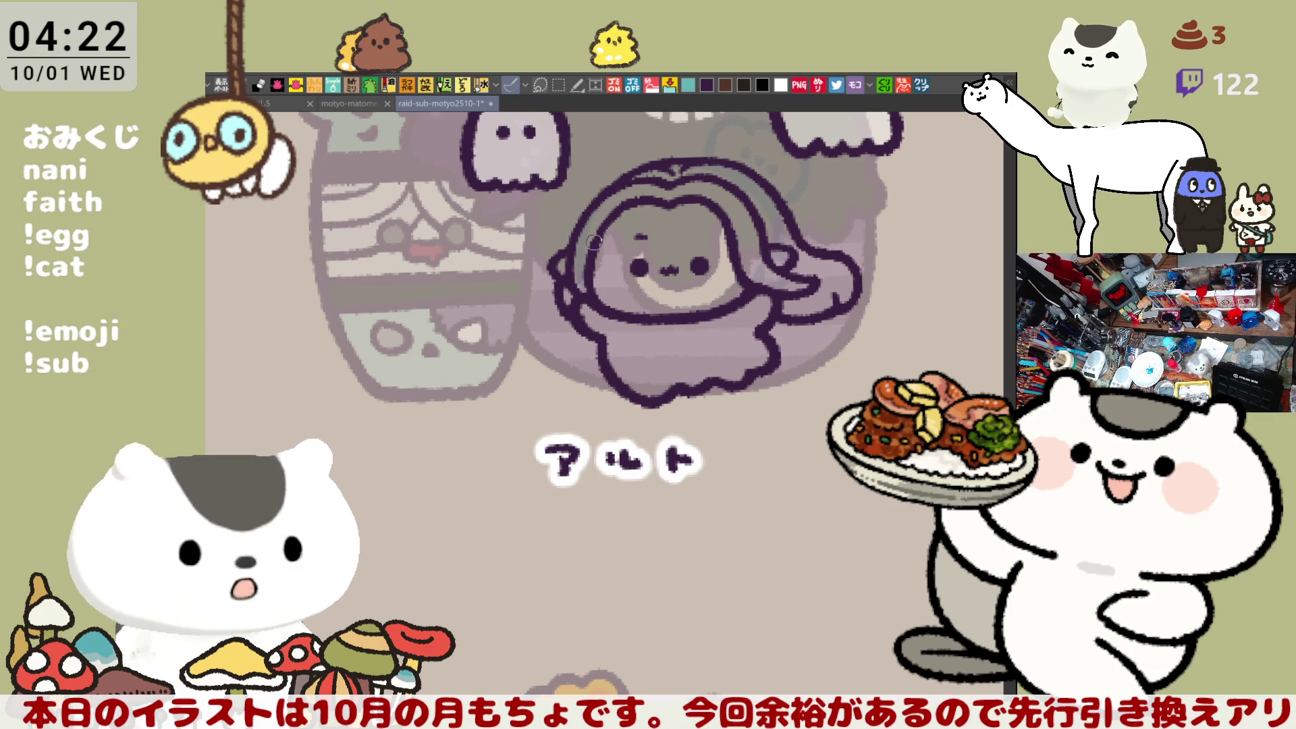
mouse_move(724, 377)
left_mouse_down()
mouse_move(630, 380)
mouse_move(663, 406)
left_mouse_up()
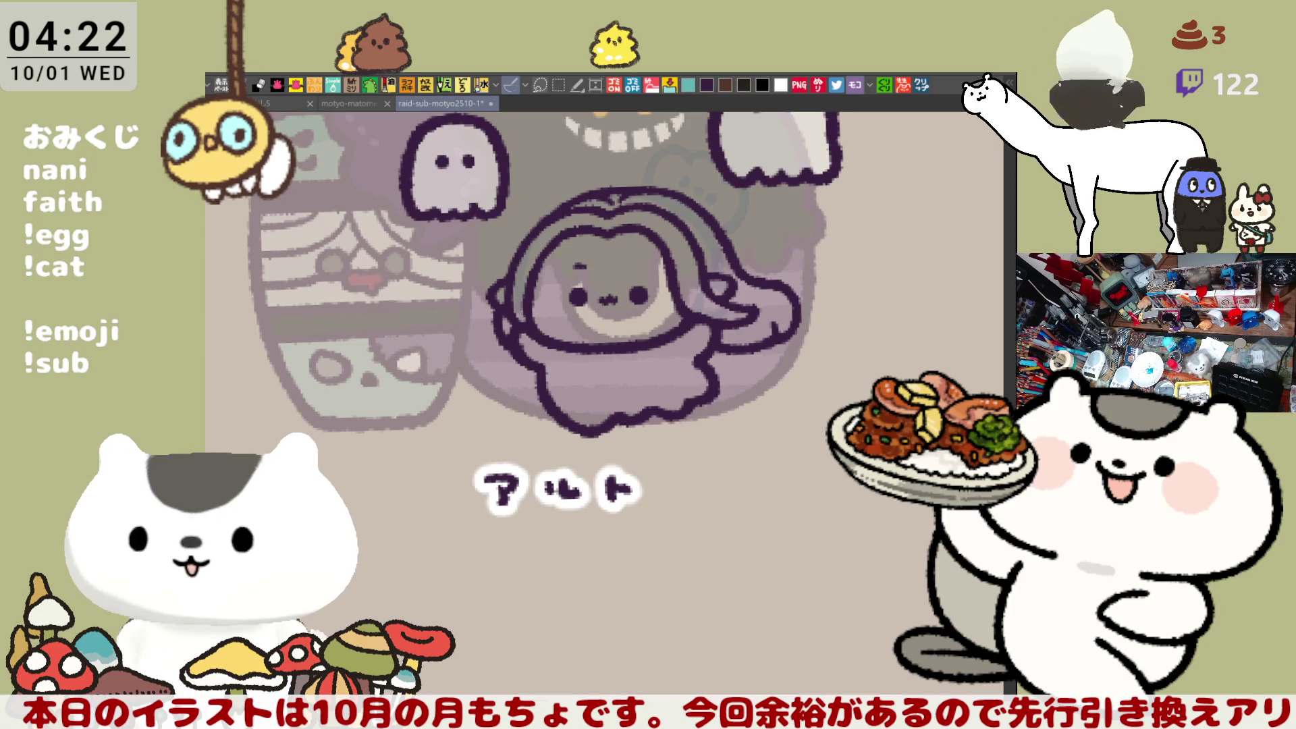
mouse_move(805, 541)
left_mouse_down()
mouse_move(466, 381)
mouse_move(878, 372)
mouse_move(826, 409)
left_mouse_up()
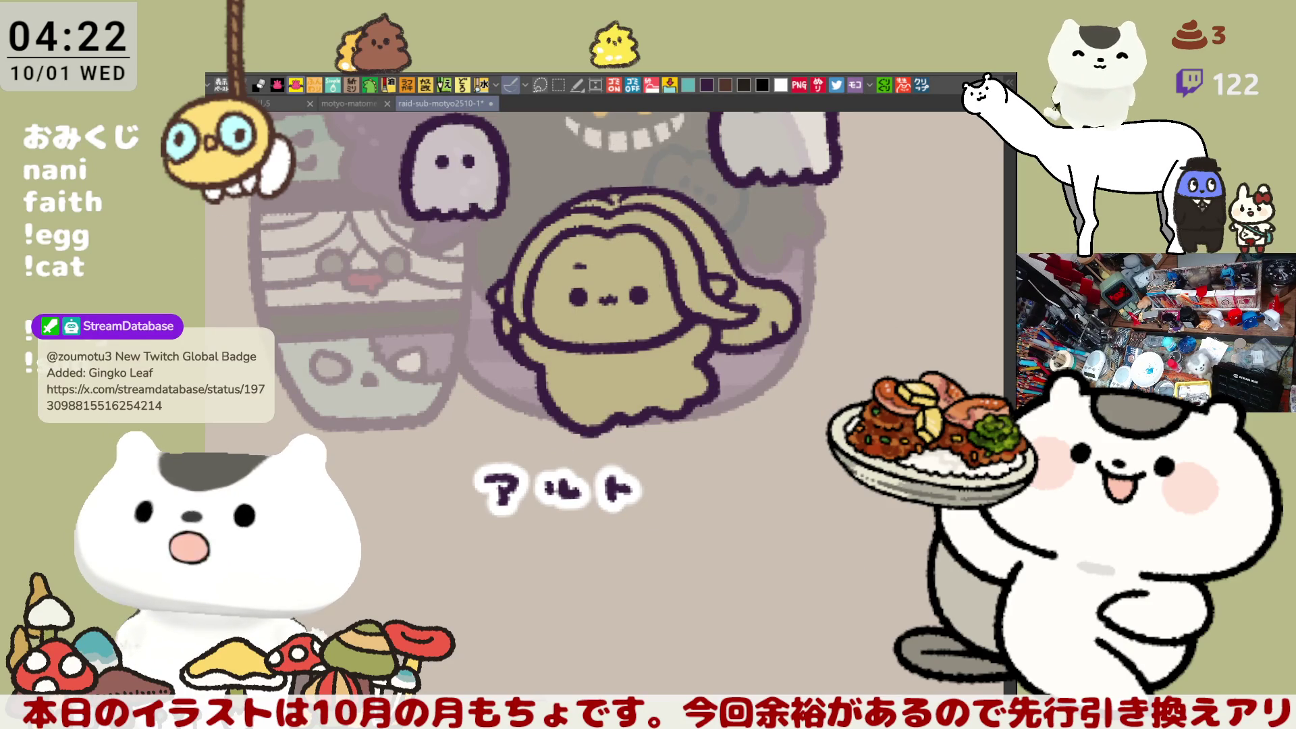
Step: Save, fill the face and body cream-white, and airbrush pink blush on both cheeks
key("ctrl+s")
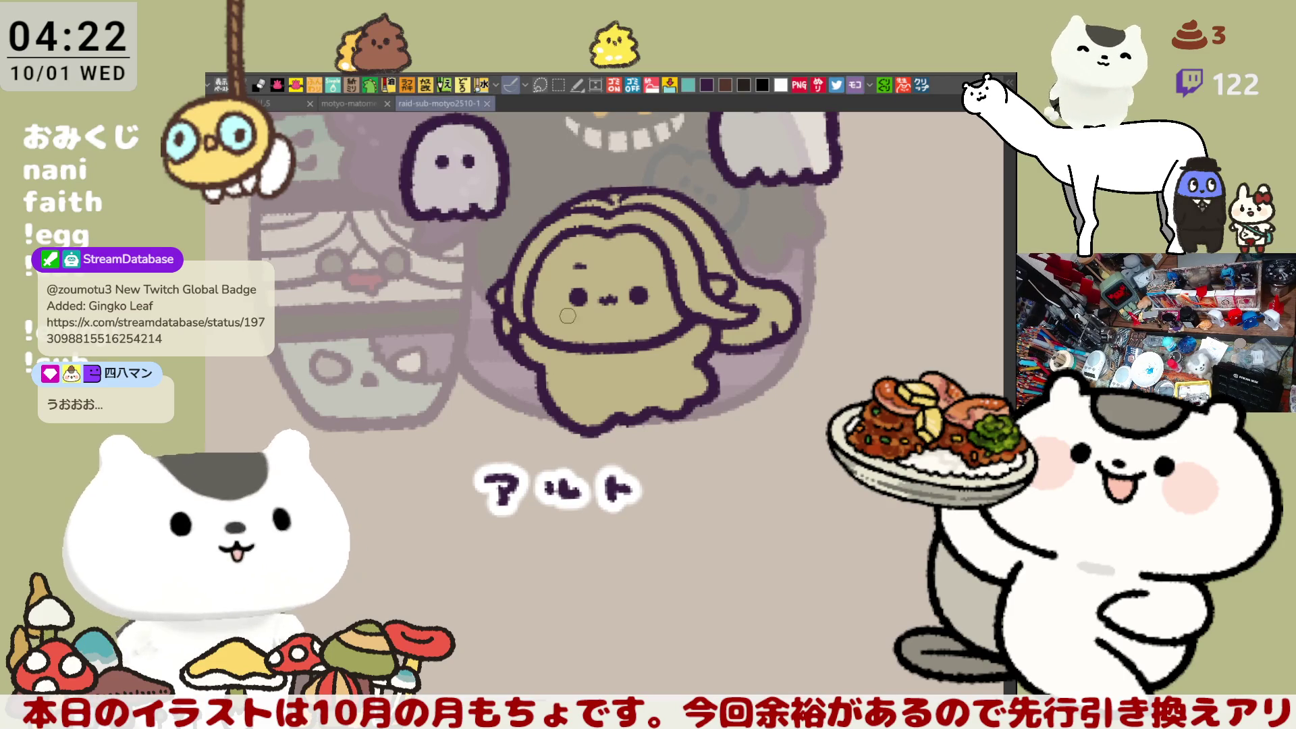
left_click(658, 257)
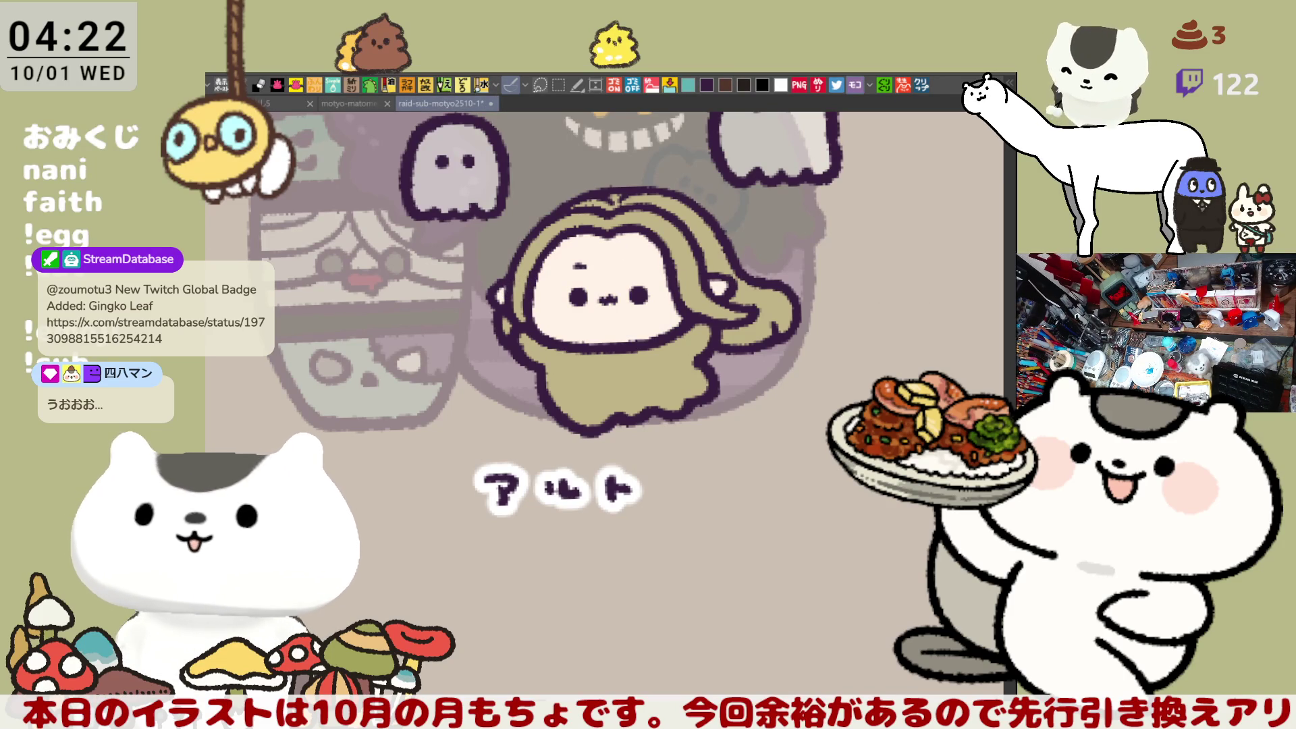
left_click(668, 358)
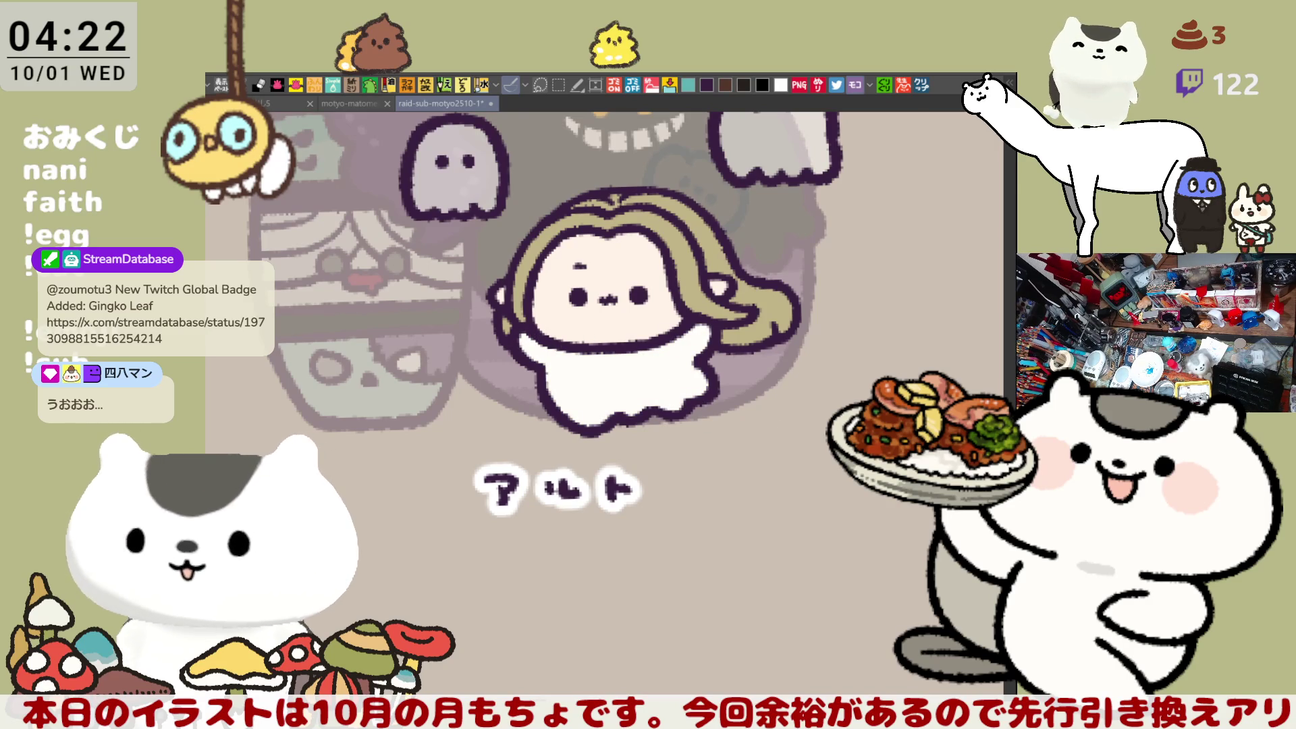
mouse_move(523, 291)
left_mouse_down()
mouse_move(561, 314)
mouse_move(557, 300)
left_mouse_up()
mouse_move(659, 297)
left_mouse_down()
mouse_move(665, 289)
mouse_move(648, 291)
mouse_move(669, 298)
mouse_move(652, 307)
mouse_move(668, 290)
left_mouse_up()
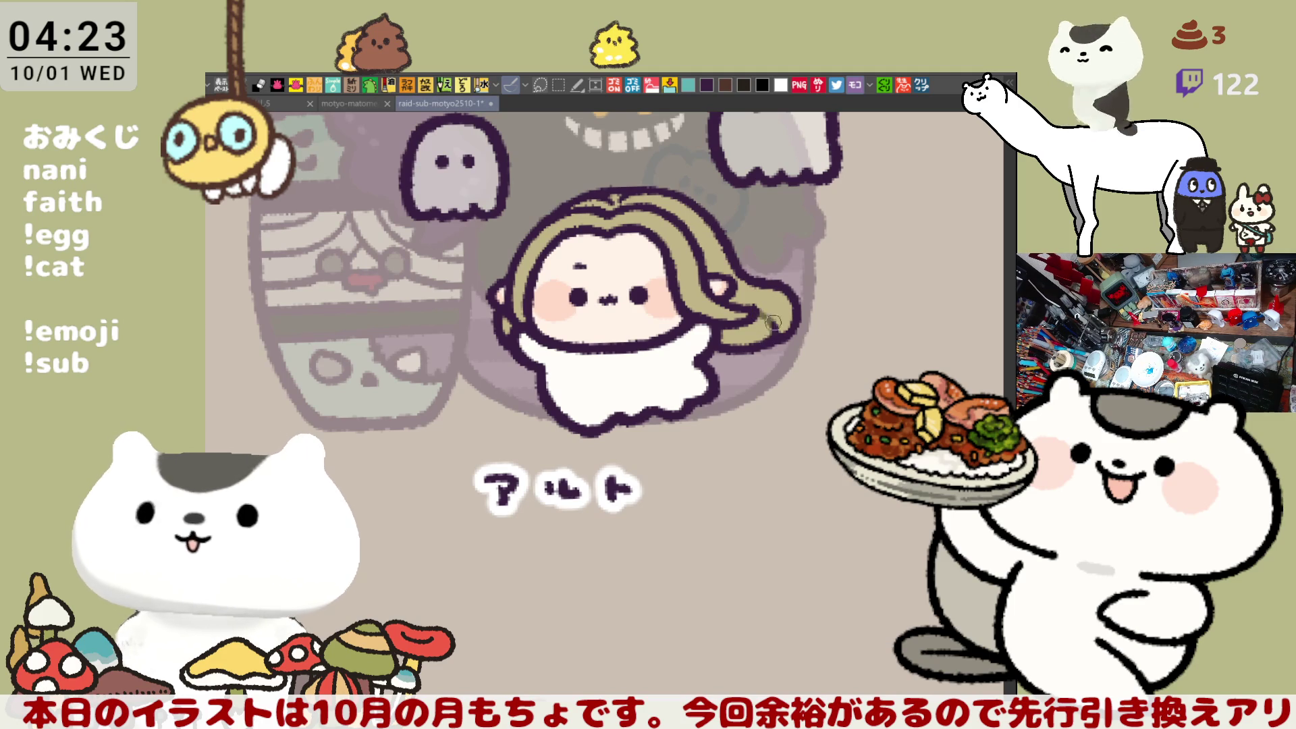
Step: Shade the hair's right side darker olive, add a light stroke across it, then zoom out
left_click_drag(773, 317, 724, 337)
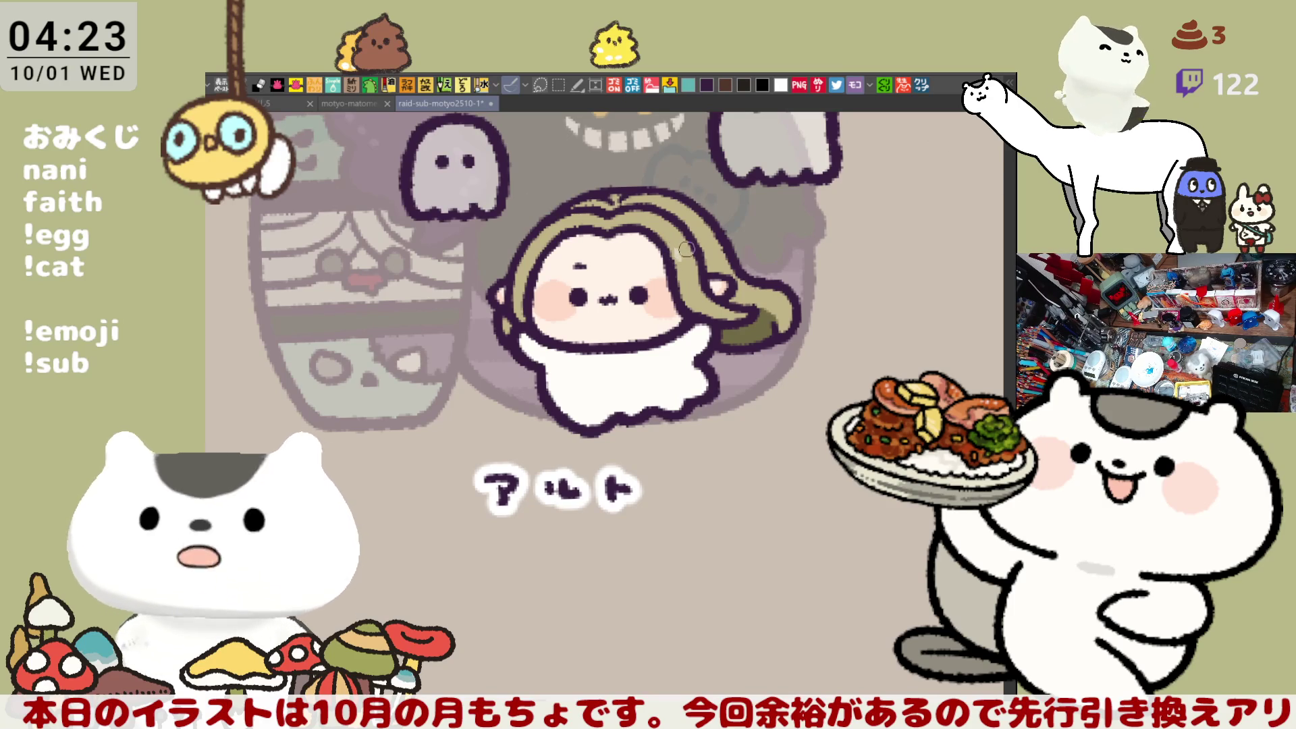
left_click_drag(688, 247, 737, 246)
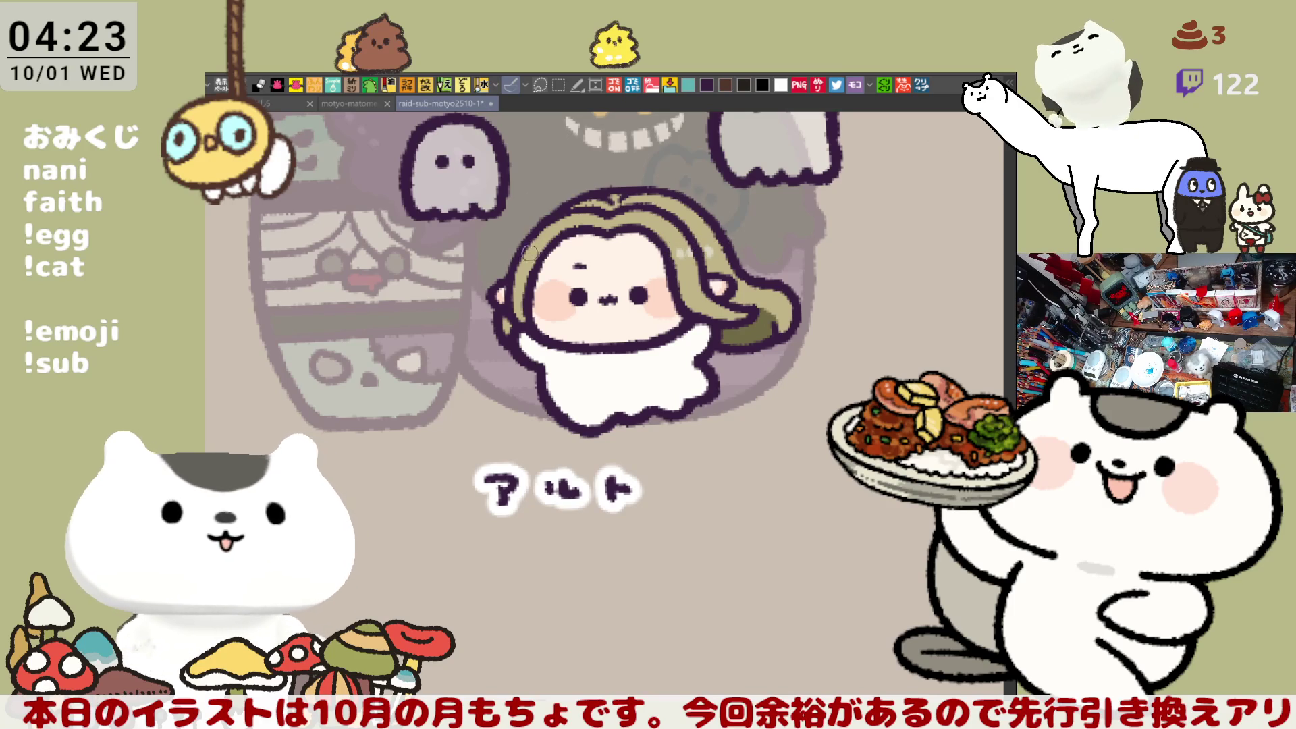
scroll(674, 296, "right", 2)
scroll(702, 297, "left", 1)
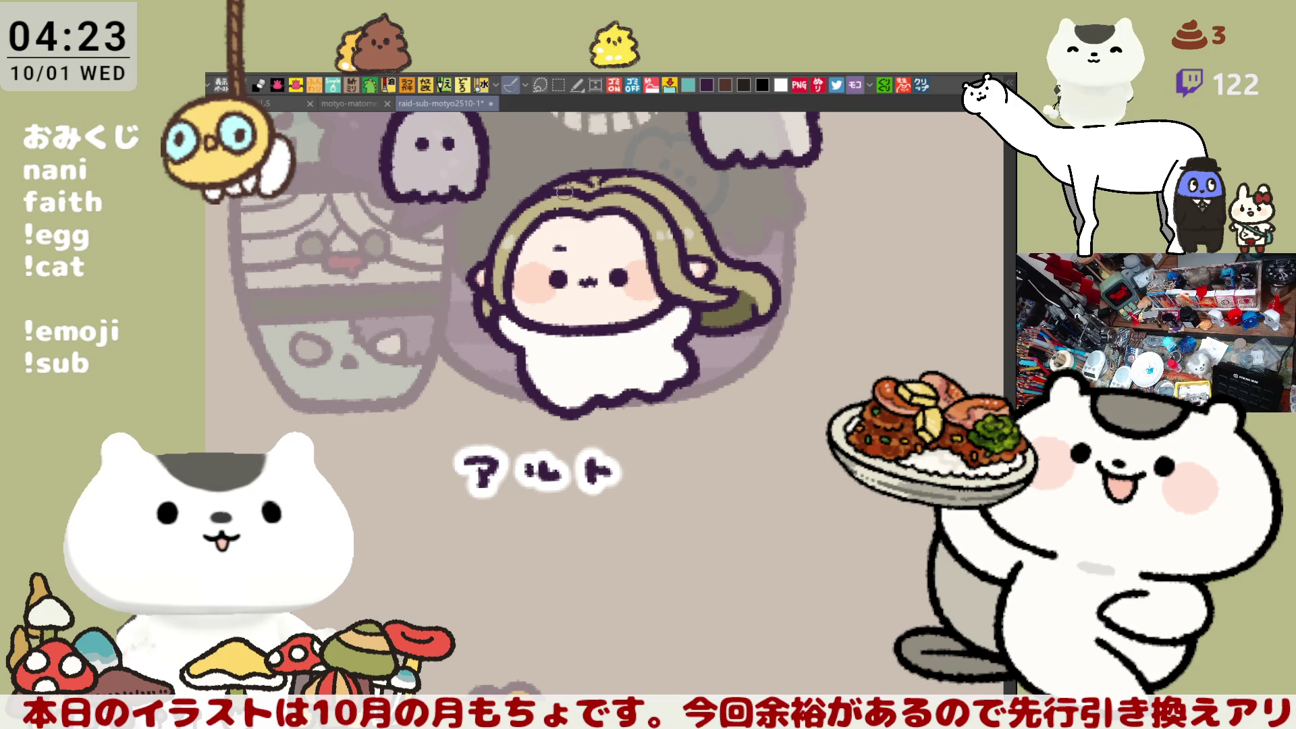
left_click_drag(686, 295, 710, 326)
scroll(734, 331, "down", 2)
scroll(742, 308, "down", 2)
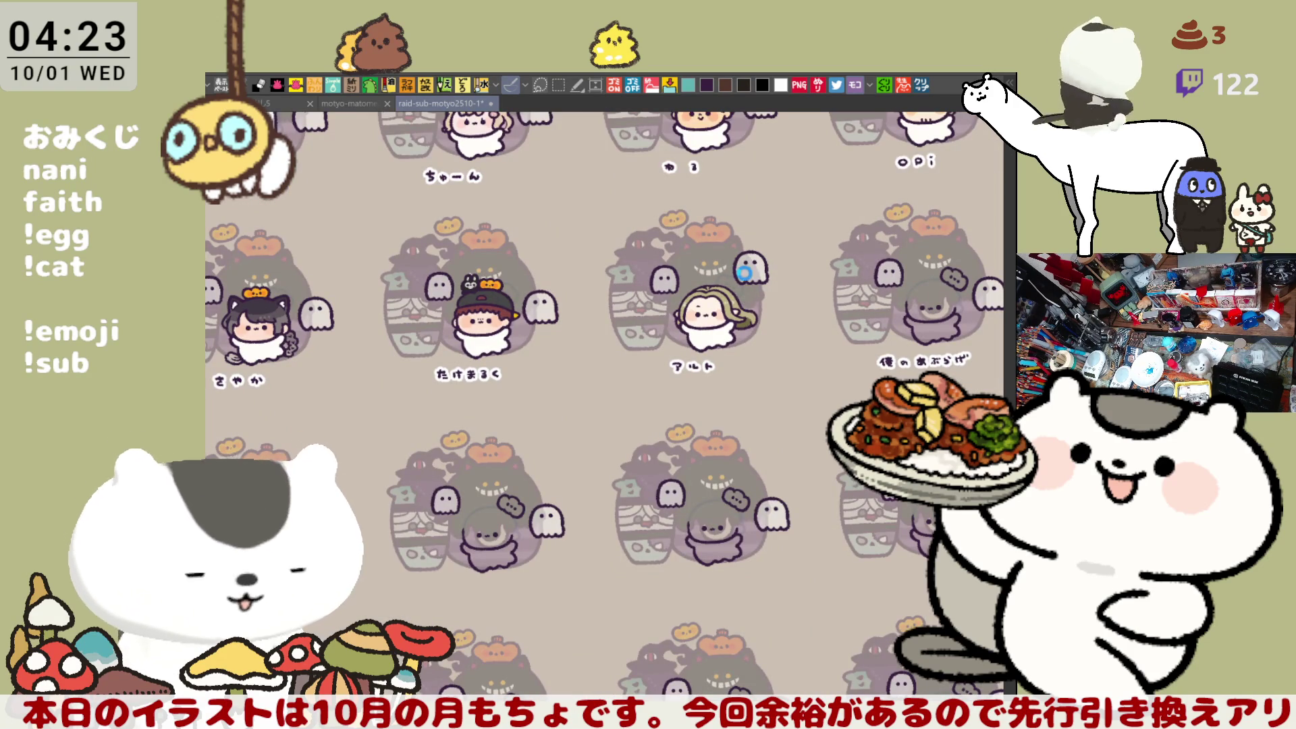
Step: Lasso the right ghost, move it down level with the left ghost, and deselect
left_click_drag(744, 296, 699, 316)
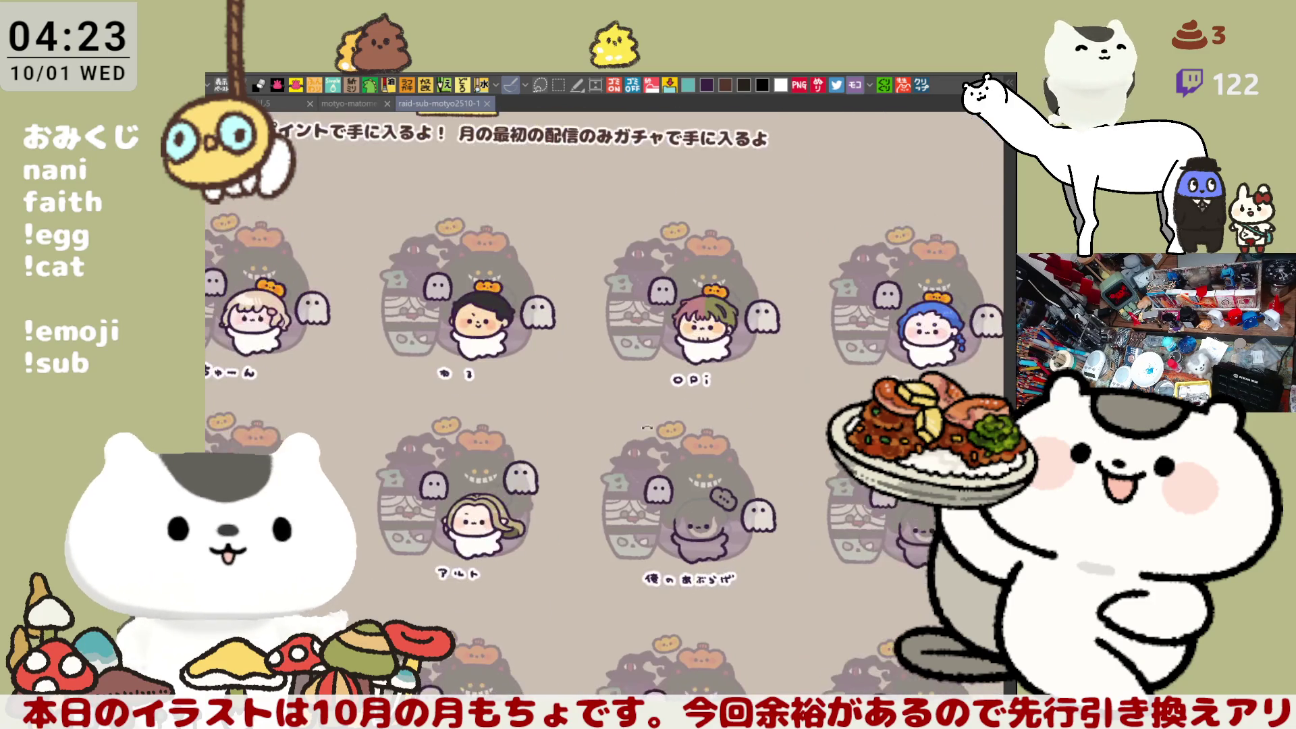
scroll(596, 462, "up", 3)
scroll(597, 461, "up", 3)
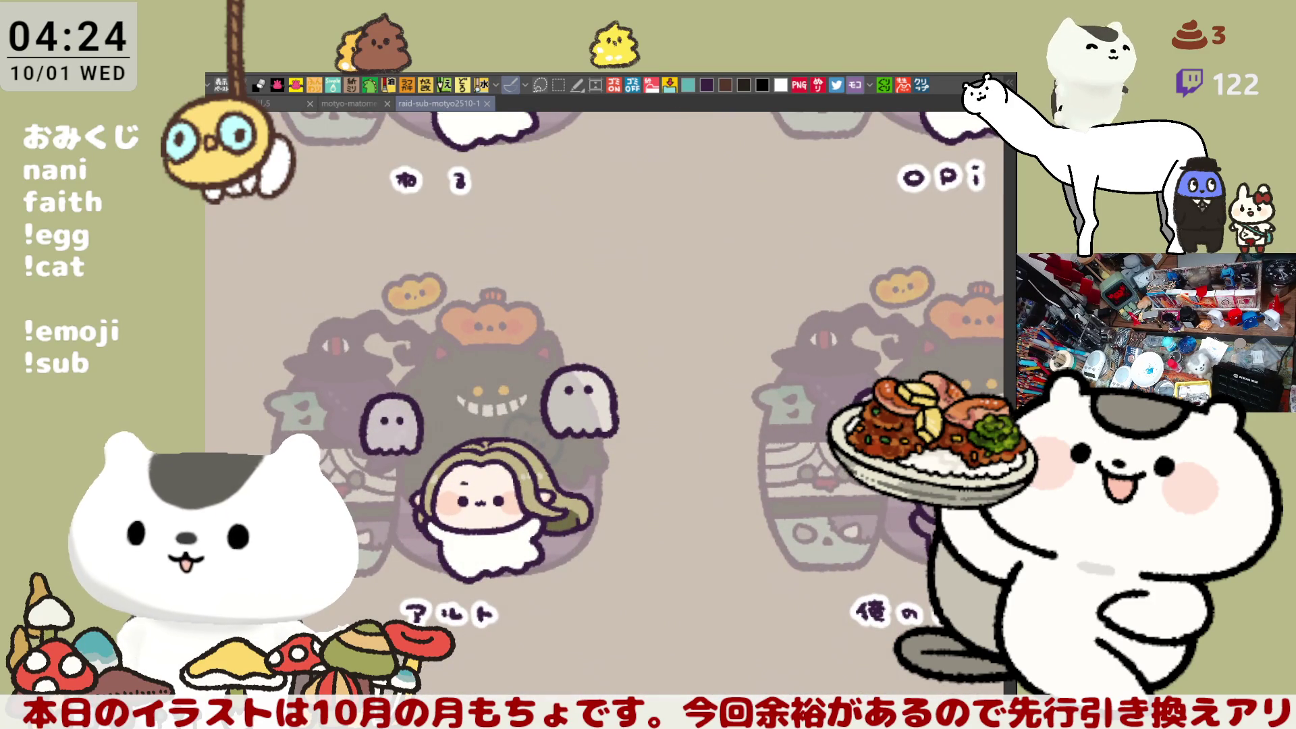
left_click_drag(588, 460, 628, 456)
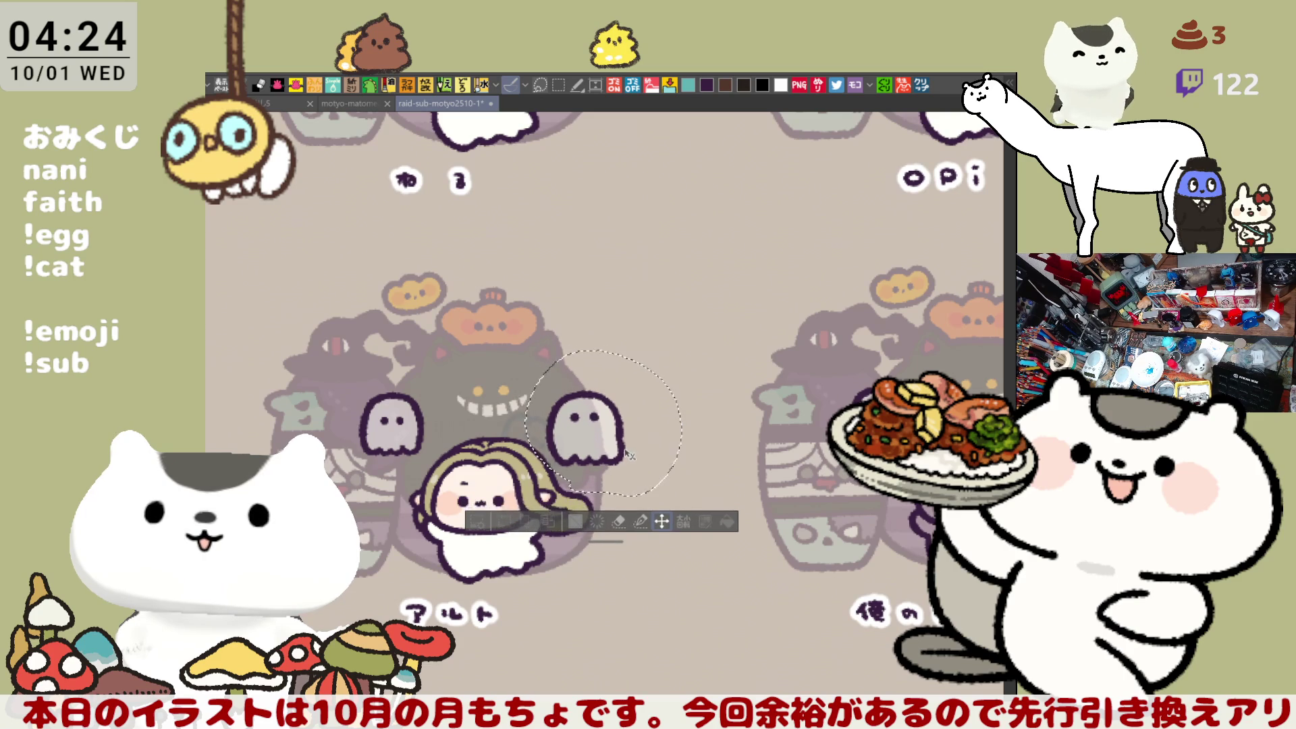
key("ctrl+d")
Step: Draw a rectangular selection around the central character
mouse_move(540, 638)
left_mouse_down()
mouse_move(579, 548)
mouse_move(661, 459)
left_mouse_up()
key("m")
left_click_drag(796, 523, 468, 195)
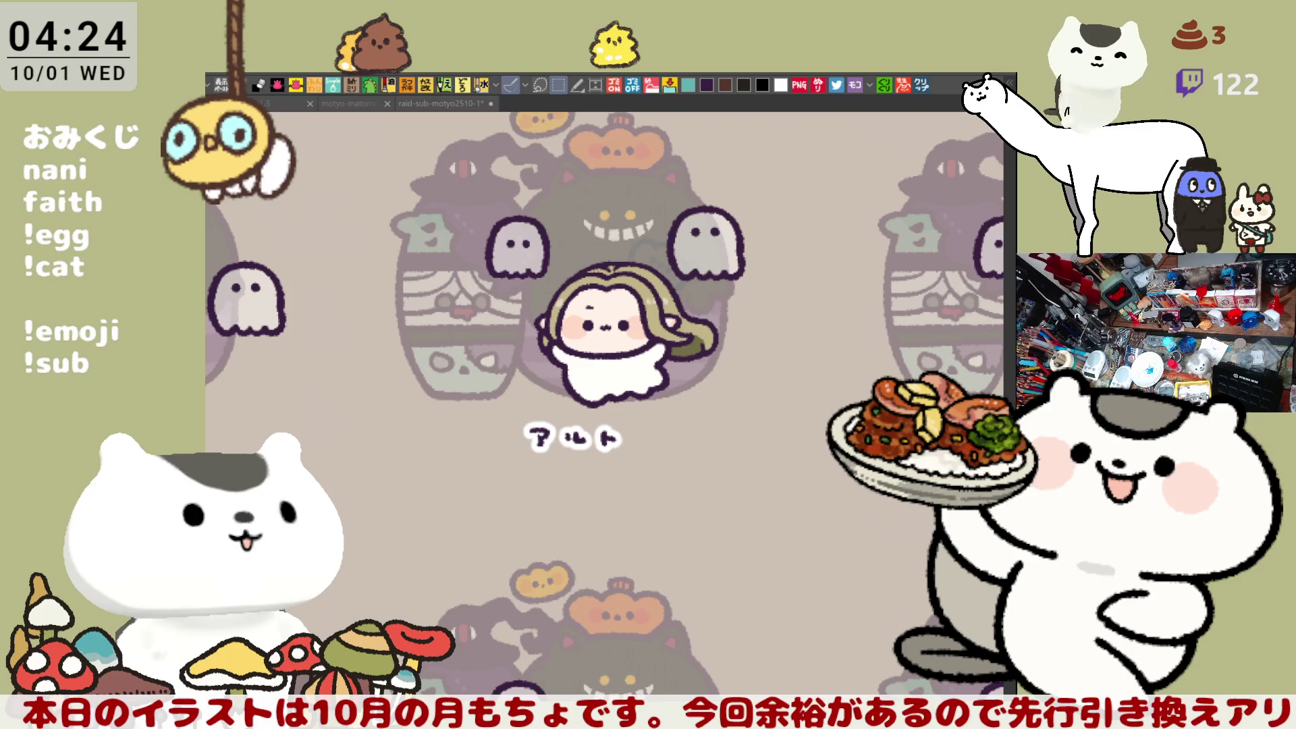
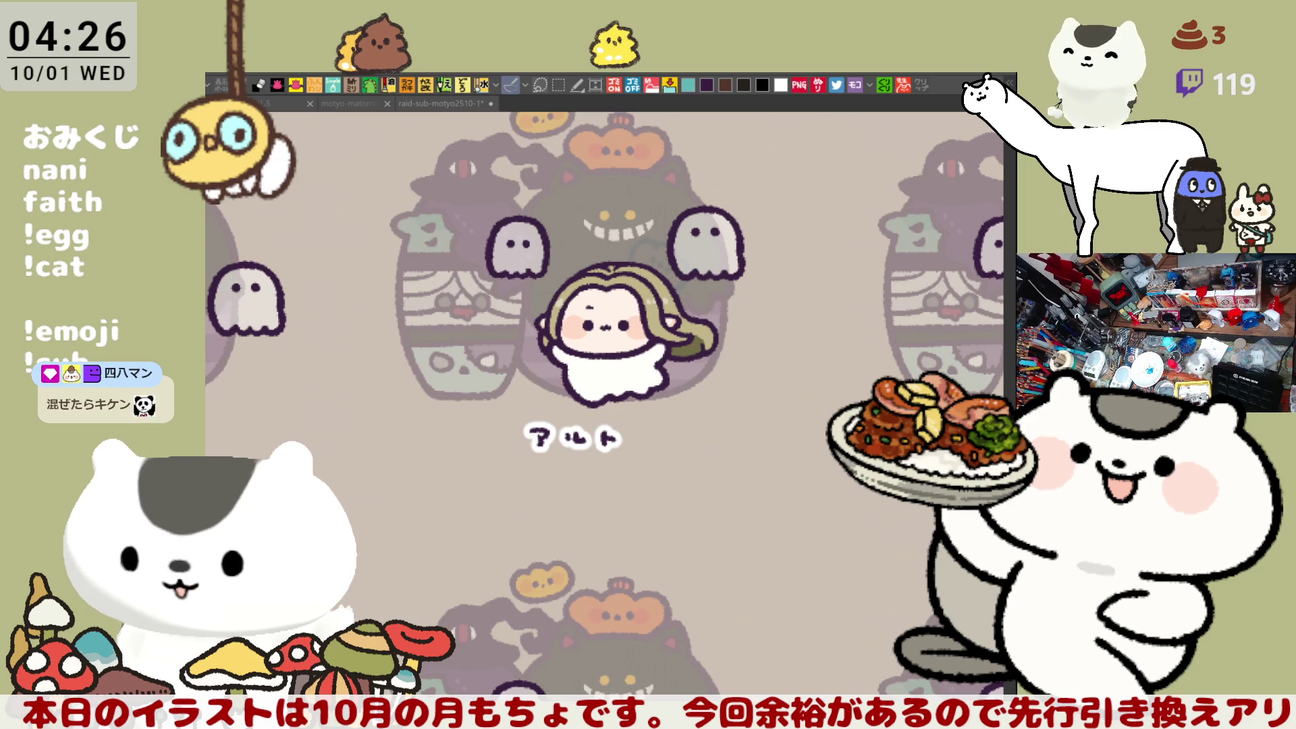
Step: Zoom in and centre the view on the character's head, clearing a temporary square selection
left_click_drag(462, 186, 794, 521)
left_click_drag(530, 467, 425, 423)
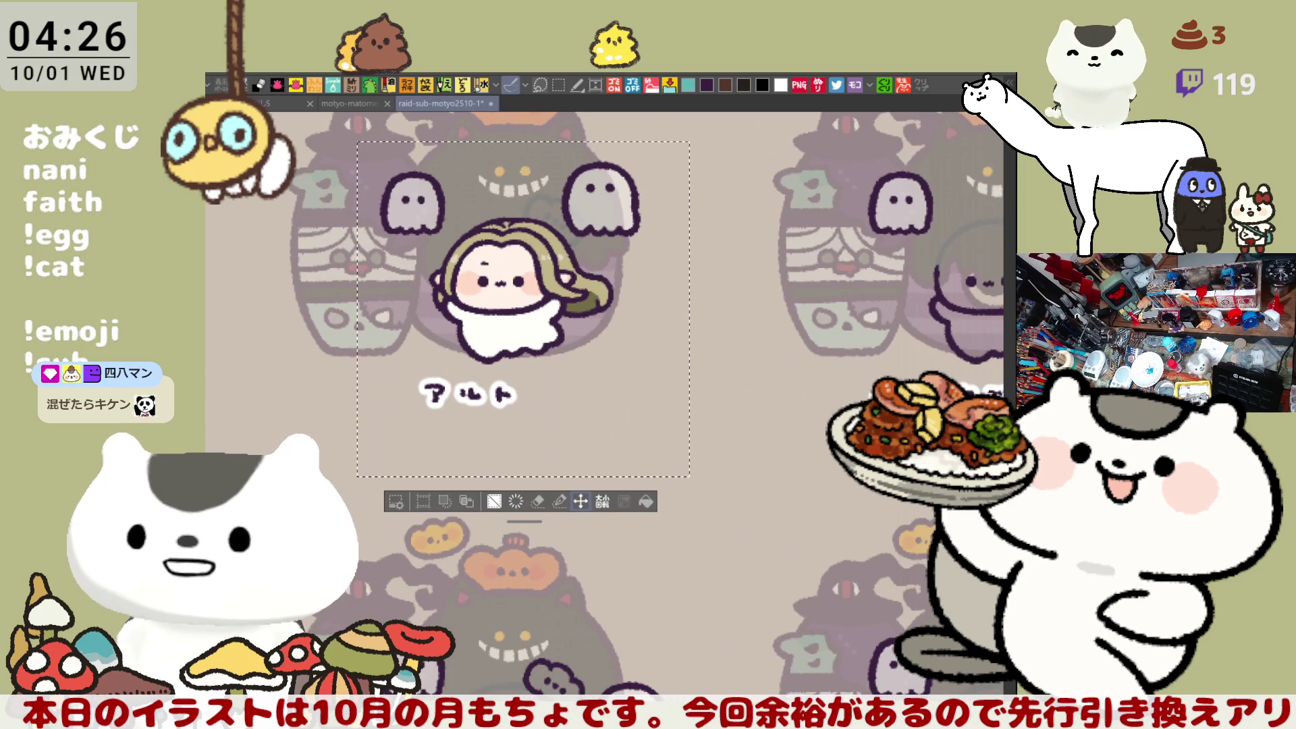
key("ctrl+d")
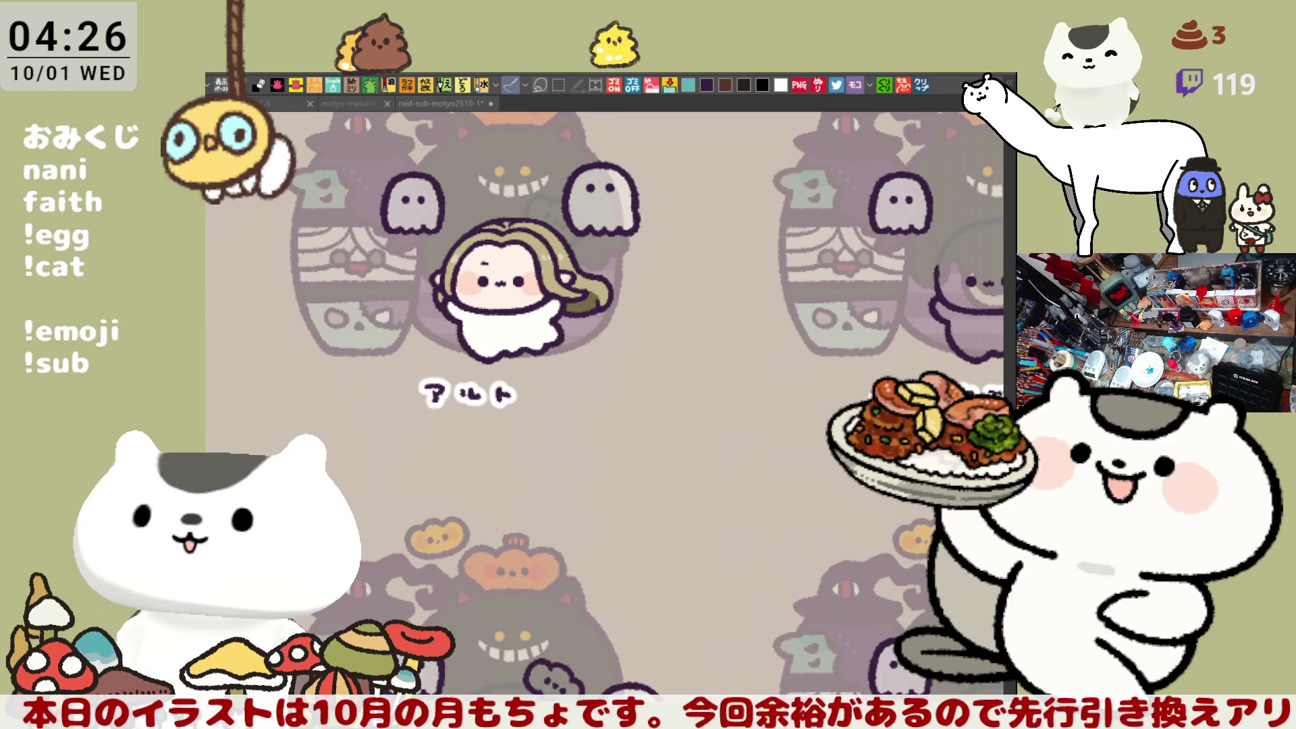
left_click_drag(359, 143, 691, 478)
left_click_drag(587, 484, 628, 652)
scroll(620, 450, "up", 5)
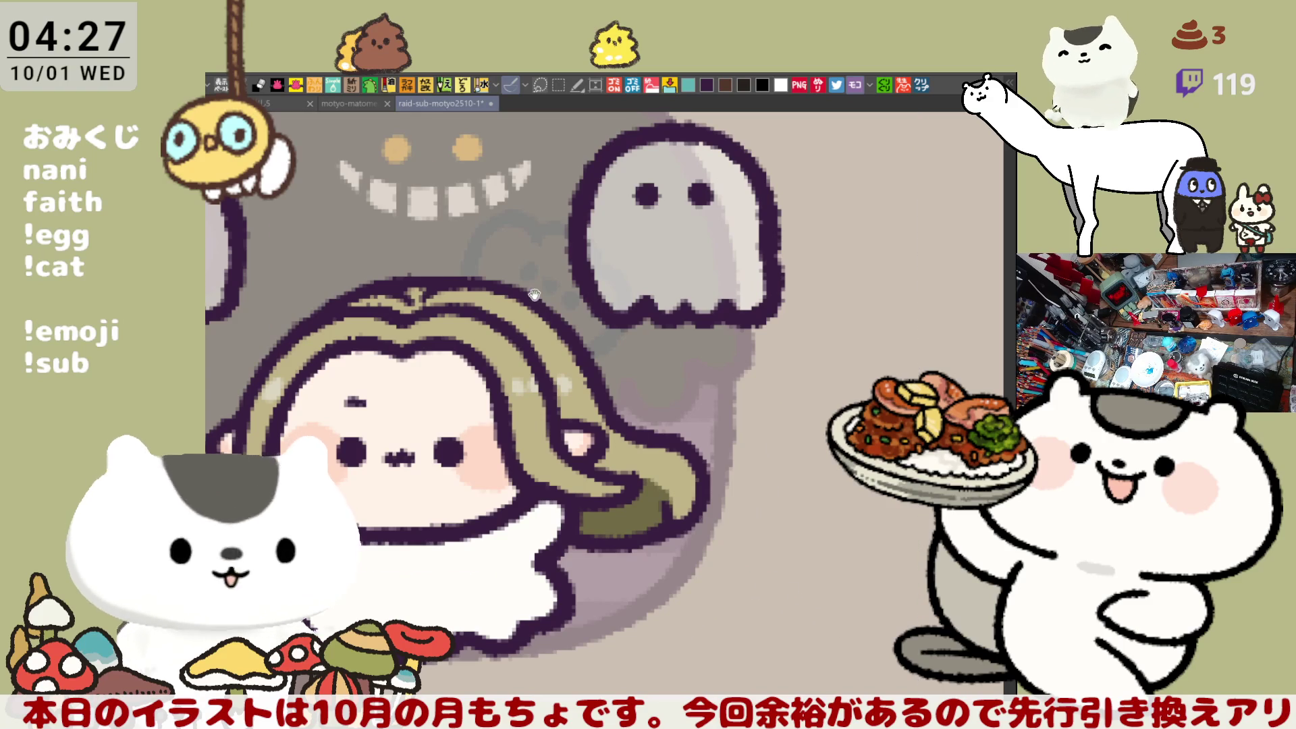
left_click_drag(529, 290, 585, 335)
Step: Draw a curled stem and a rounded, lobed pumpkin outline on the hair, retrying strokes
left_click(705, 85)
mouse_move(460, 304)
left_mouse_down()
mouse_move(537, 311)
mouse_move(476, 314)
mouse_move(524, 295)
mouse_move(474, 312)
mouse_move(561, 273)
mouse_move(579, 280)
left_mouse_up()
key("ctrl+z")
key("ctrl+z")
key("ctrl+z")
mouse_move(503, 334)
left_mouse_down()
mouse_move(543, 278)
mouse_move(535, 290)
mouse_move(585, 279)
mouse_move(551, 274)
mouse_move(581, 294)
left_mouse_up()
key("ctrl+z")
key("ctrl+z")
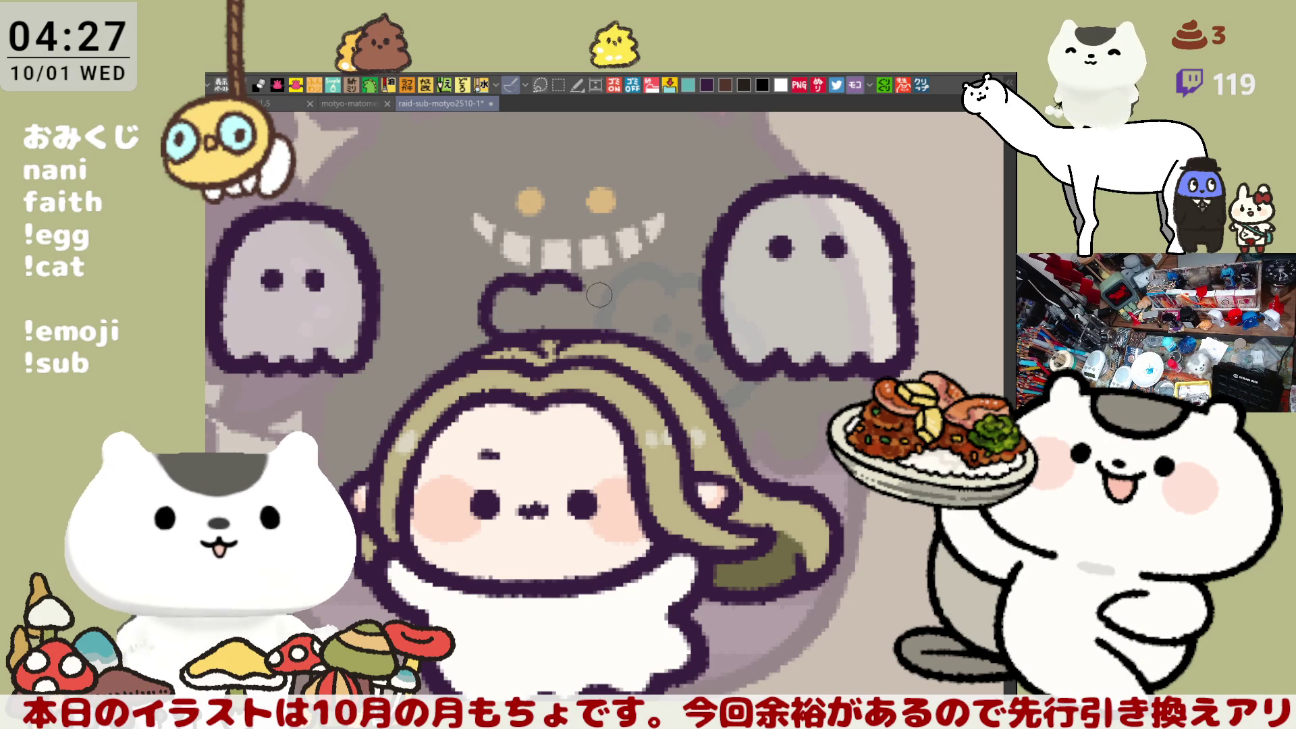
left_click_drag(577, 292, 624, 334)
key("ctrl+z")
mouse_move(578, 287)
left_mouse_down()
mouse_move(634, 297)
mouse_move(604, 321)
mouse_move(631, 337)
left_mouse_up()
key("ctrl+z")
key("ctrl+z")
mouse_move(578, 287)
left_mouse_down()
mouse_move(628, 324)
mouse_move(604, 337)
mouse_move(635, 291)
mouse_move(609, 326)
left_mouse_up()
key("ctrl+z")
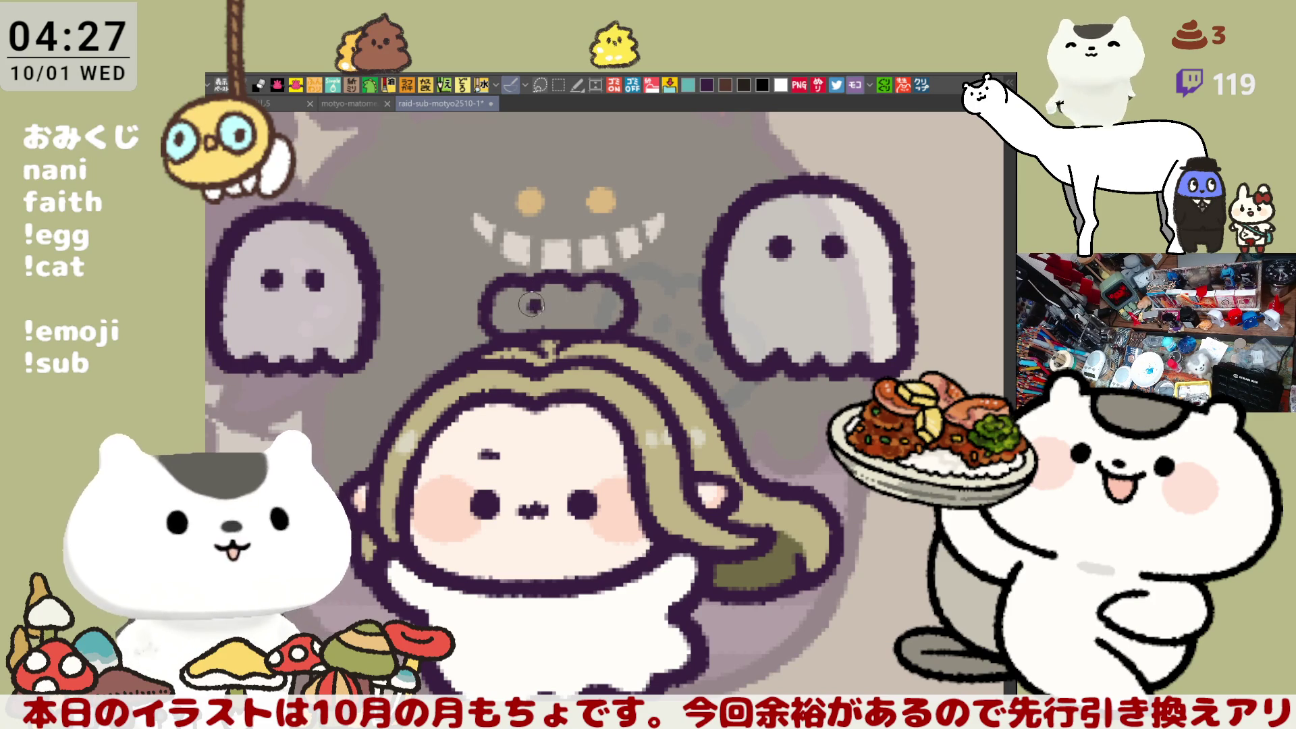
Step: Dot two eyes into the pumpkin, then erase the whole pumpkin from the hair top
left_click_drag(533, 303, 535, 308)
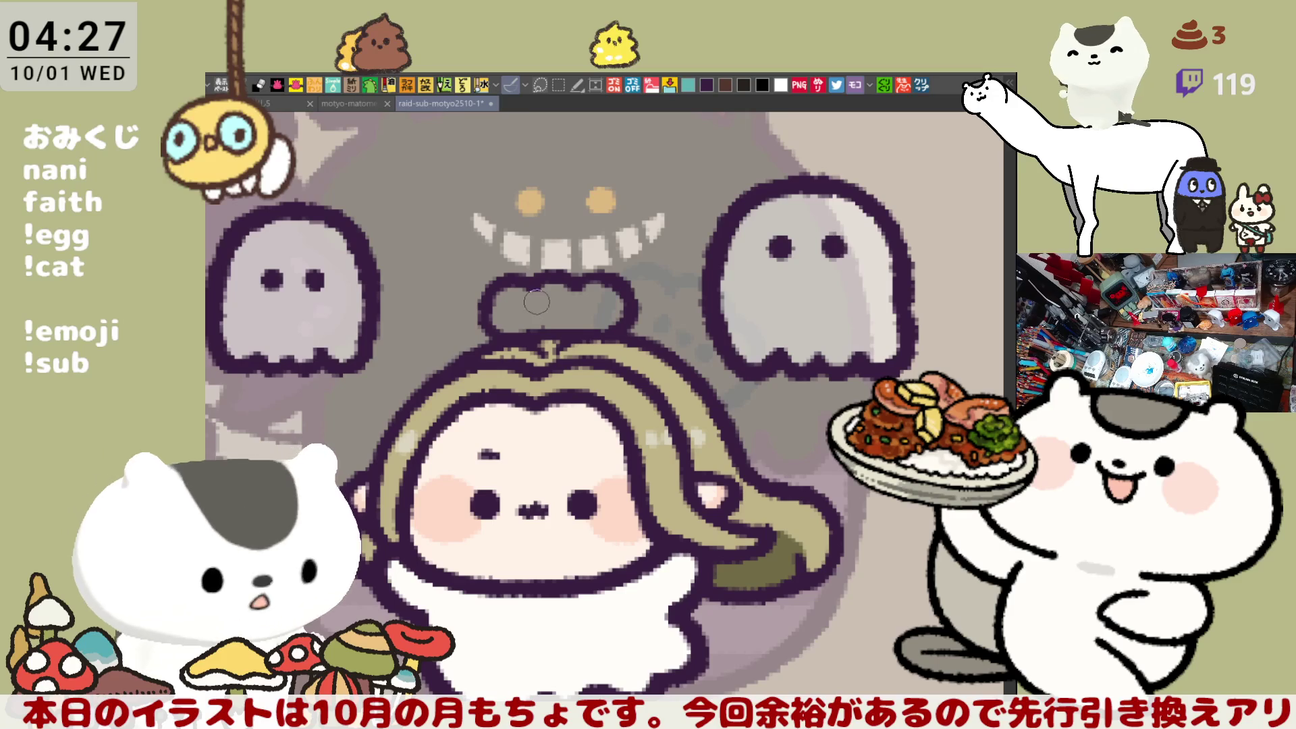
left_click(577, 305)
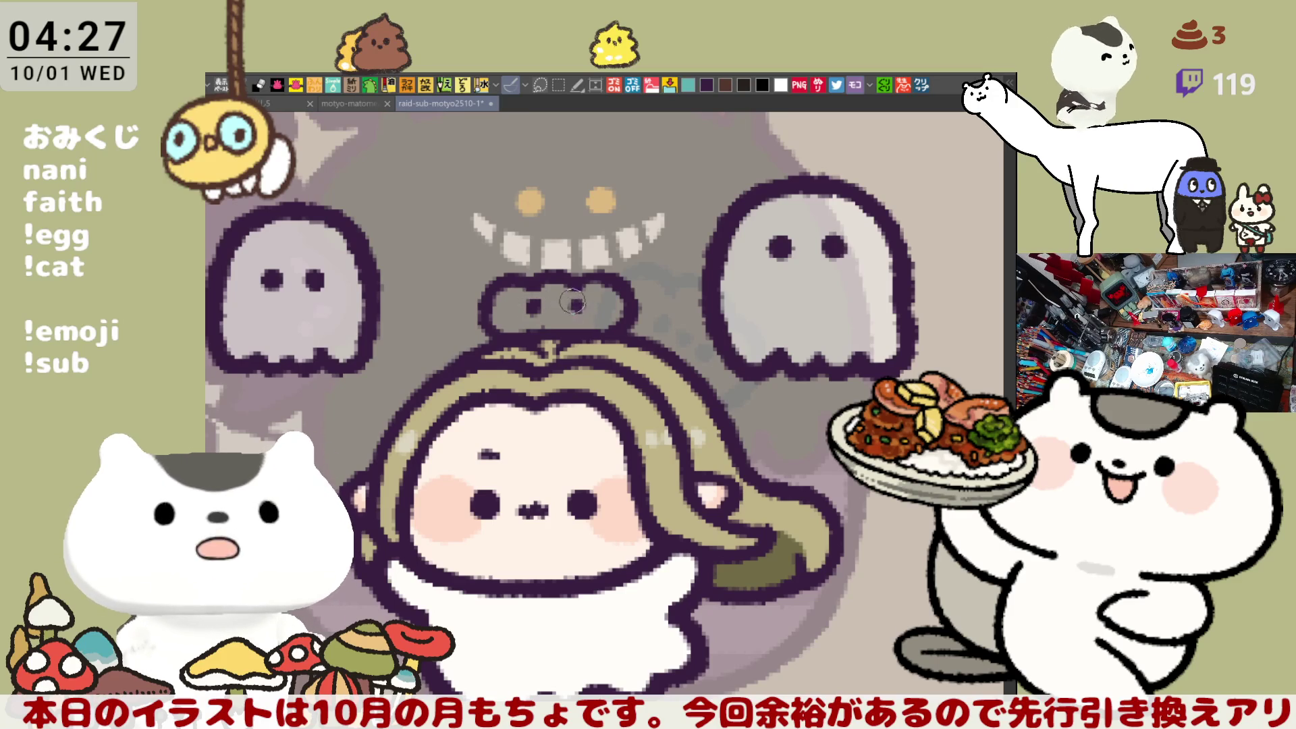
key("ctrl+z")
left_click(534, 306)
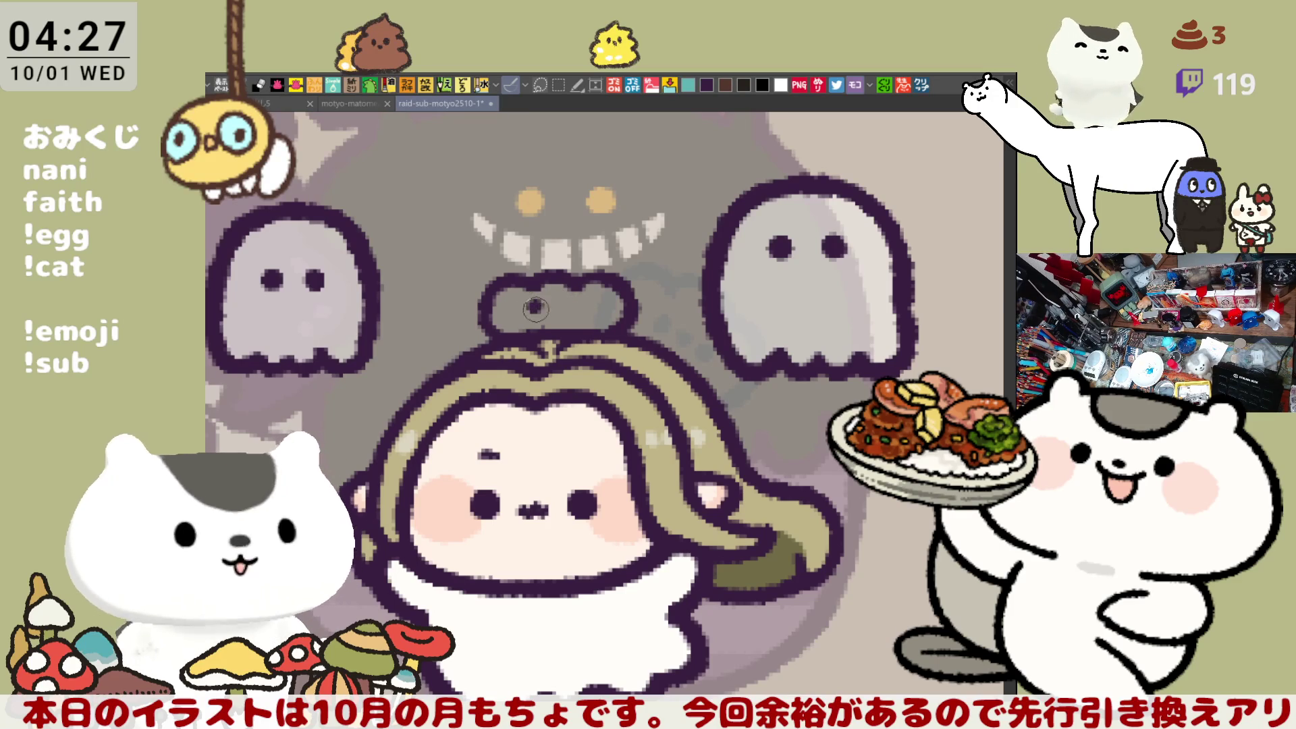
left_click(577, 308)
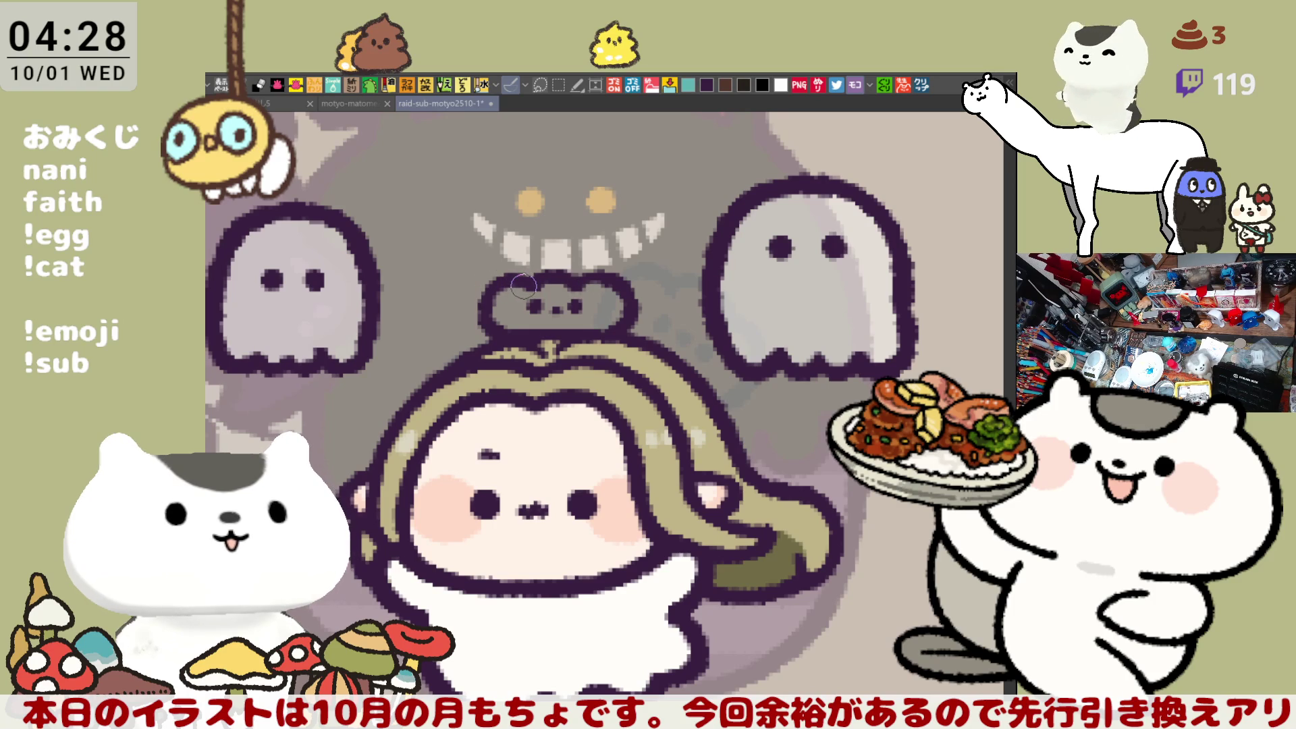
mouse_move(514, 289)
left_mouse_down()
mouse_move(496, 282)
mouse_move(481, 325)
mouse_move(581, 311)
mouse_move(504, 284)
mouse_move(611, 280)
mouse_move(652, 297)
mouse_move(601, 318)
left_mouse_up()
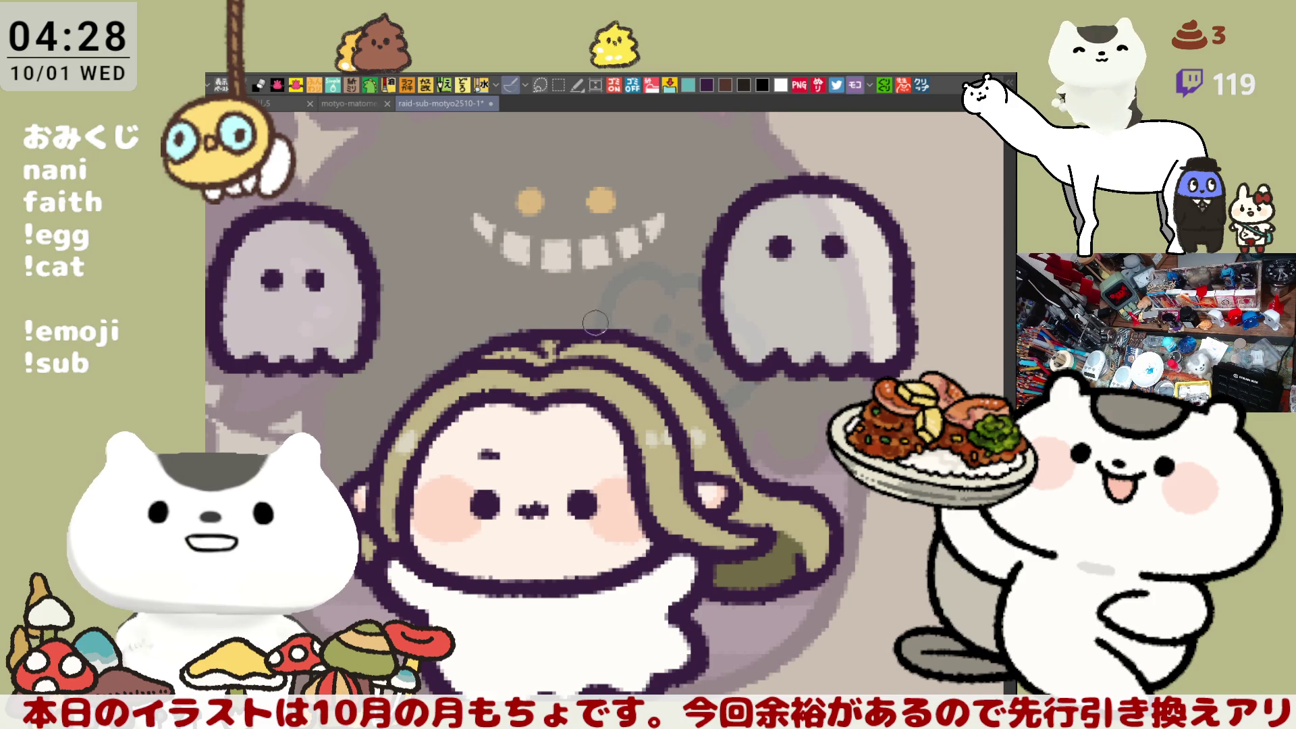
Step: Draw a curly strand rising from the hairline, redoing it until its end looks right
left_click_drag(530, 338, 510, 278)
key("ctrl+z")
left_click_drag(530, 337, 512, 276)
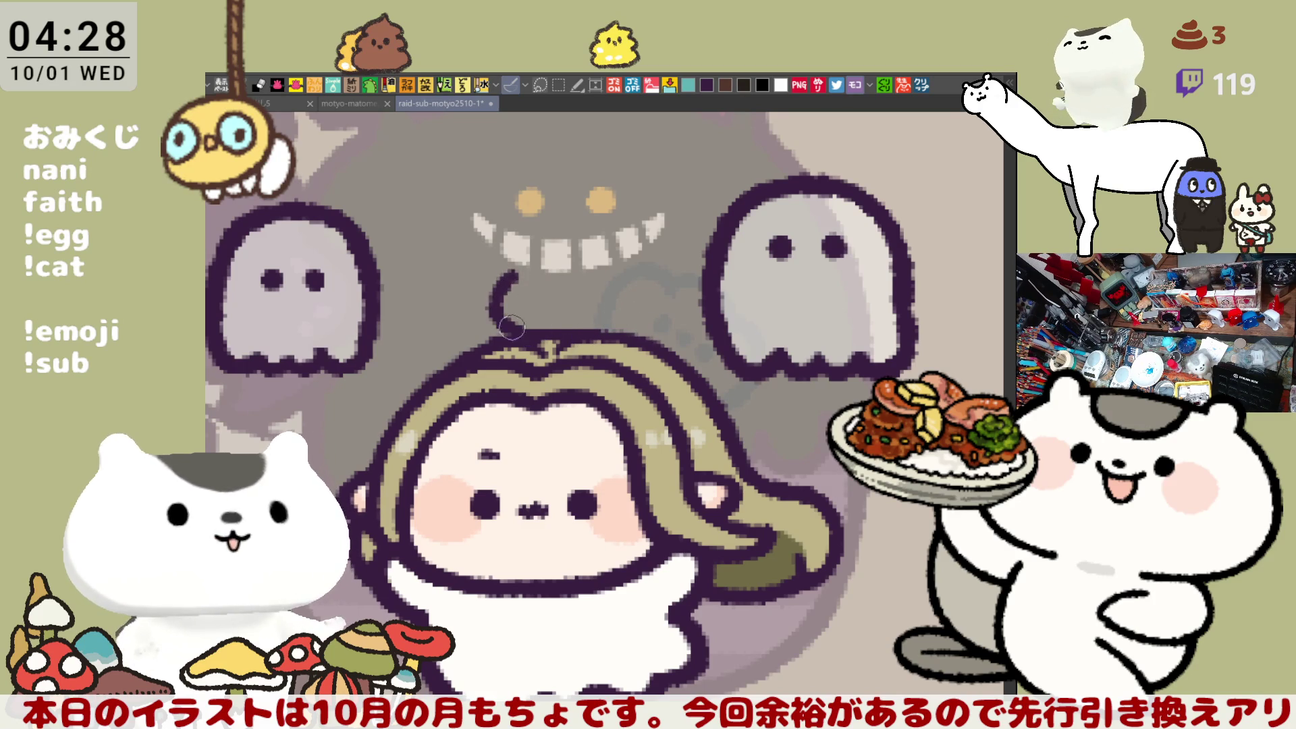
key("ctrl+z")
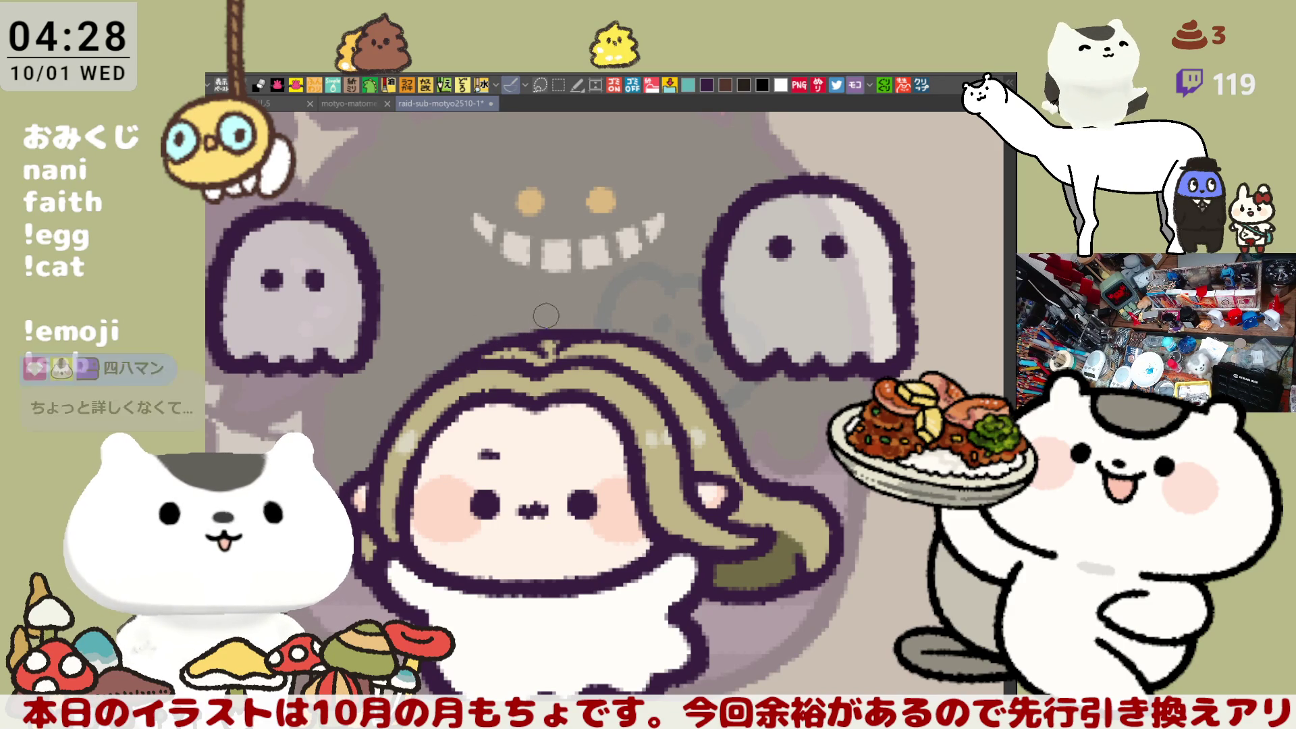
left_click_drag(527, 333, 525, 281)
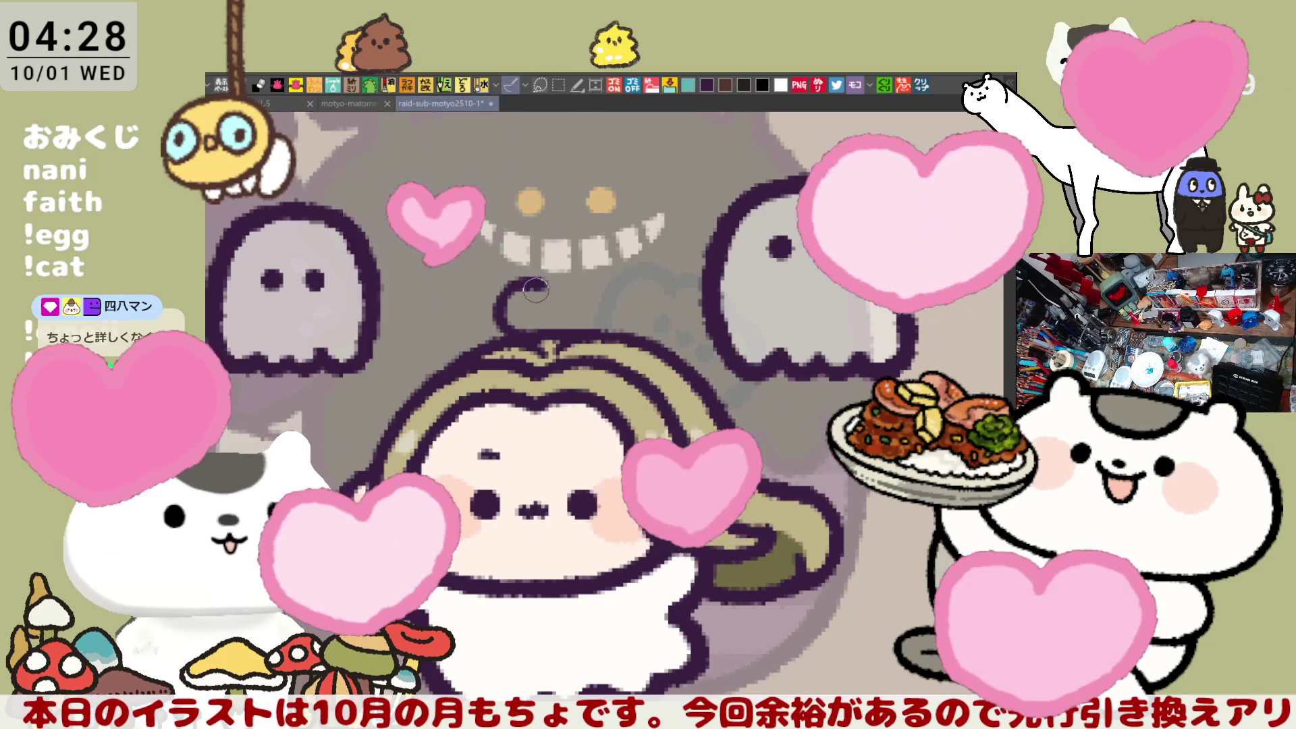
key("ctrl+z")
left_click_drag(507, 332, 525, 279)
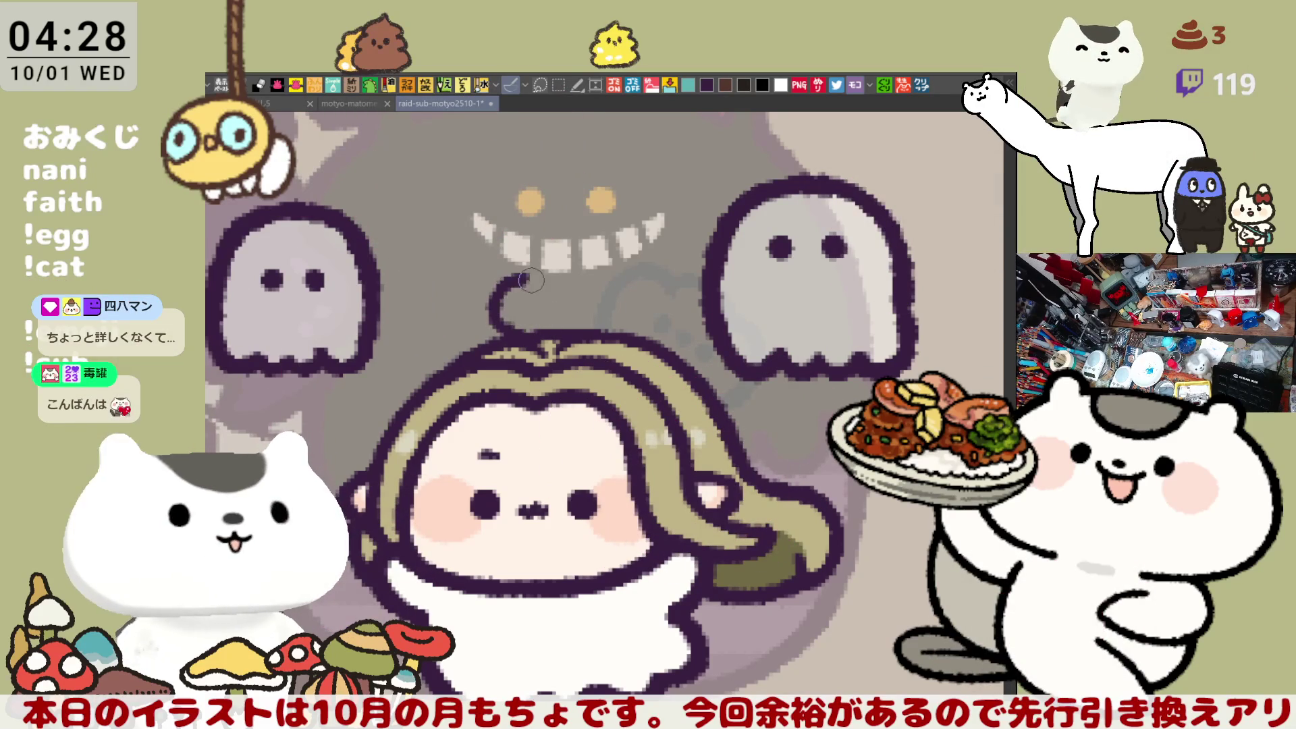
key("ctrl+z")
left_click_drag(498, 326, 511, 280)
key("ctrl+z")
left_click_drag(501, 329, 521, 287)
key("ctrl+z")
left_click_drag(504, 332, 524, 284)
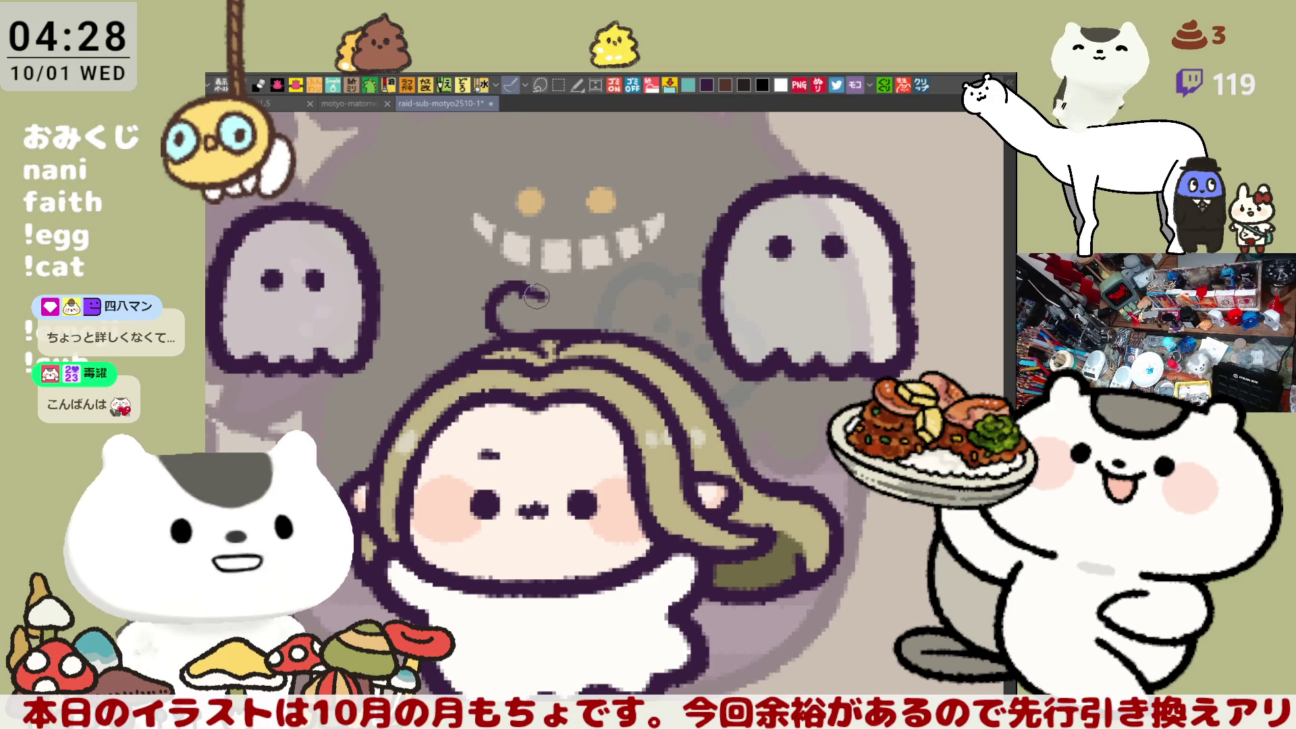
key("ctrl+z")
left_click_drag(502, 331, 513, 284)
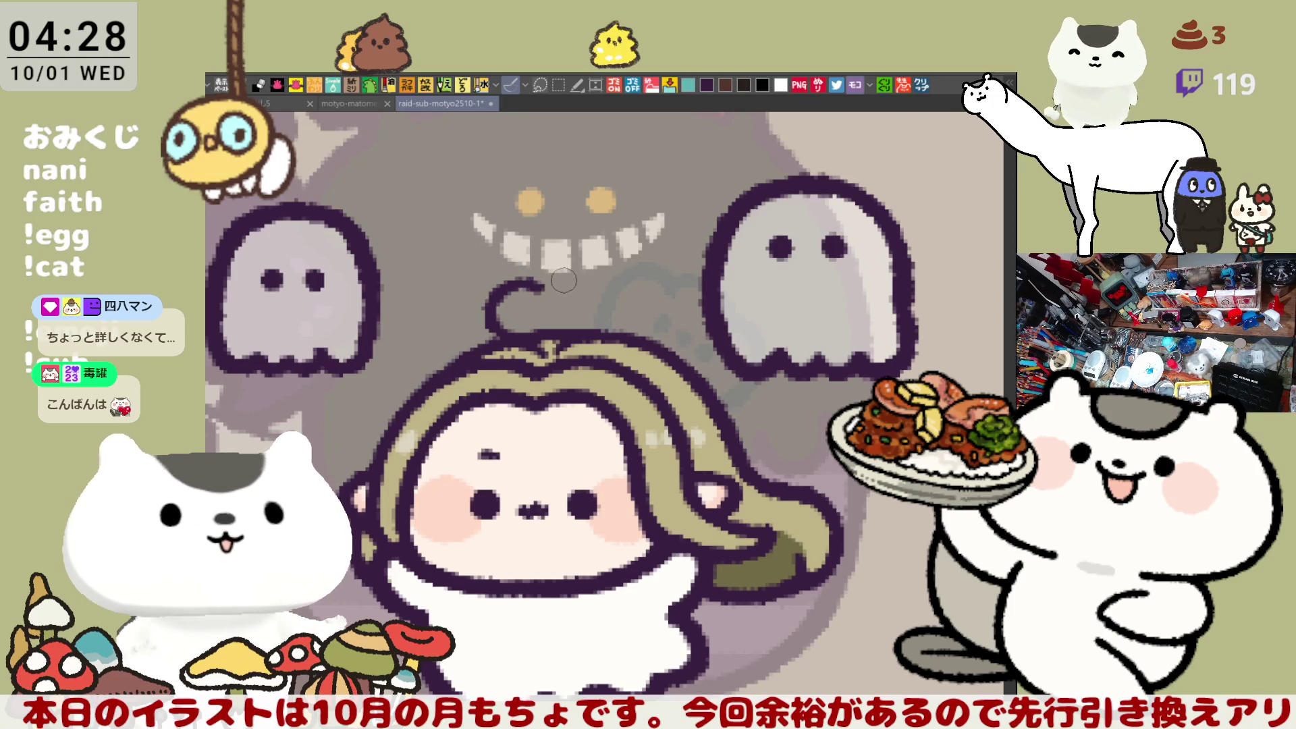
left_click_drag(524, 284, 579, 291)
key("ctrl+z")
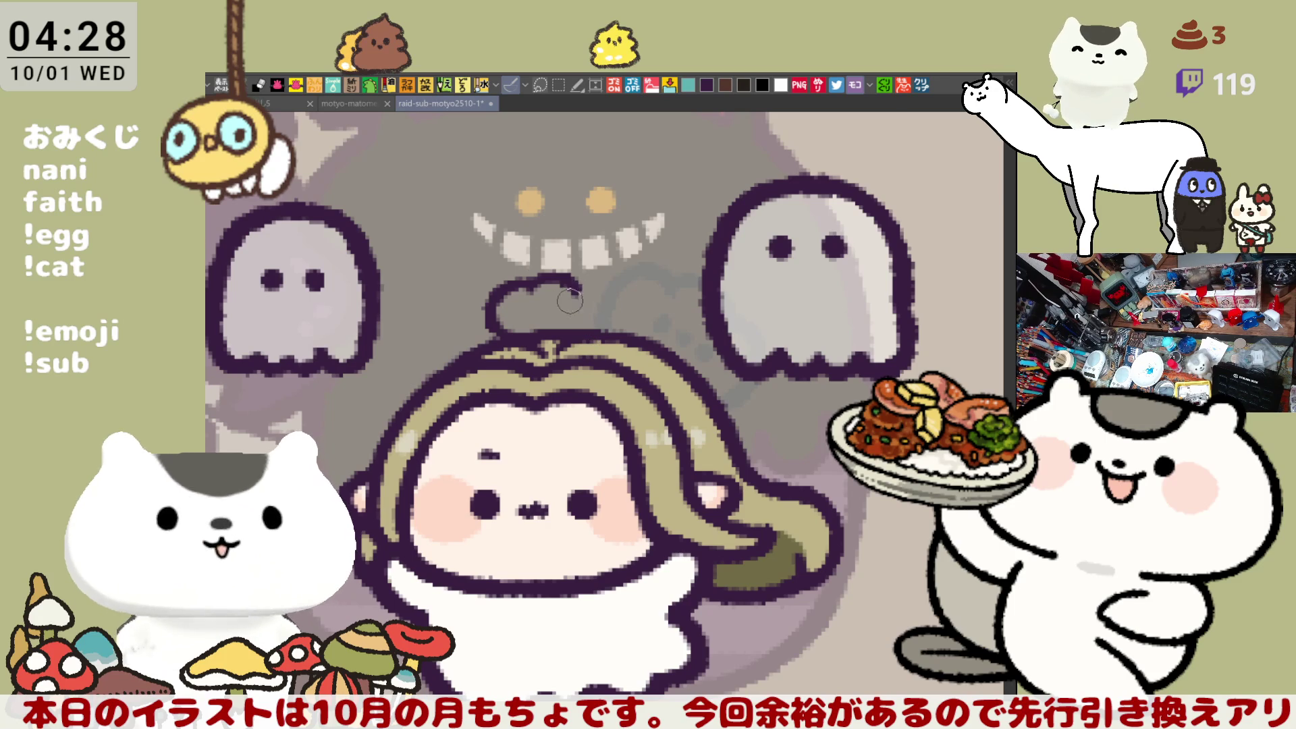
Step: Draw the pumpkin's bumpy loop atop the curl, reshaping its right side slightly lower
mouse_move(559, 283)
left_mouse_down()
mouse_move(589, 272)
mouse_move(600, 334)
mouse_move(598, 271)
mouse_move(596, 338)
left_mouse_up()
key("ctrl+z")
left_click_drag(608, 277, 599, 333)
key("ctrl+z")
mouse_move(564, 274)
left_mouse_down()
mouse_move(626, 297)
mouse_move(600, 334)
left_mouse_up()
key("ctrl+z")
mouse_move(621, 273)
left_mouse_down()
mouse_move(631, 304)
mouse_move(614, 324)
left_mouse_up()
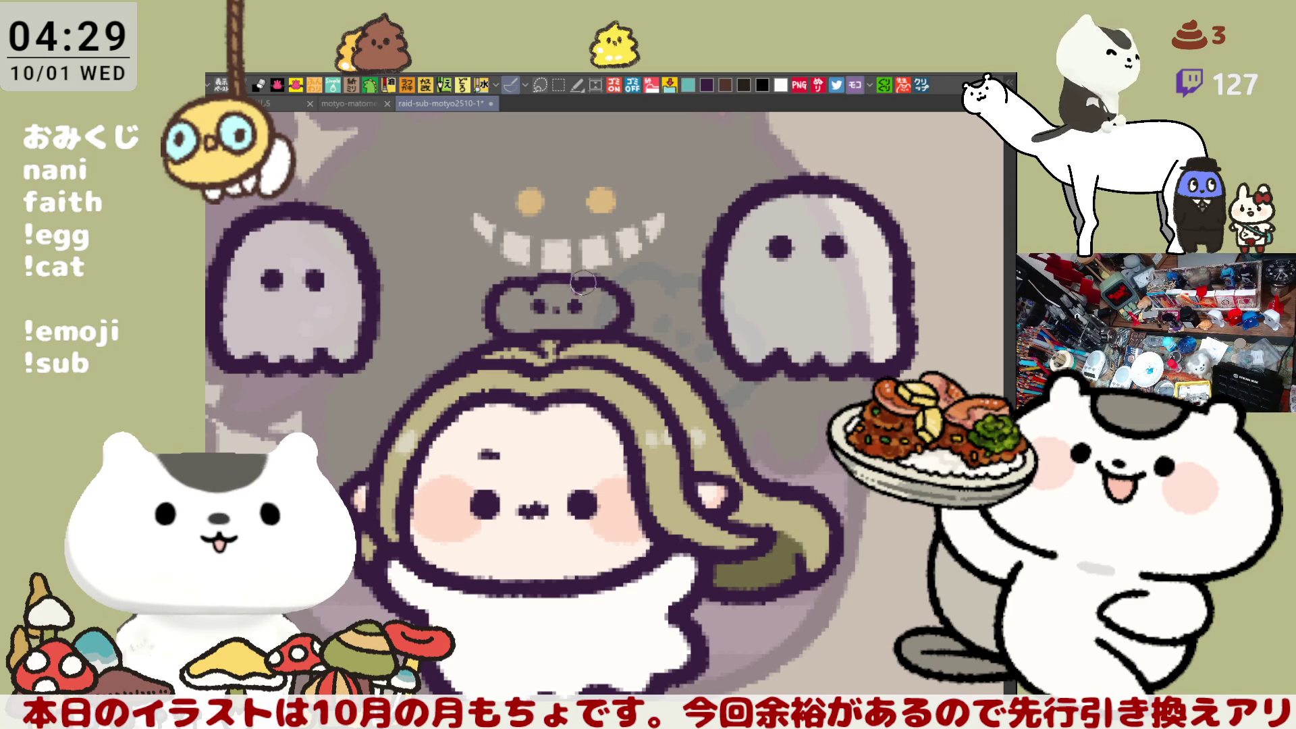
Step: Fill the little pumpkin outline on the character's hair with orange
left_click_drag(600, 309, 578, 288)
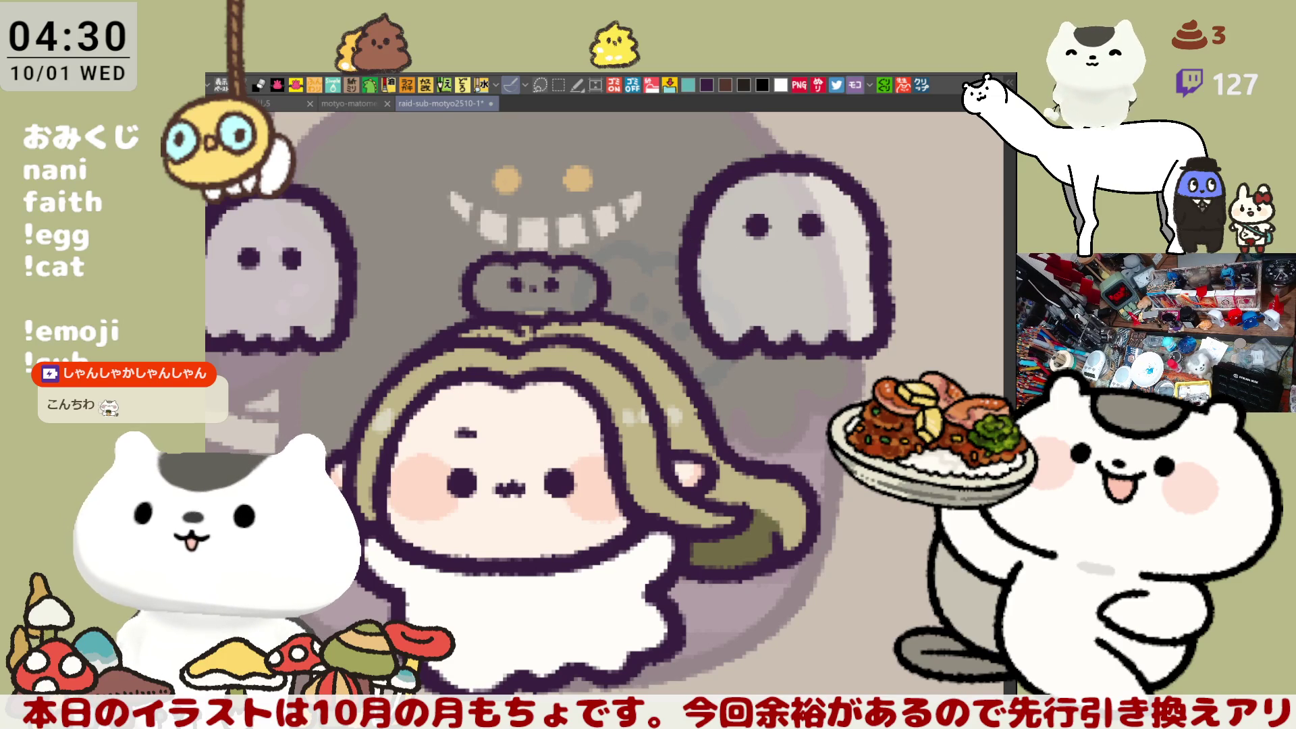
left_click(565, 287)
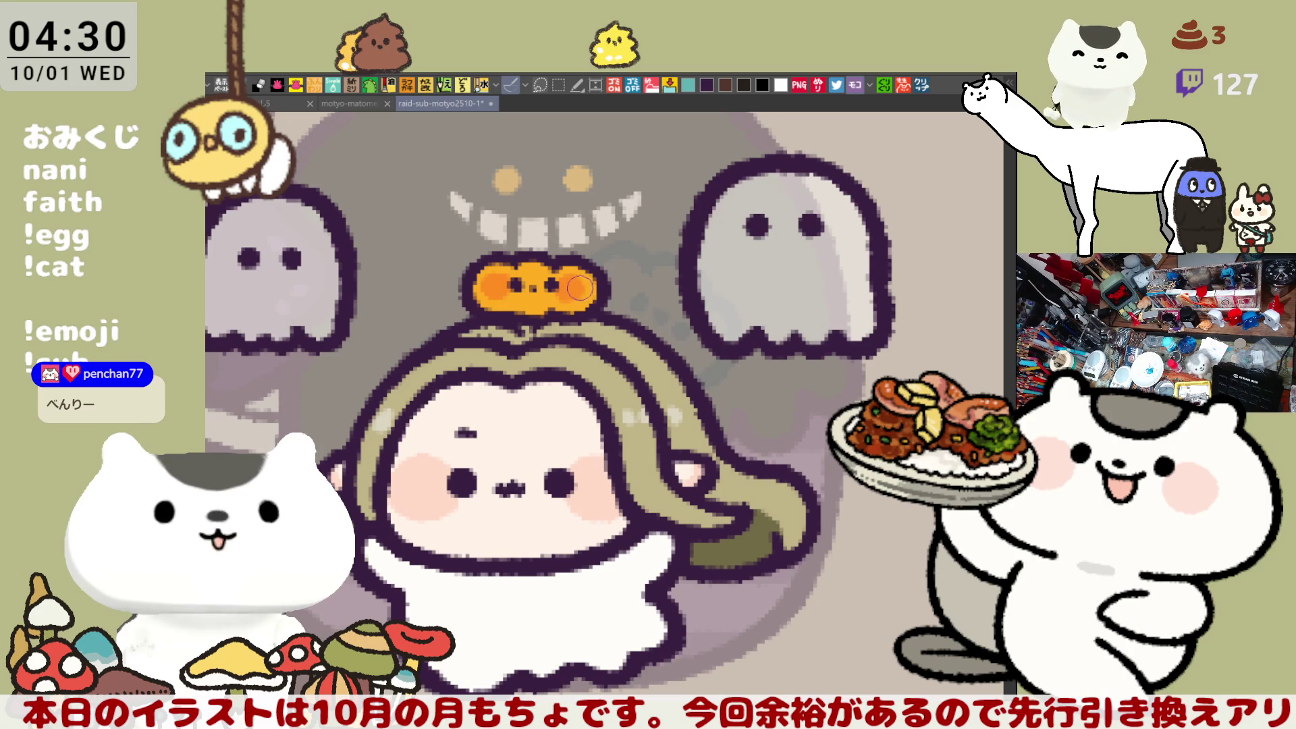
Step: Frame the orange pumpkin and save the sheet
left_click_drag(630, 334, 564, 293)
key("ctrl+s")
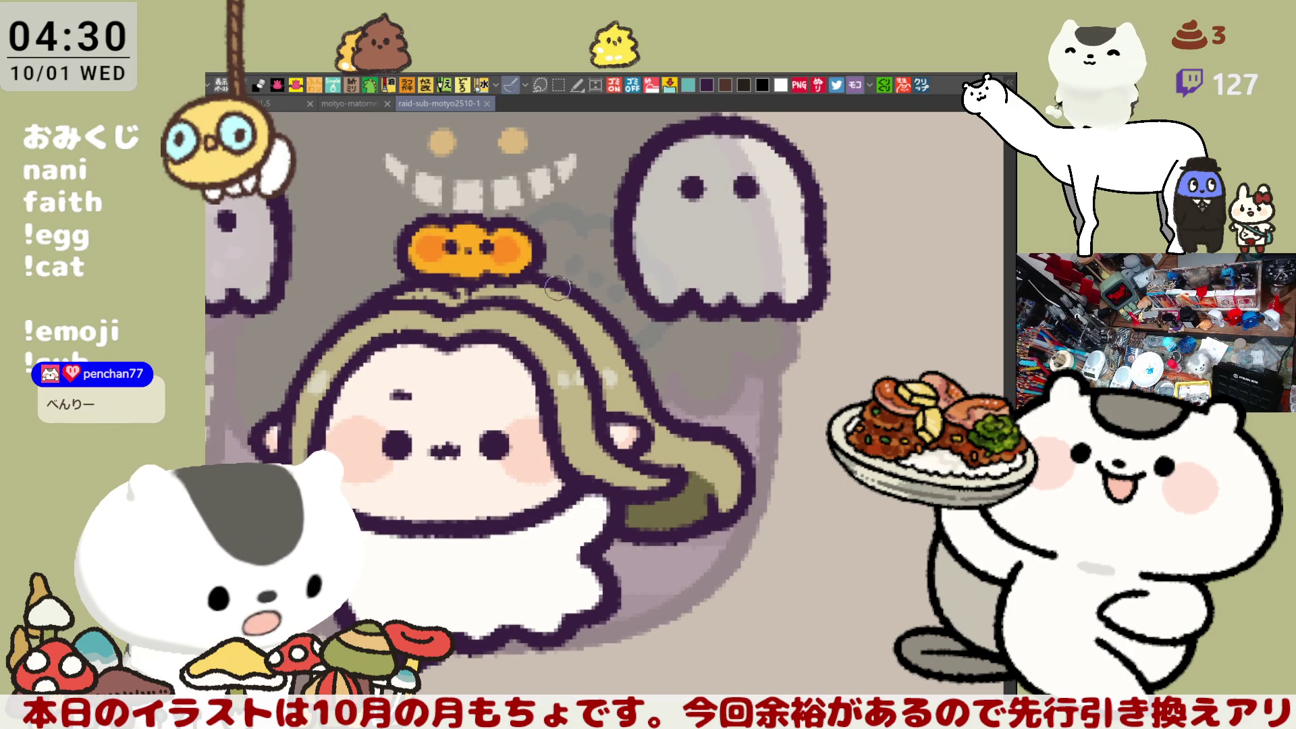
left_click_drag(587, 328, 531, 333)
scroll(542, 335, "left", 2)
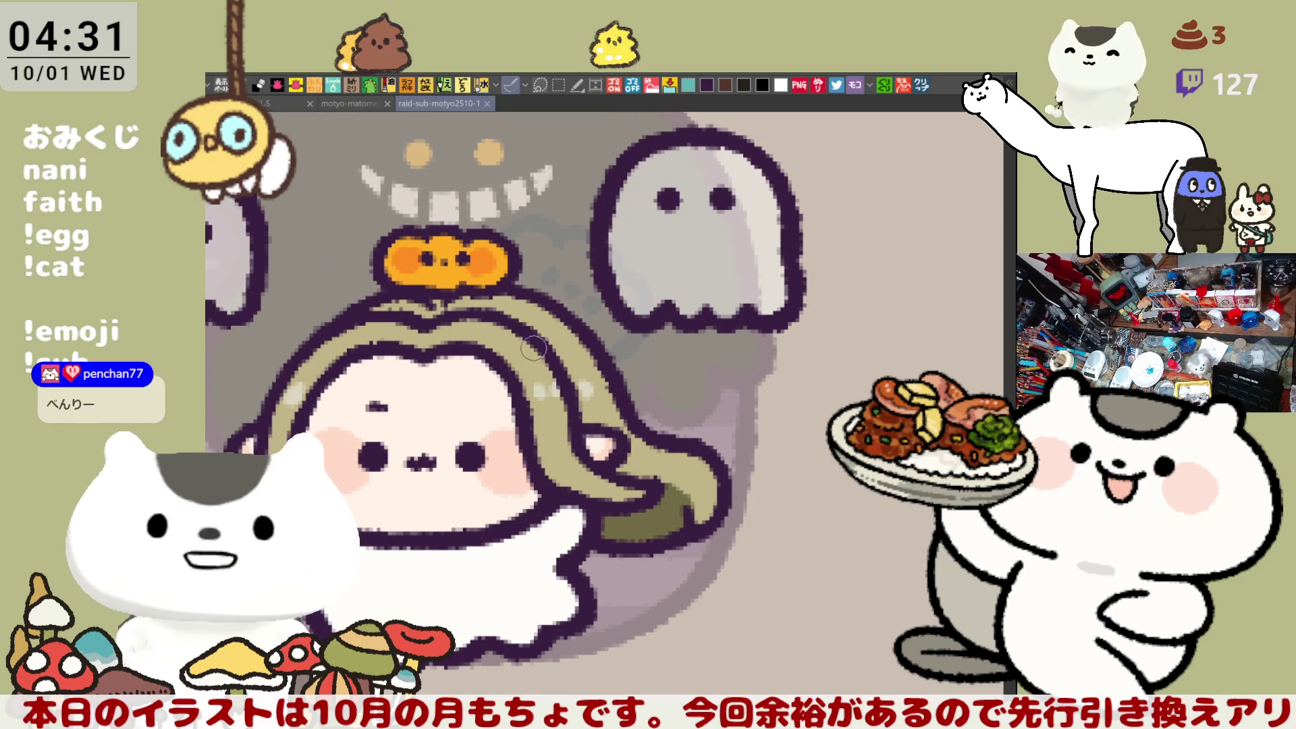
Step: Touch up the pumpkin's base, save again, and move the view to the next character
mouse_move(493, 280)
left_mouse_down()
mouse_move(450, 280)
mouse_move(472, 275)
left_mouse_up()
key("ctrl+s")
mouse_move(734, 324)
left_mouse_down()
mouse_move(608, 270)
mouse_move(561, 376)
left_mouse_up()
mouse_move(700, 466)
left_mouse_down()
mouse_move(581, 387)
mouse_move(782, 351)
mouse_move(610, 349)
mouse_move(600, 369)
mouse_move(533, 367)
mouse_move(580, 339)
left_mouse_up()
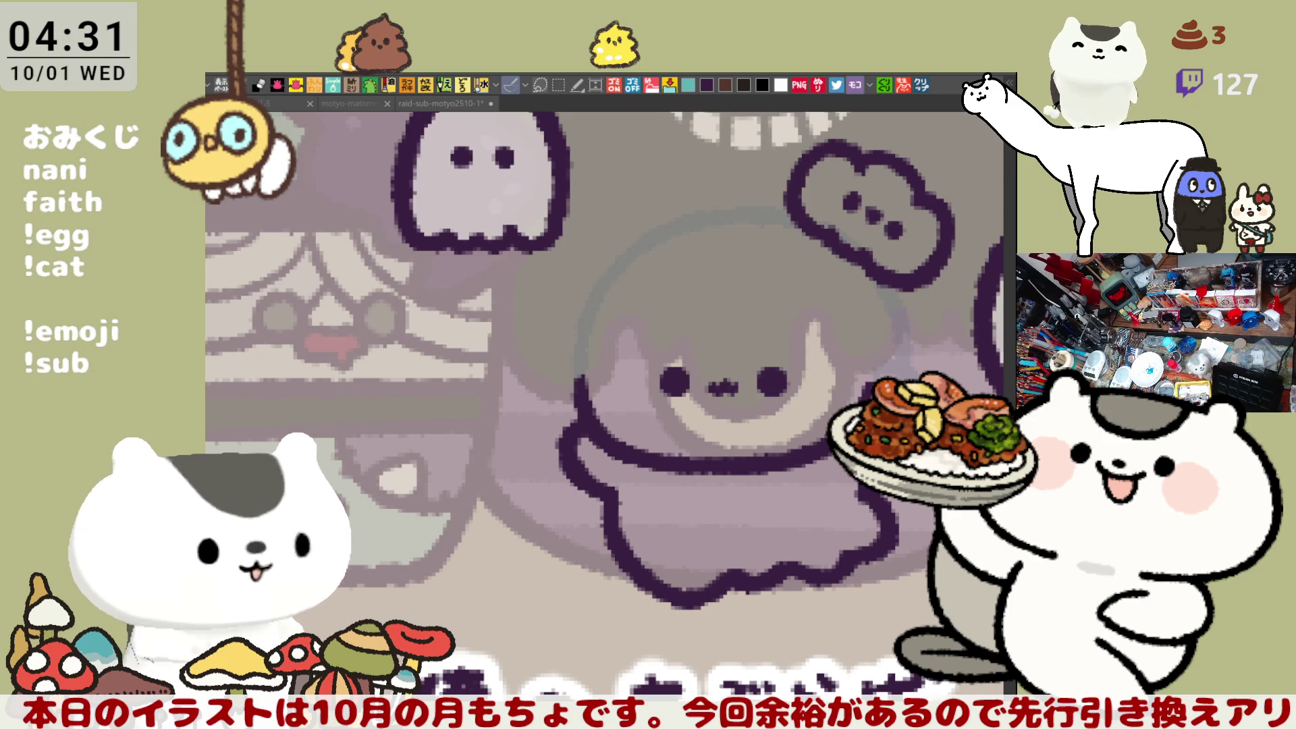
Step: Erase the next character's eyes and mouth and draw a new dark outline stroke
left_click_drag(645, 367, 559, 292)
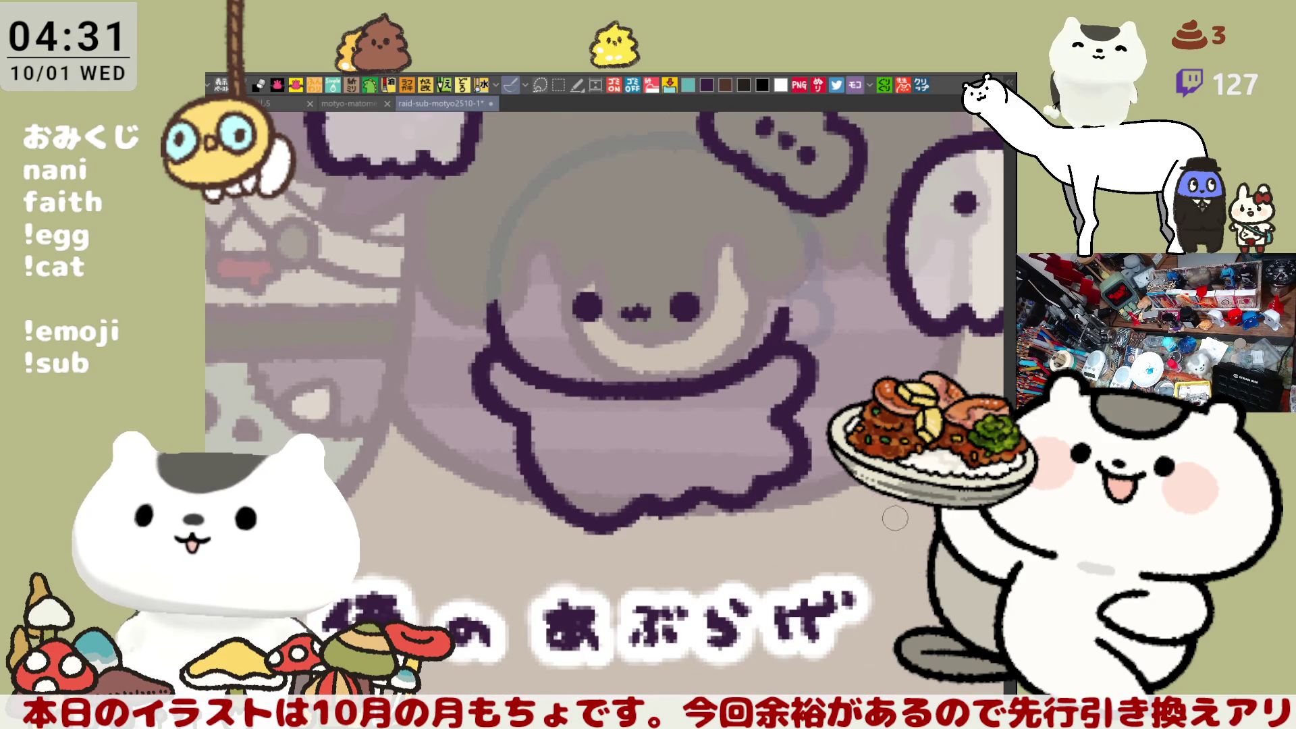
mouse_move(569, 289)
left_mouse_down()
mouse_move(635, 312)
mouse_move(699, 304)
left_mouse_up()
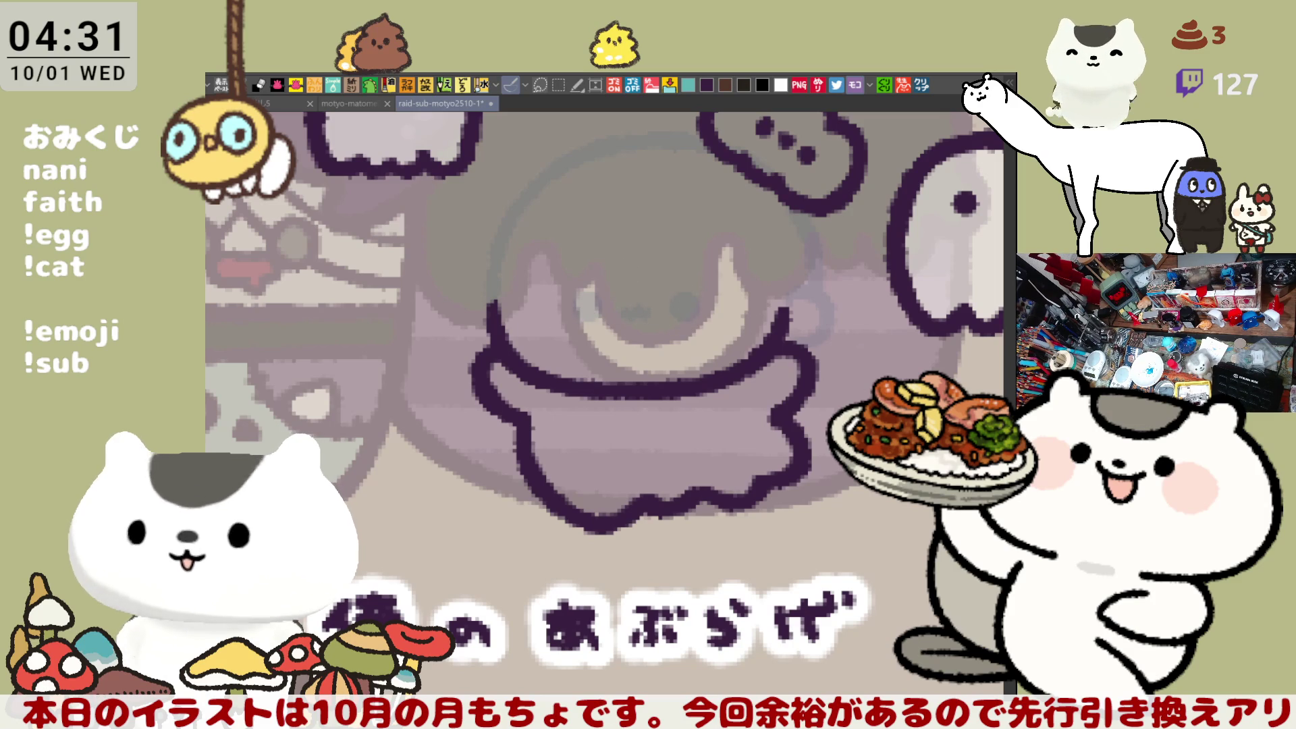
left_click(707, 85)
mouse_move(513, 237)
left_mouse_down()
mouse_move(489, 287)
mouse_move(492, 324)
left_mouse_up()
key("ctrl+z")
left_click_drag(513, 238, 489, 325)
Step: Make a rectangular selection around the cloud shape
scroll(492, 325, "up", 3)
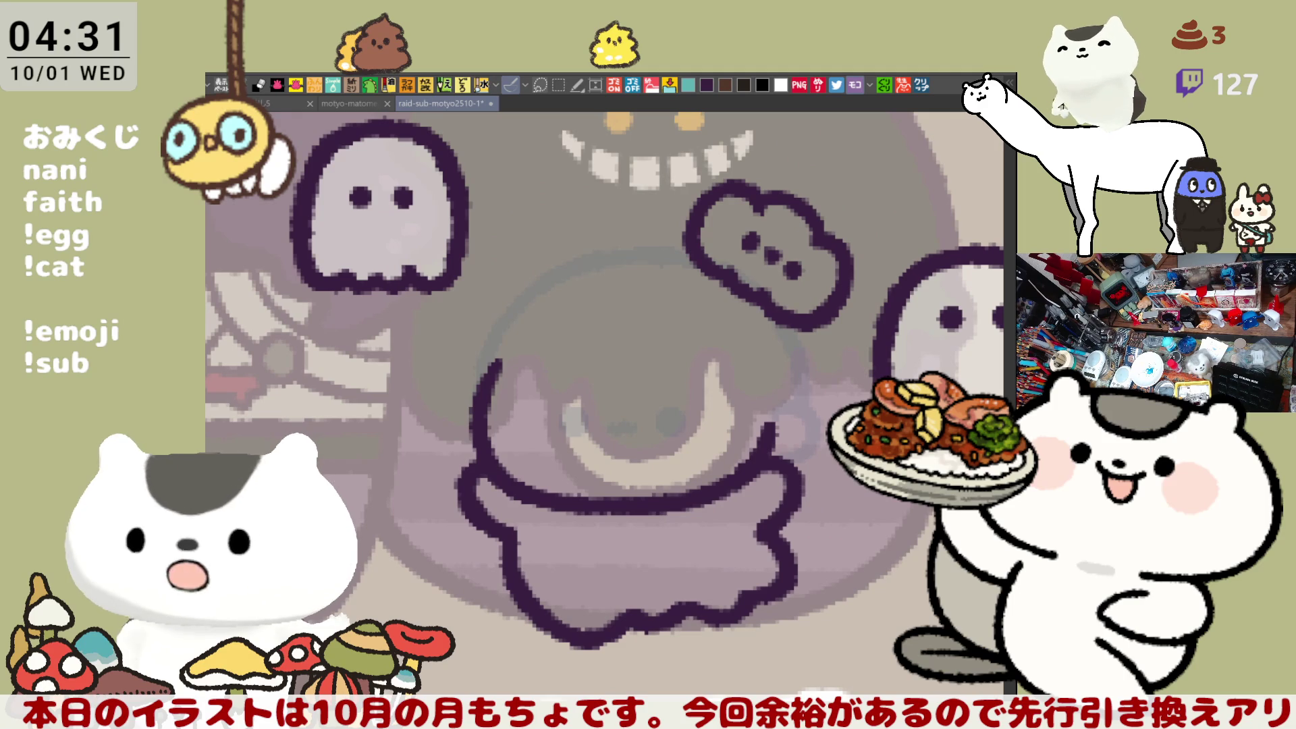
key("m")
mouse_move(749, 138)
left_mouse_down()
mouse_move(773, 316)
mouse_move(817, 325)
left_mouse_up()
Step: Select the cloud shape next to the character, delete it, and deselect
left_click_drag(630, 130, 735, 242)
left_click_drag(842, 351, 858, 358)
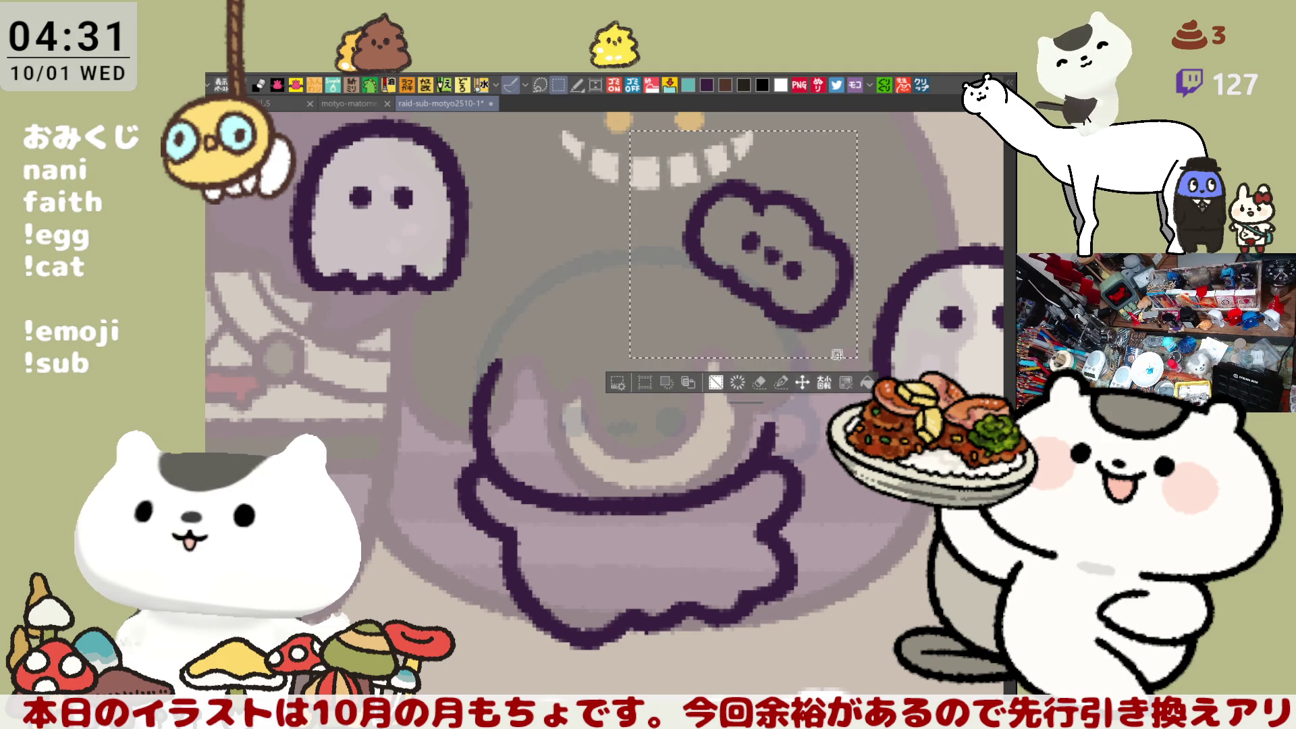
key("Delete")
key("m")
mouse_move(774, 233)
left_mouse_down()
mouse_move(767, 284)
mouse_move(864, 297)
mouse_move(774, 233)
left_mouse_up()
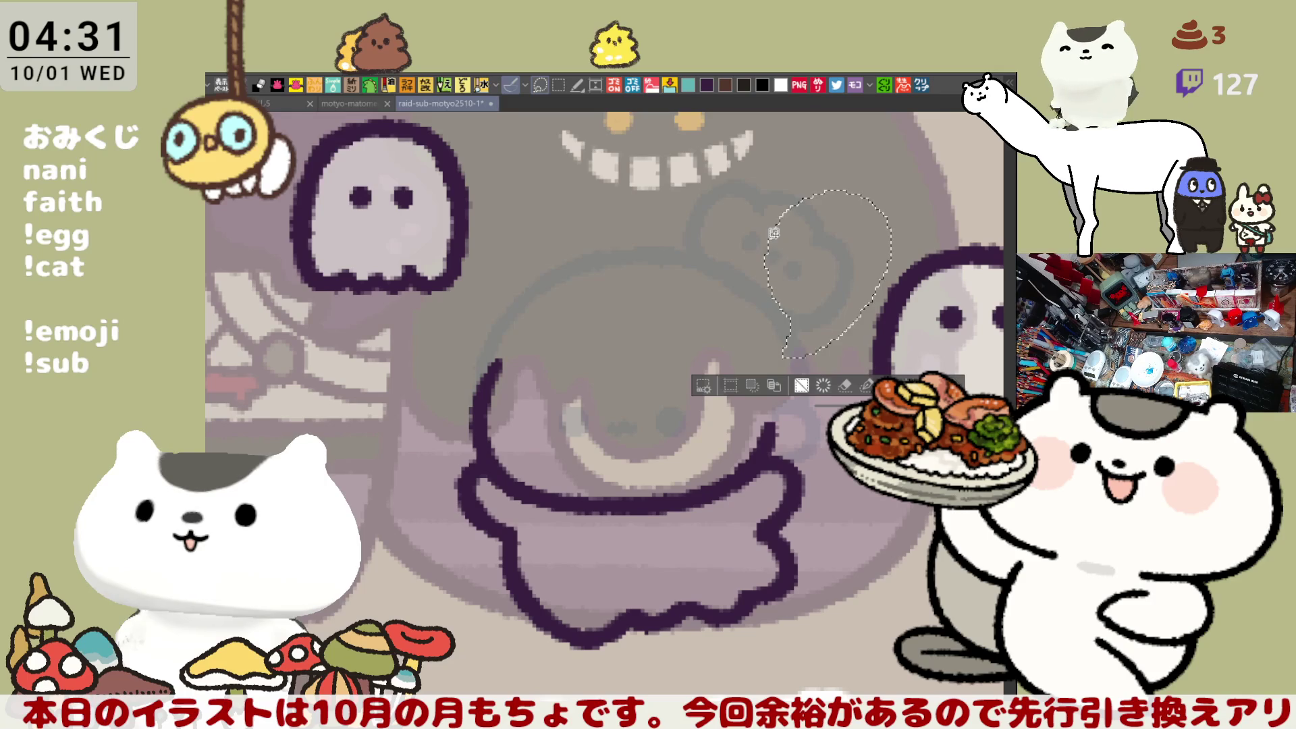
key("ctrl+d")
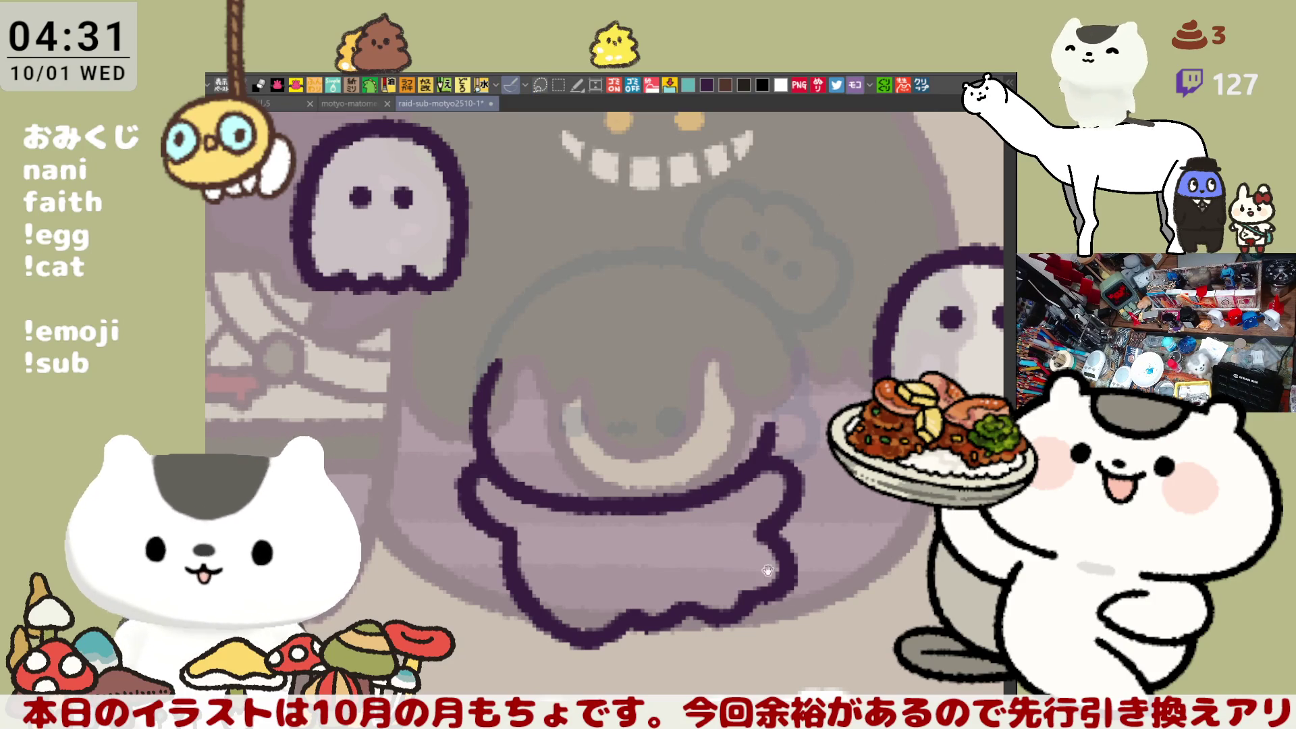
Step: Draw a short stroke above the head and the character's right closed eye
left_click_drag(803, 599, 803, 464)
left_click_drag(559, 275, 582, 282)
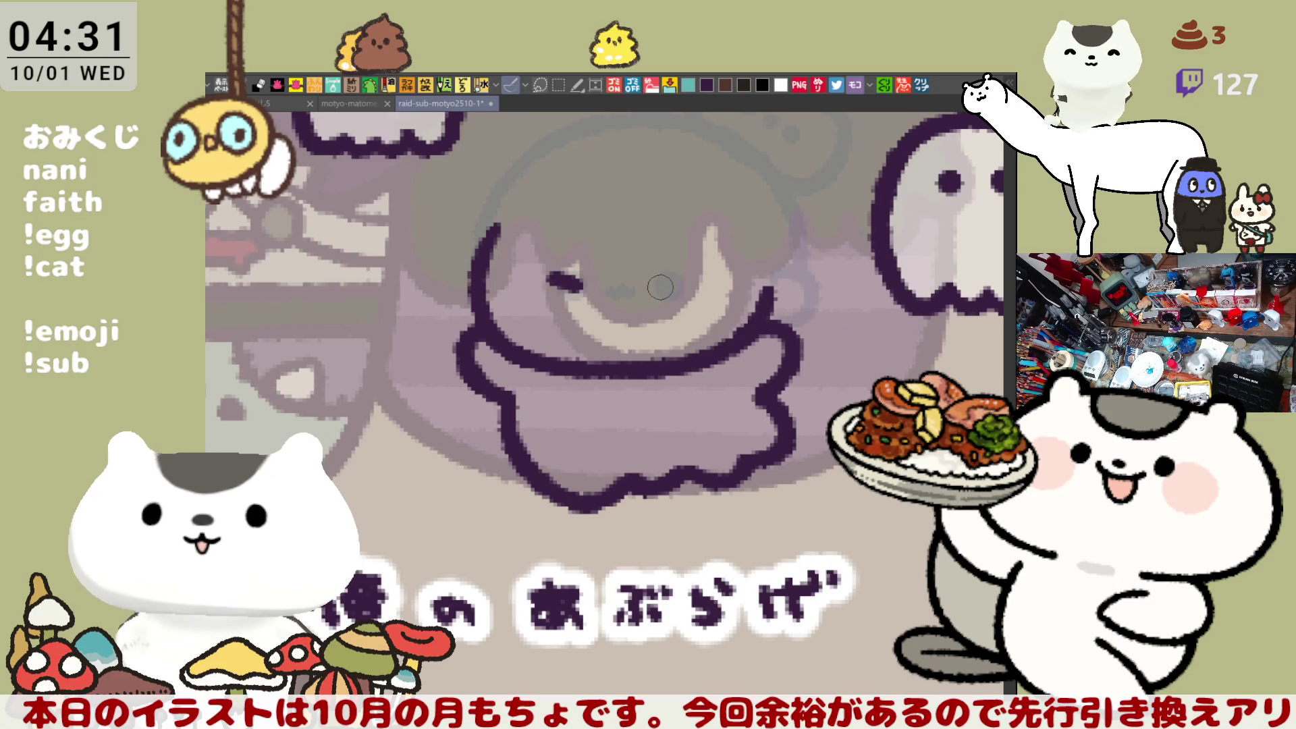
left_click_drag(654, 284, 681, 282)
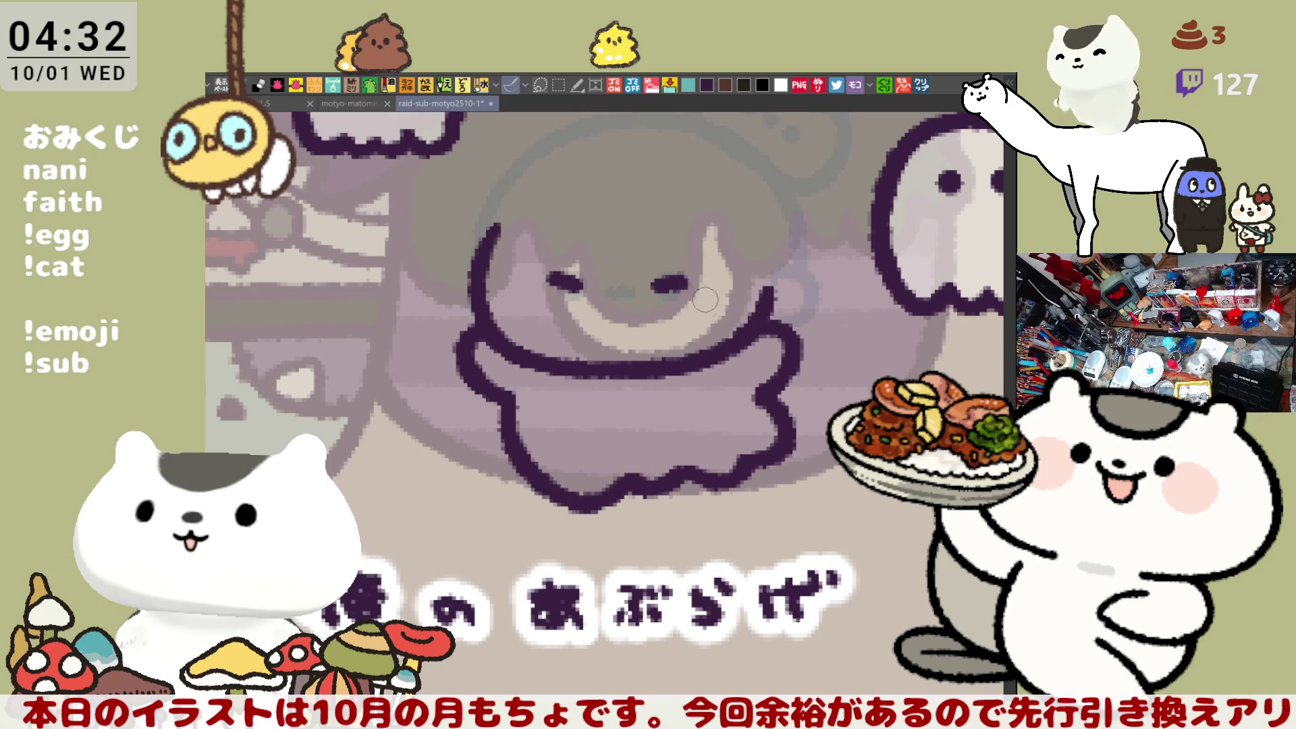
left_click_drag(591, 248, 604, 278)
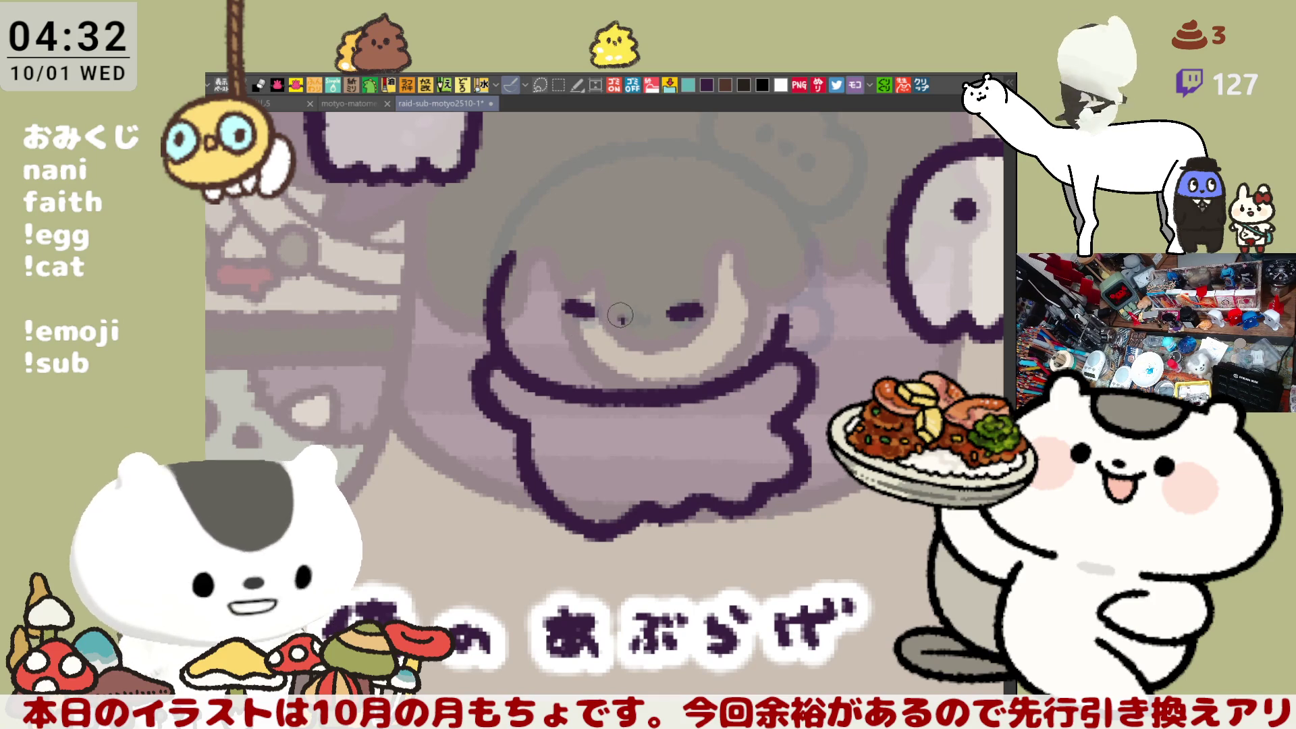
Step: Add a small dash between the eyes and a short brow stroke above the left eye
left_click_drag(625, 320, 633, 316)
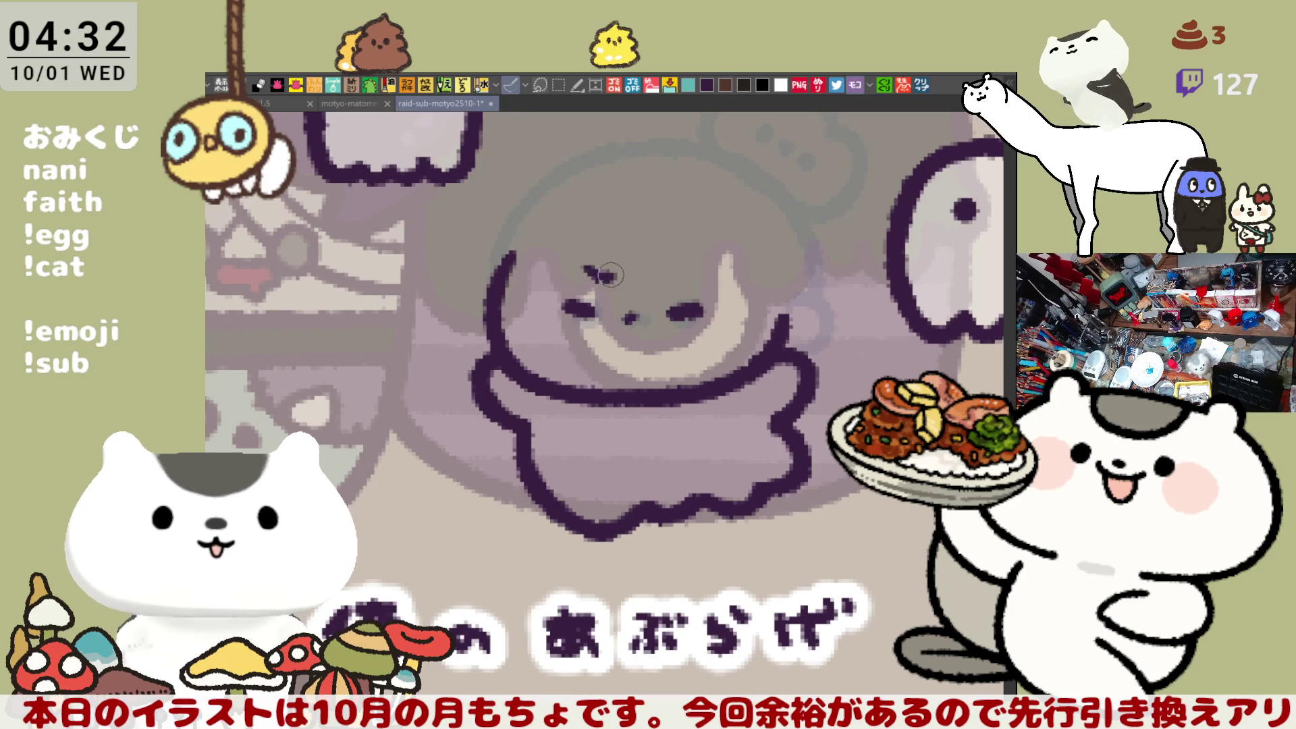
left_click_drag(584, 260, 611, 278)
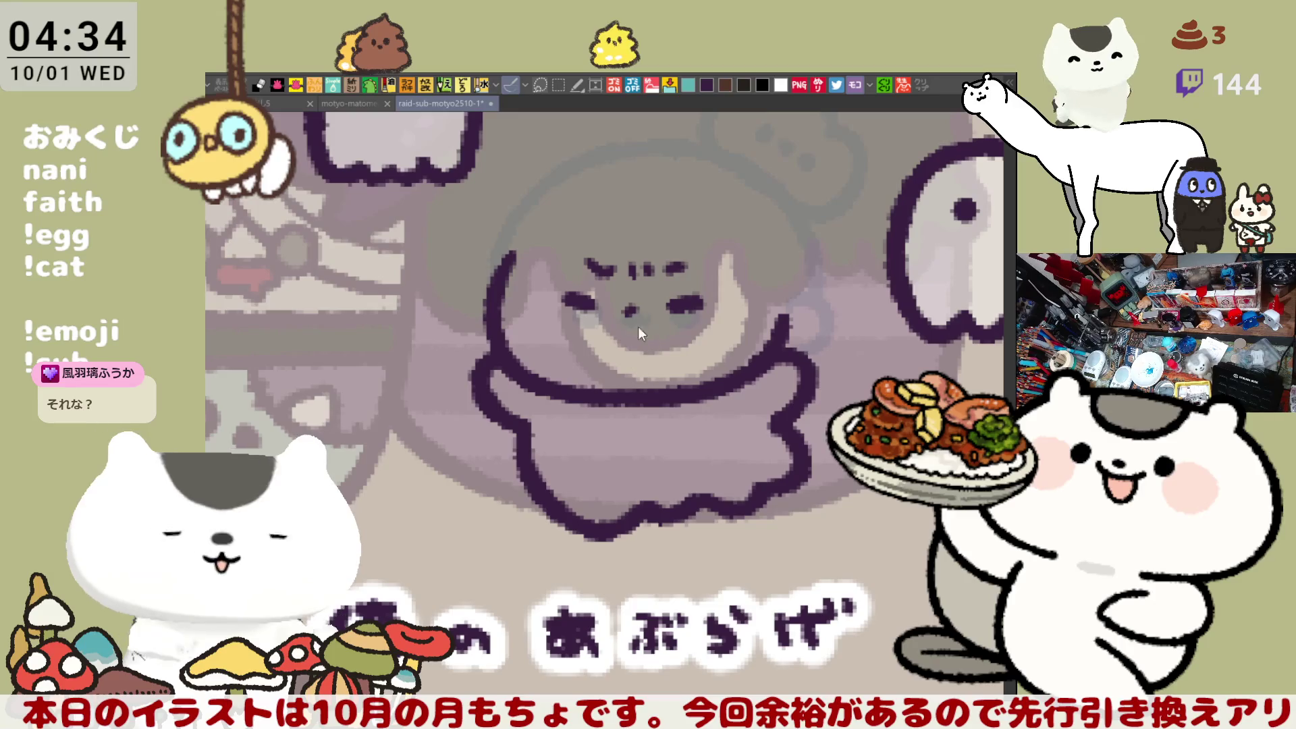
Step: Try a small pouting mouth, then draw a dark line across the top of the head
left_click_drag(622, 341, 654, 338)
key("ctrl+z")
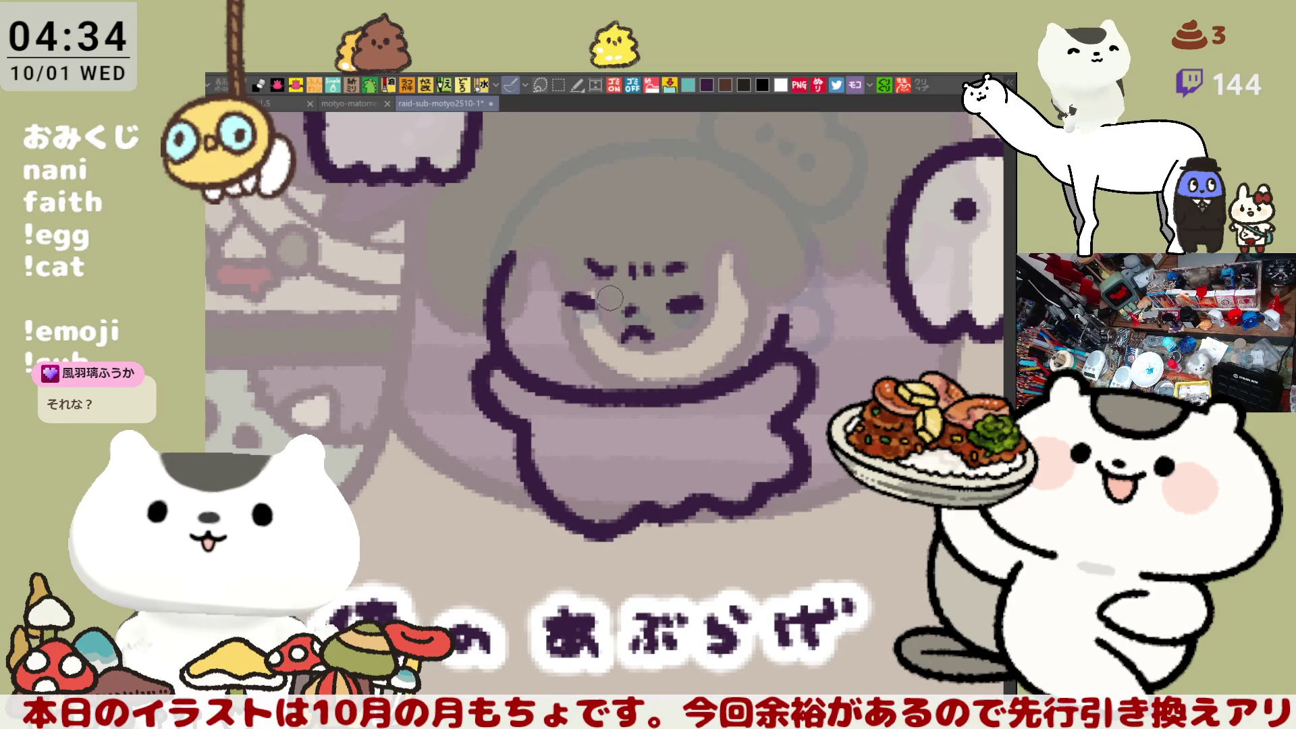
left_click_drag(567, 185, 678, 202)
key("ctrl+z")
left_click_drag(563, 219, 719, 233)
key("ctrl+z")
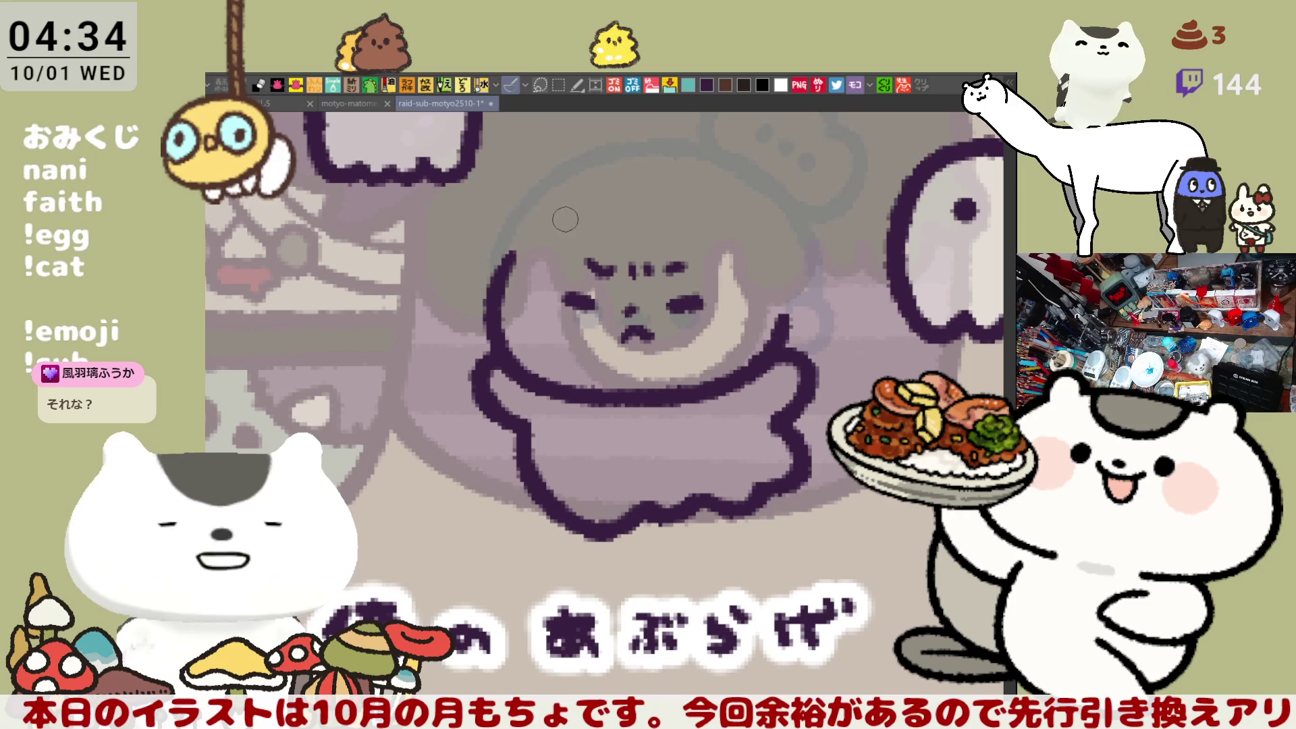
left_click_drag(558, 219, 719, 233)
key("ctrl+z")
left_click_drag(557, 219, 756, 233)
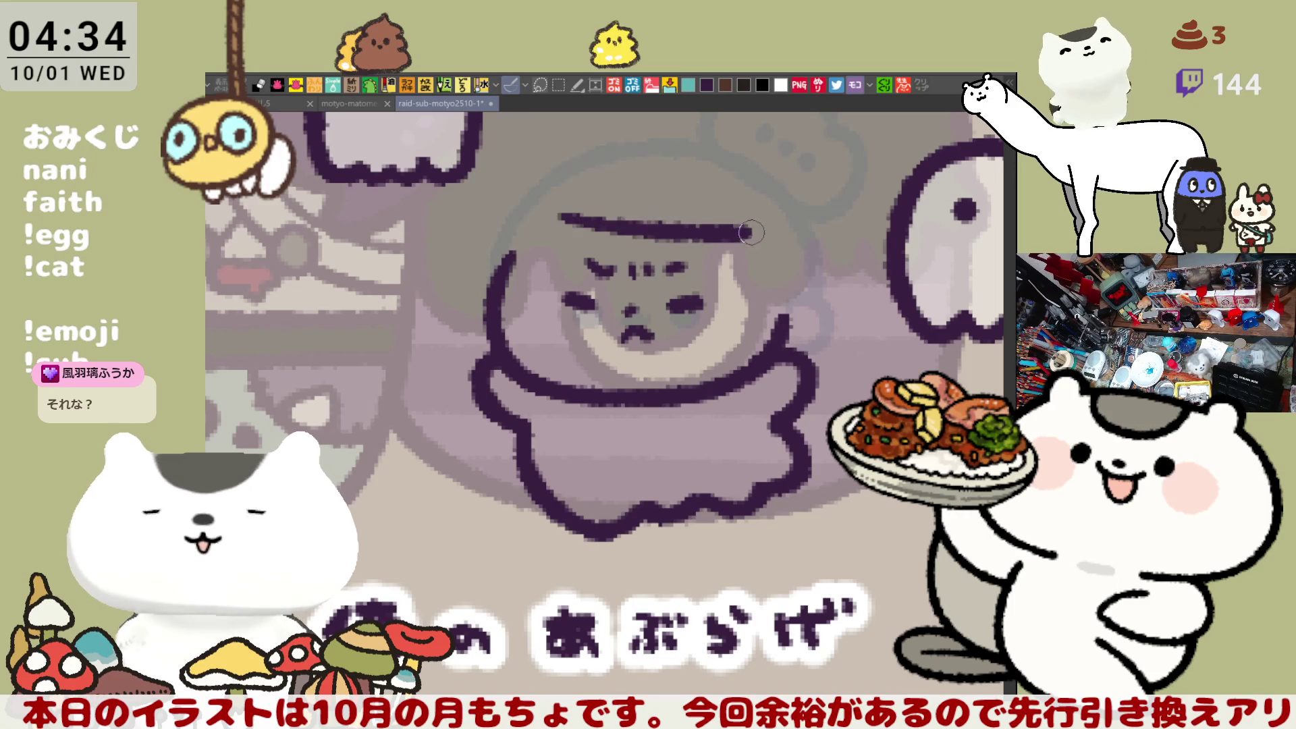
Step: Retry the line across the head top several times, then erase it
key("ctrl+z")
left_click_drag(560, 220, 742, 246)
key("ctrl+z")
left_click_drag(568, 218, 715, 233)
key("ctrl+z")
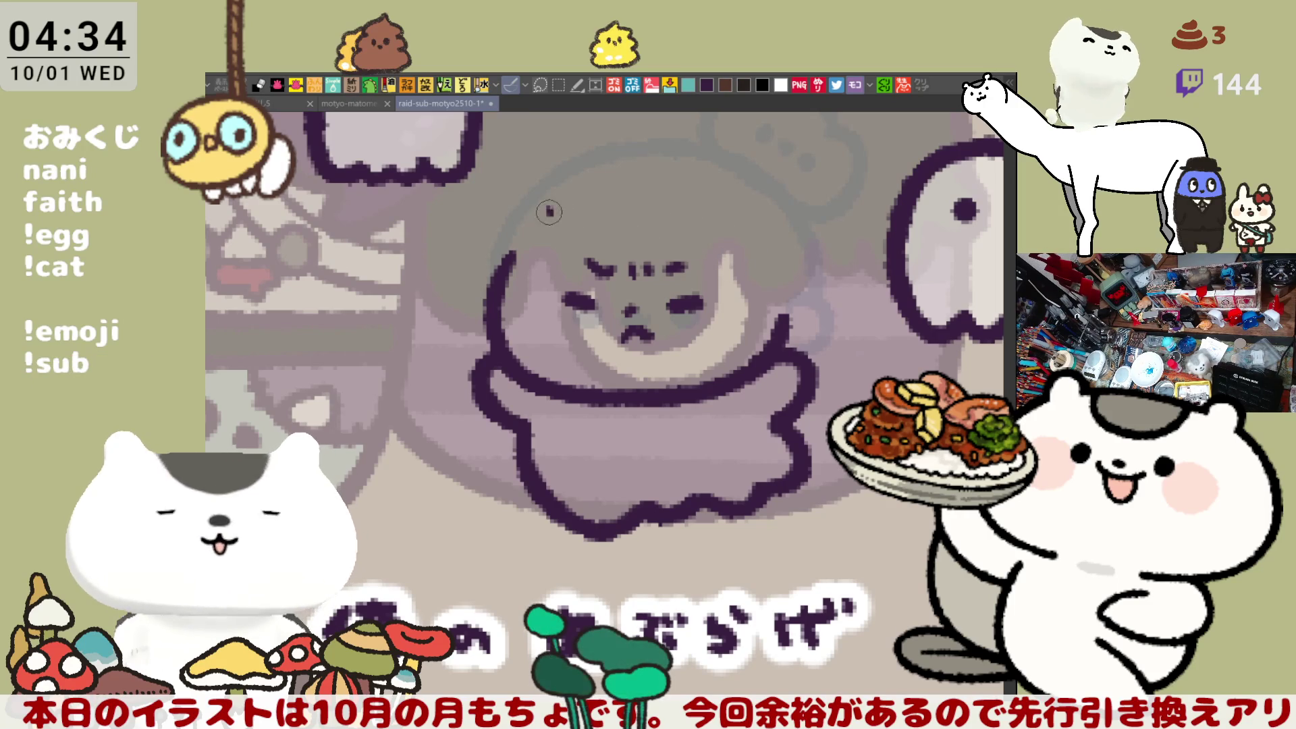
left_click_drag(548, 209, 739, 235)
key("ctrl+z")
left_click_drag(547, 211, 736, 236)
key("ctrl+z")
left_click_drag(544, 213, 739, 238)
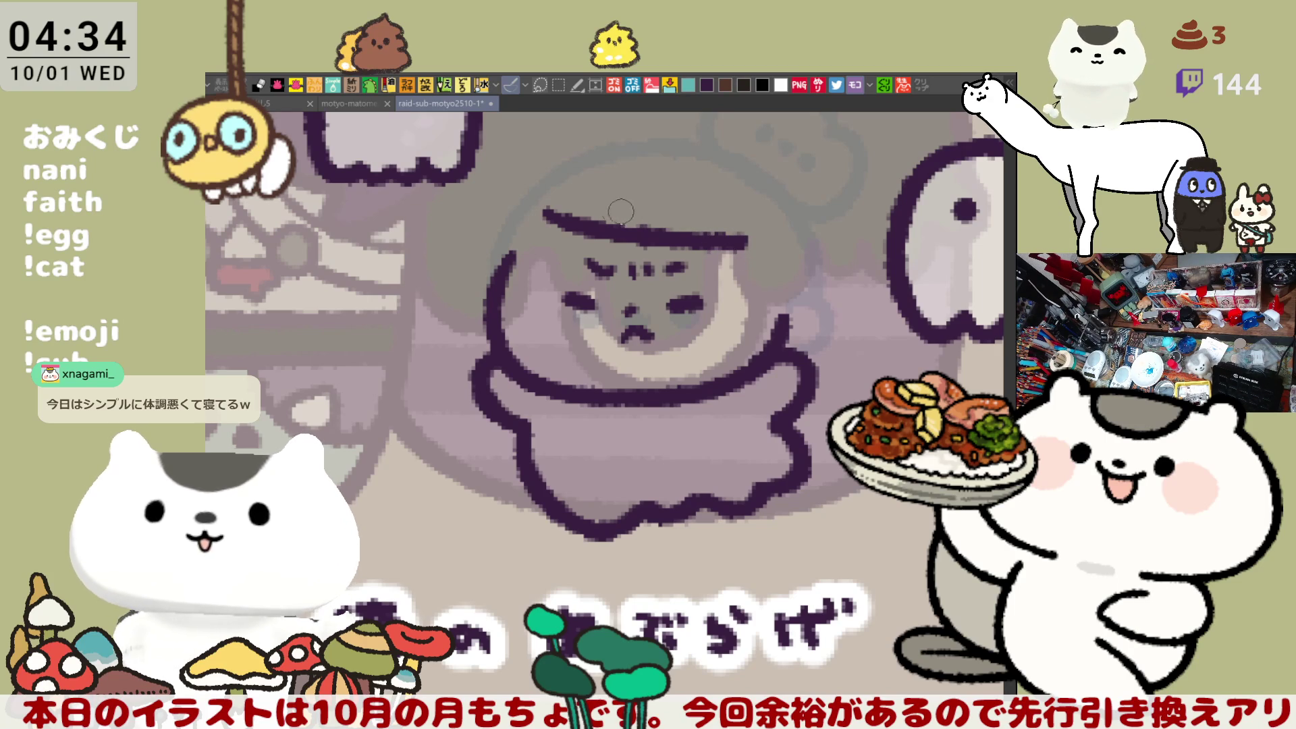
mouse_move(541, 199)
left_mouse_down()
mouse_move(626, 240)
mouse_move(709, 243)
left_mouse_up()
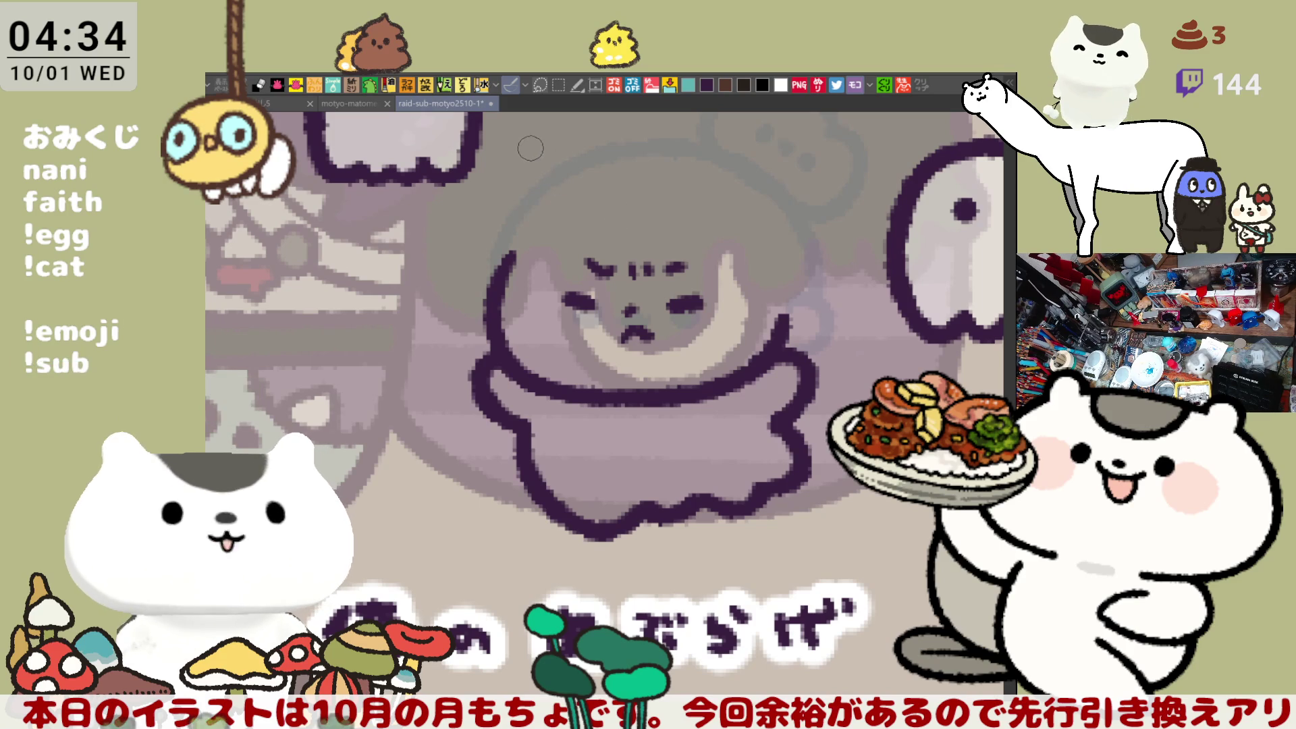
Step: Test a ghost-to-face line, then lasso the small ghost and move it up and left
mouse_move(519, 162)
left_mouse_down()
mouse_move(513, 227)
mouse_move(529, 311)
mouse_move(561, 311)
left_mouse_up()
key("ctrl+z")
mouse_move(492, 196)
left_mouse_down()
mouse_move(541, 307)
mouse_move(586, 310)
left_mouse_up()
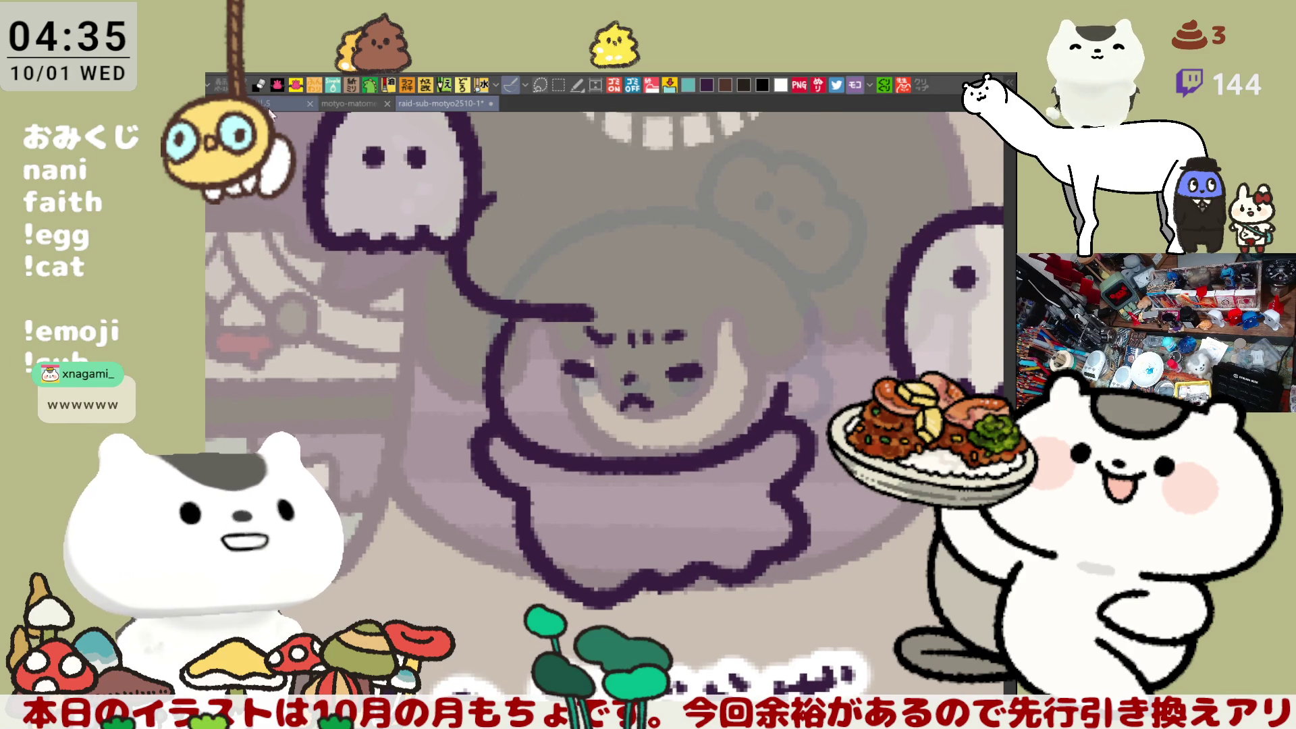
key("ctrl+z")
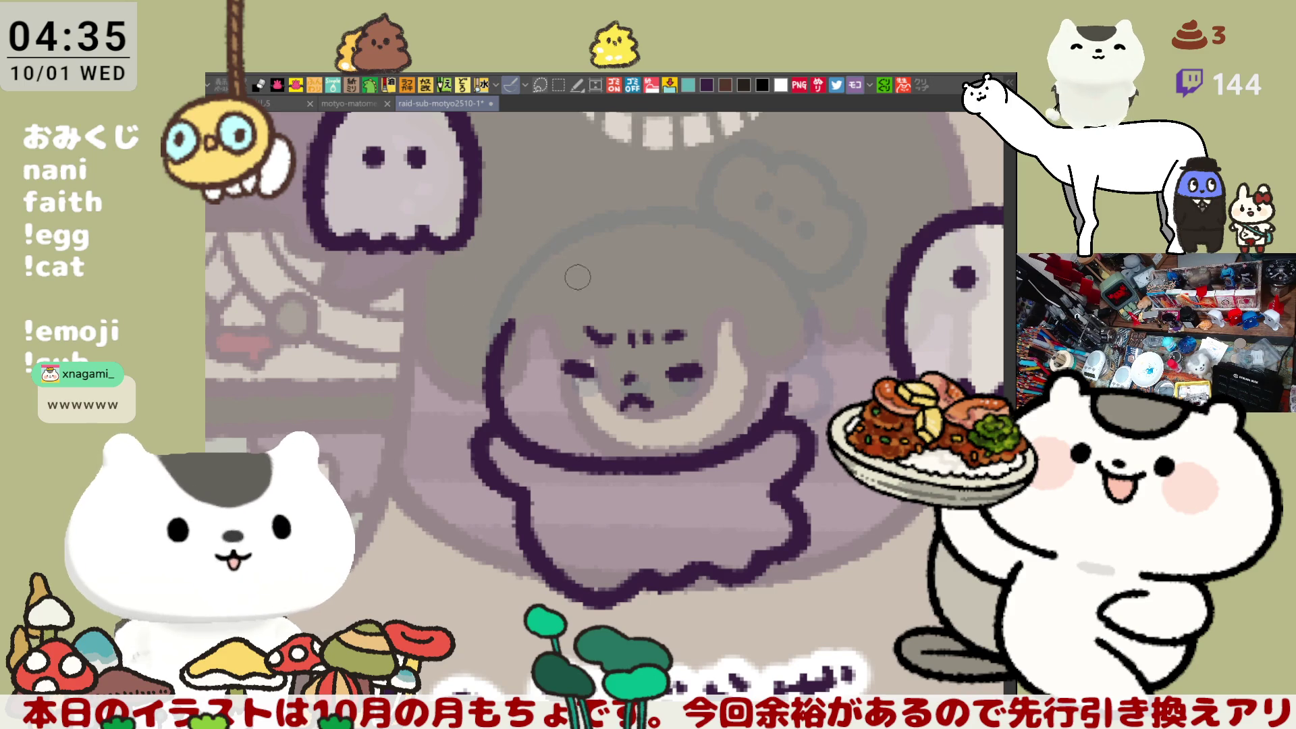
scroll(814, 414, "up", 5)
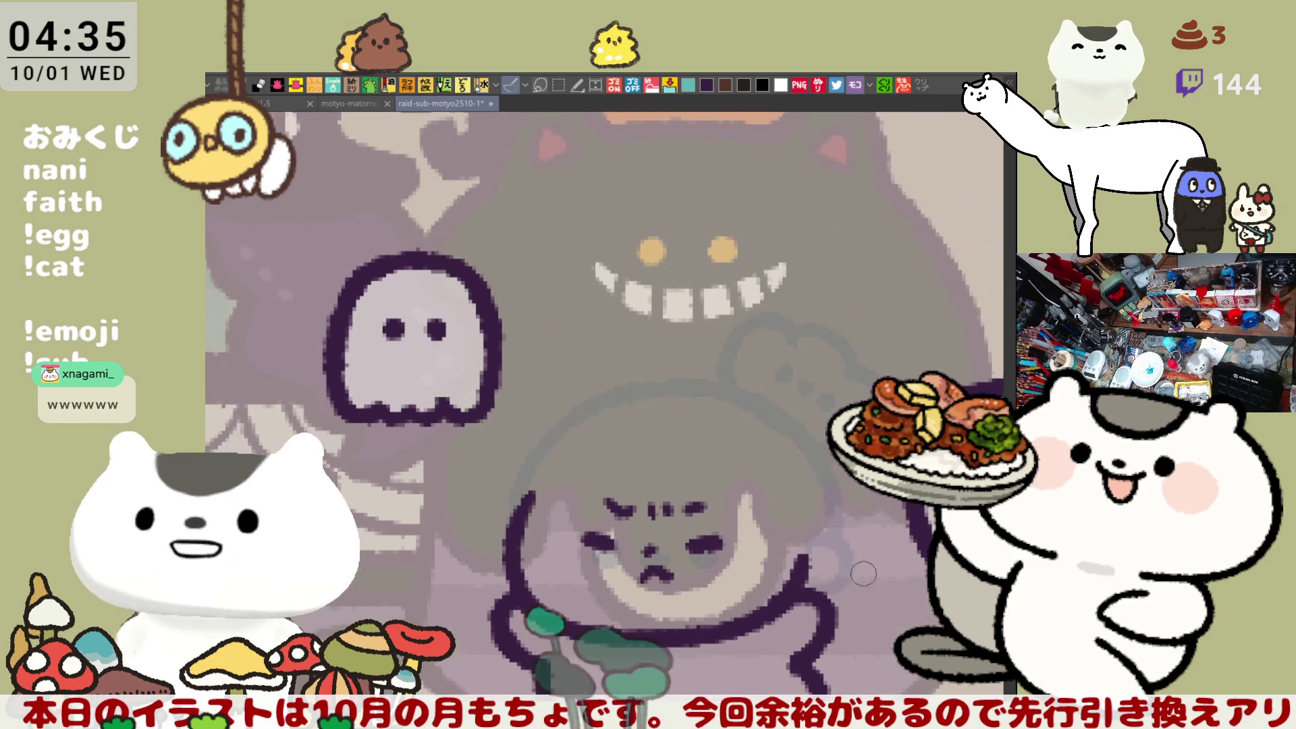
mouse_move(381, 504)
left_mouse_down()
mouse_move(284, 277)
mouse_move(513, 486)
mouse_move(466, 503)
left_mouse_up()
left_click_drag(500, 427, 453, 403)
scroll(453, 403, "down", 7)
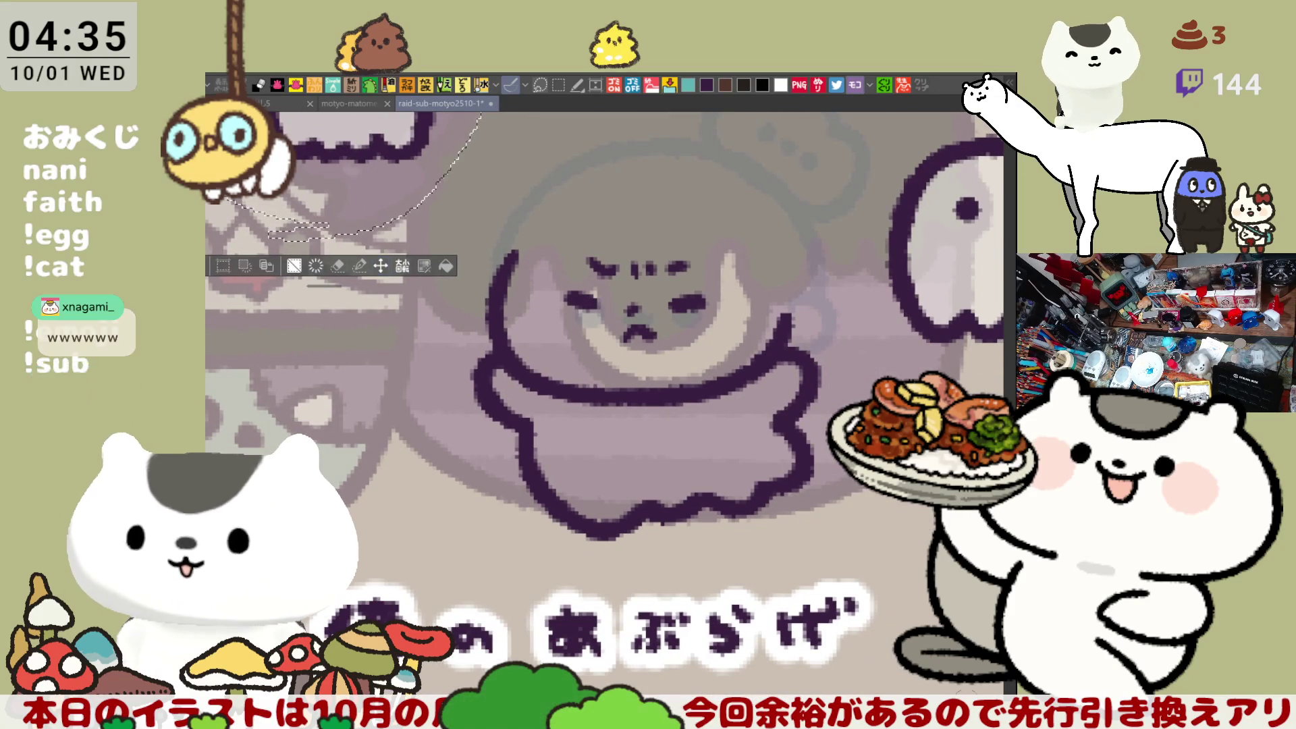
key("ctrl+d")
Step: Draw a long curved sheet outline sweeping over the head and down beside the face
scroll(529, 217, "up", 3)
mouse_move(487, 204)
left_mouse_down()
mouse_move(448, 266)
mouse_move(569, 324)
left_mouse_up()
key("ctrl+z")
mouse_move(487, 202)
left_mouse_down()
mouse_move(496, 319)
mouse_move(618, 324)
left_mouse_up()
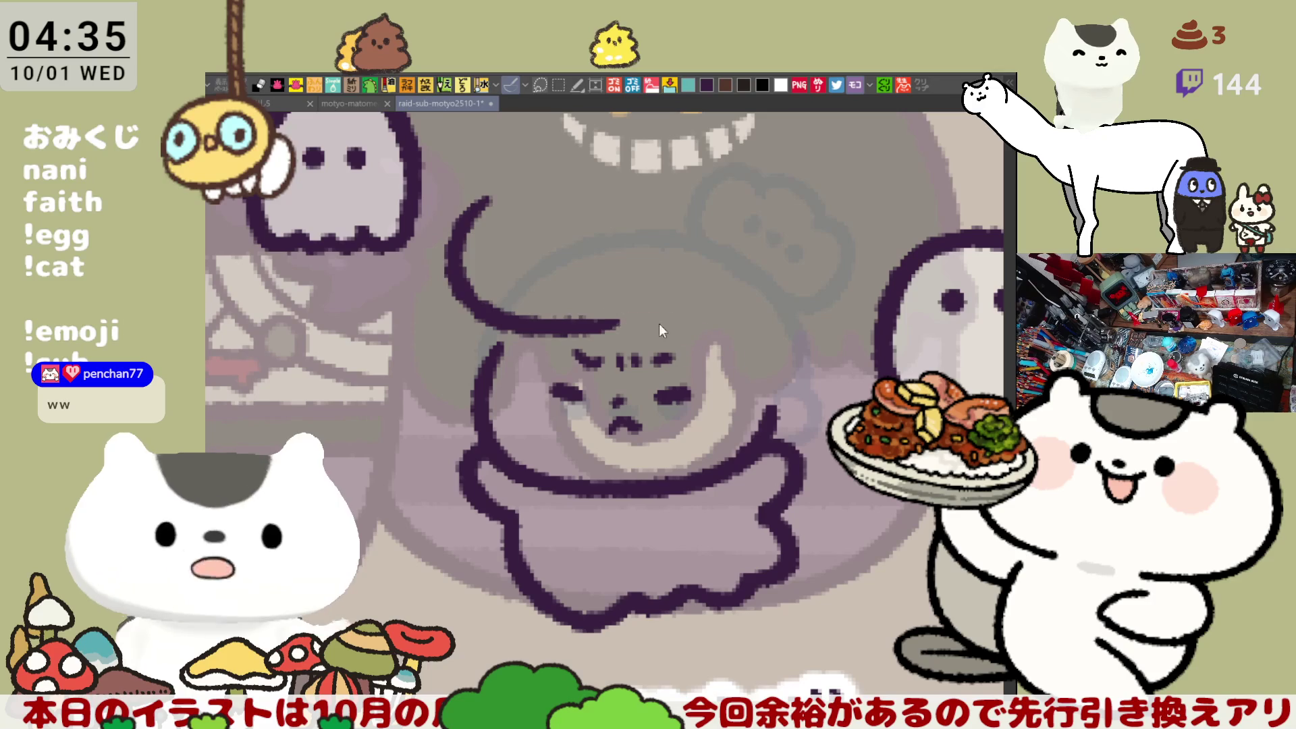
key("ctrl+z")
mouse_move(478, 232)
left_mouse_down()
mouse_move(543, 329)
mouse_move(732, 341)
mouse_move(761, 365)
mouse_move(755, 385)
left_mouse_up()
key("ctrl+z")
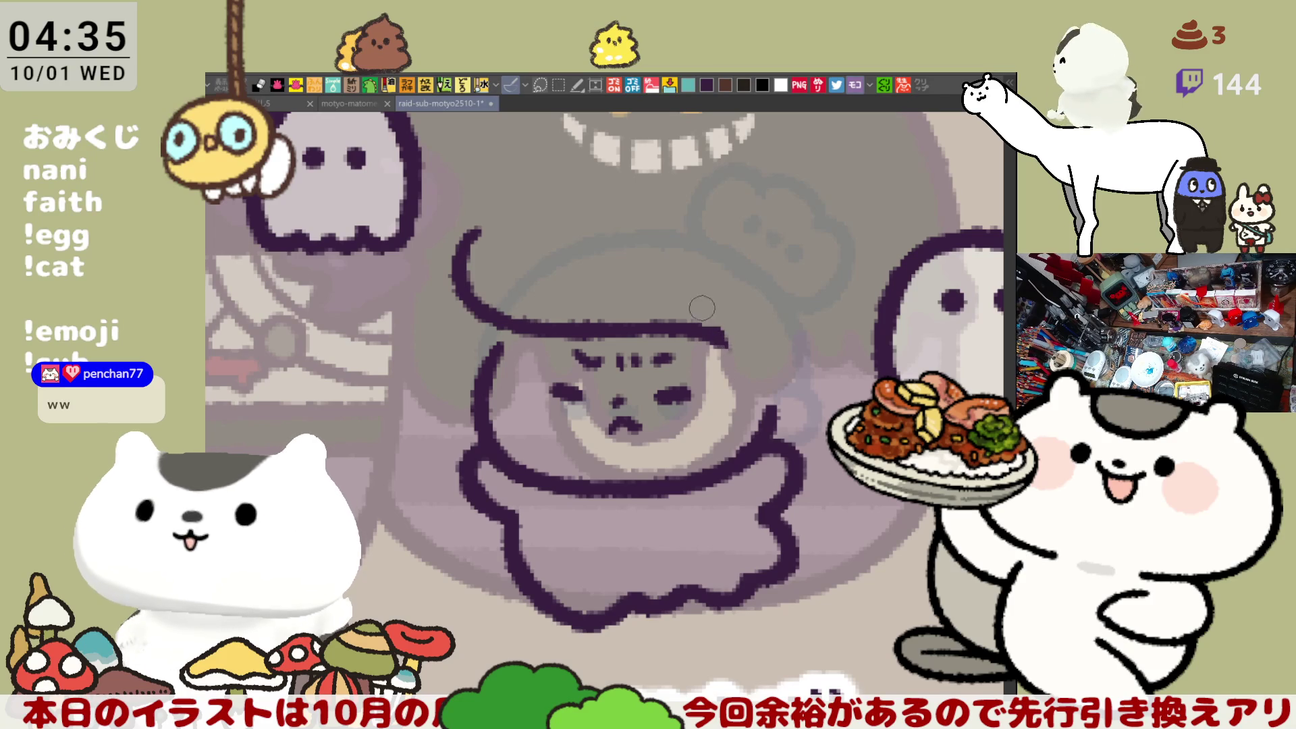
left_click_drag(726, 341, 768, 390)
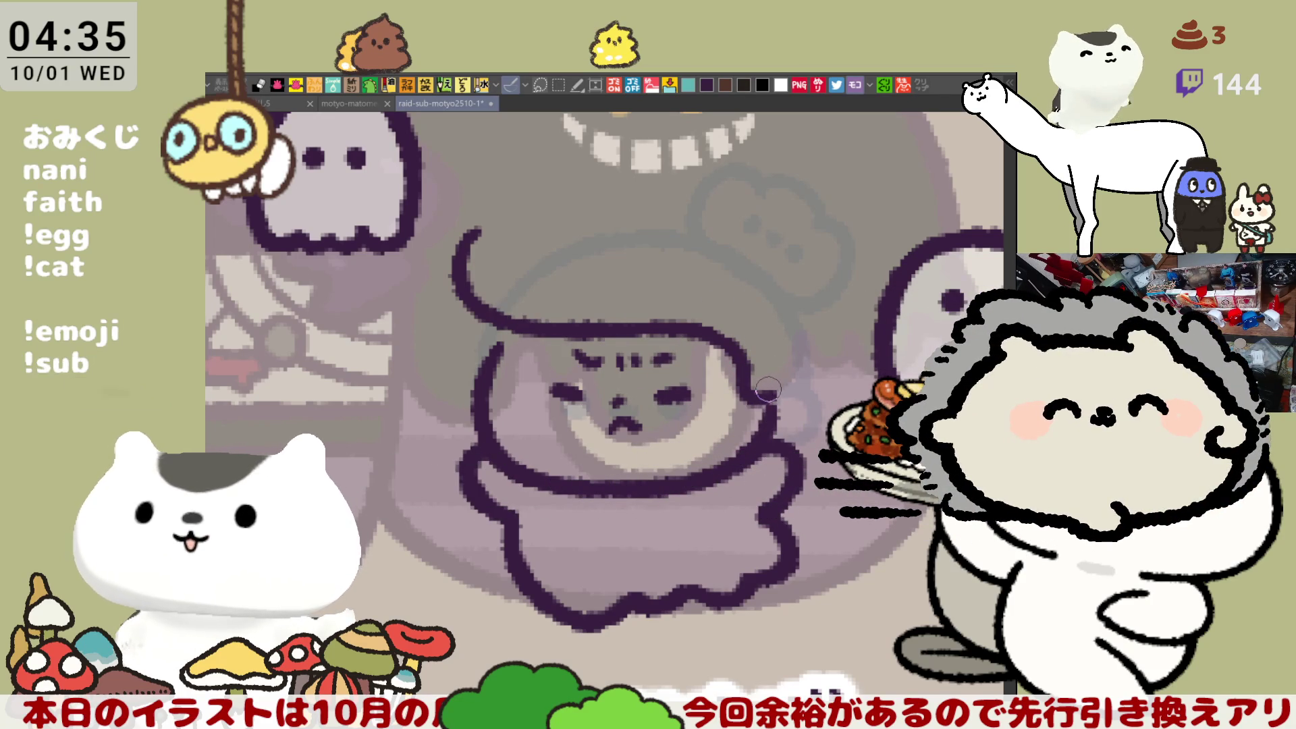
key("ctrl+z")
left_click_drag(740, 366, 770, 387)
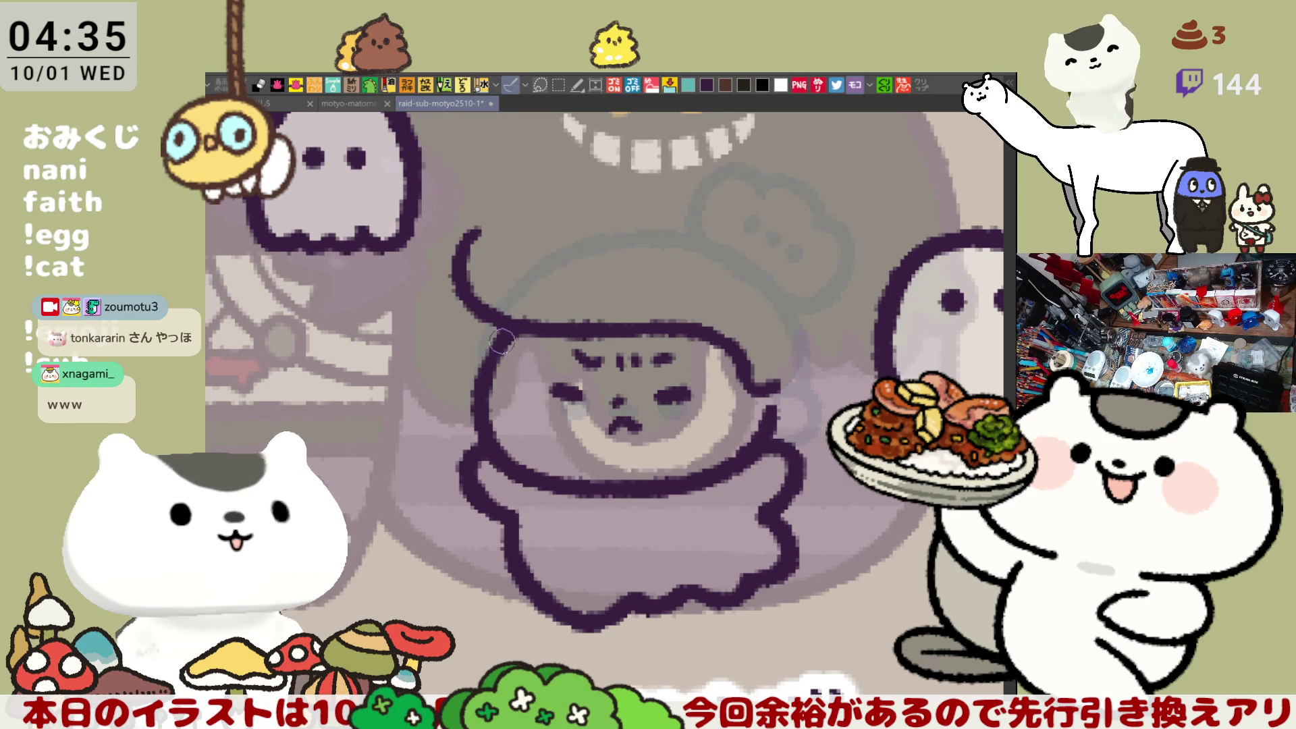
Step: Switch to the motyo-matome25-1 collection sheet and look over its rows of character icons
left_click(267, 104)
left_click(326, 101)
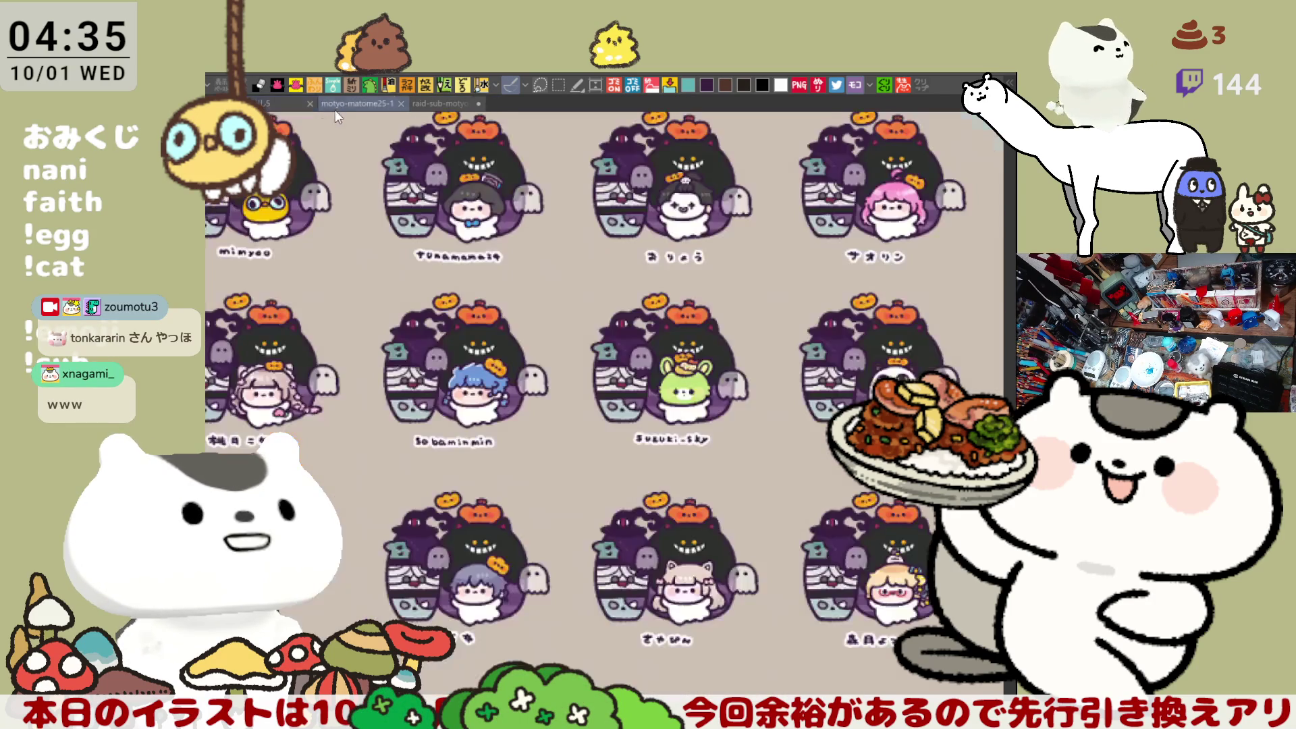
scroll(511, 477, "down", 5)
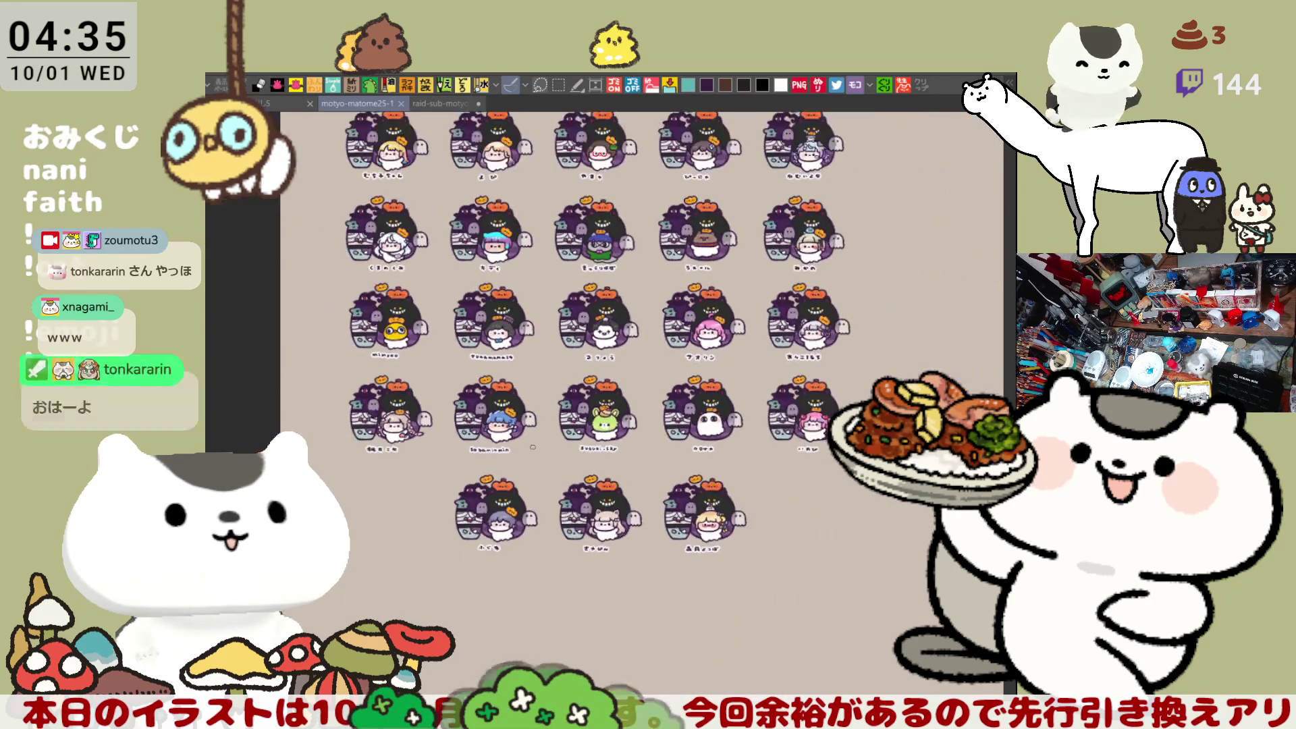
scroll(532, 445, "up", 3)
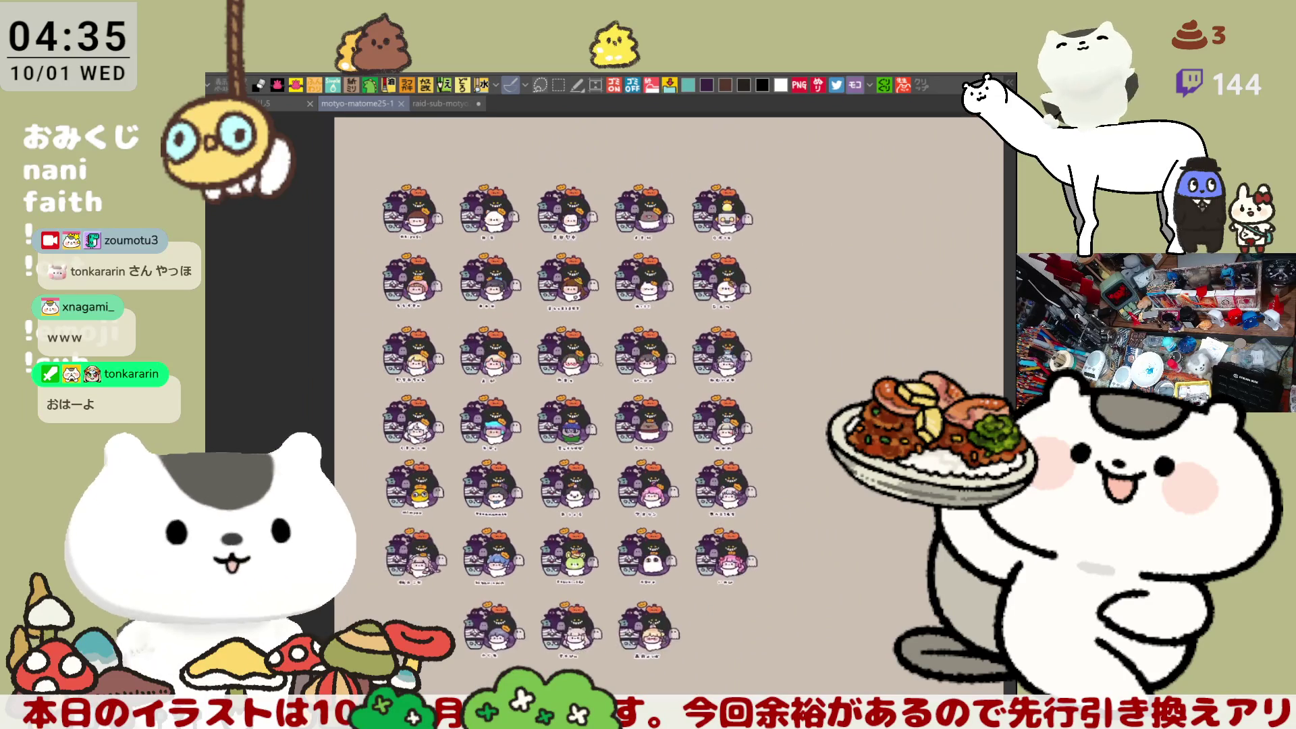
scroll(629, 311, "up", 2)
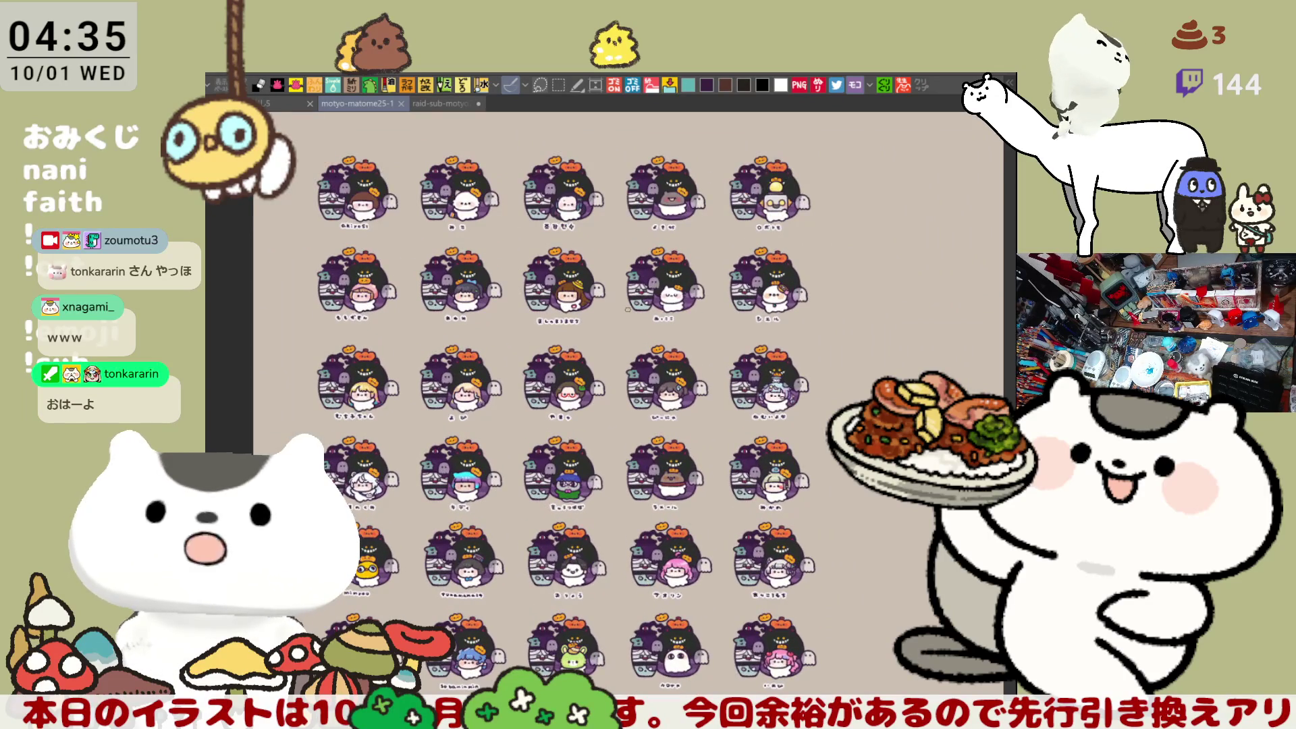
scroll(628, 310, "up", 1)
scroll(628, 310, "up", 1)
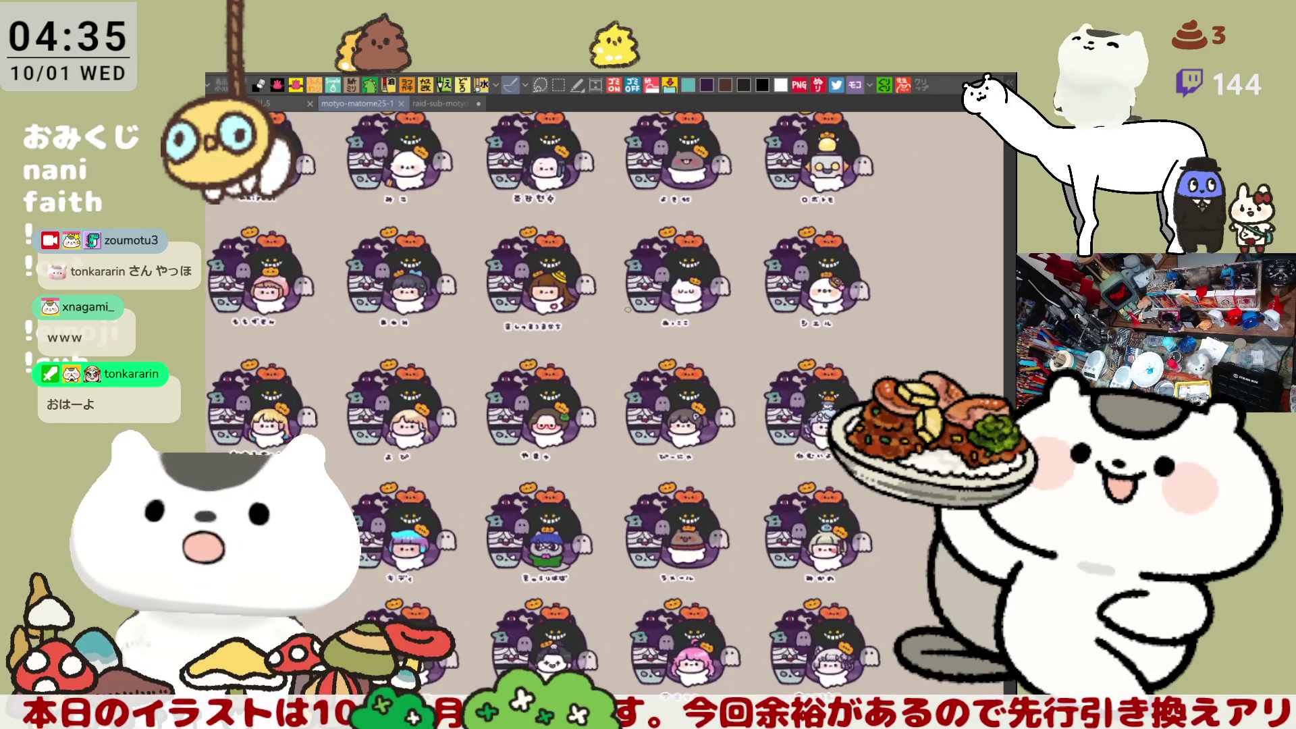
left_click_drag(664, 644, 692, 497)
left_click_drag(695, 398, 724, 460)
mouse_move(709, 343)
left_mouse_down()
mouse_move(702, 433)
mouse_move(703, 220)
left_mouse_up()
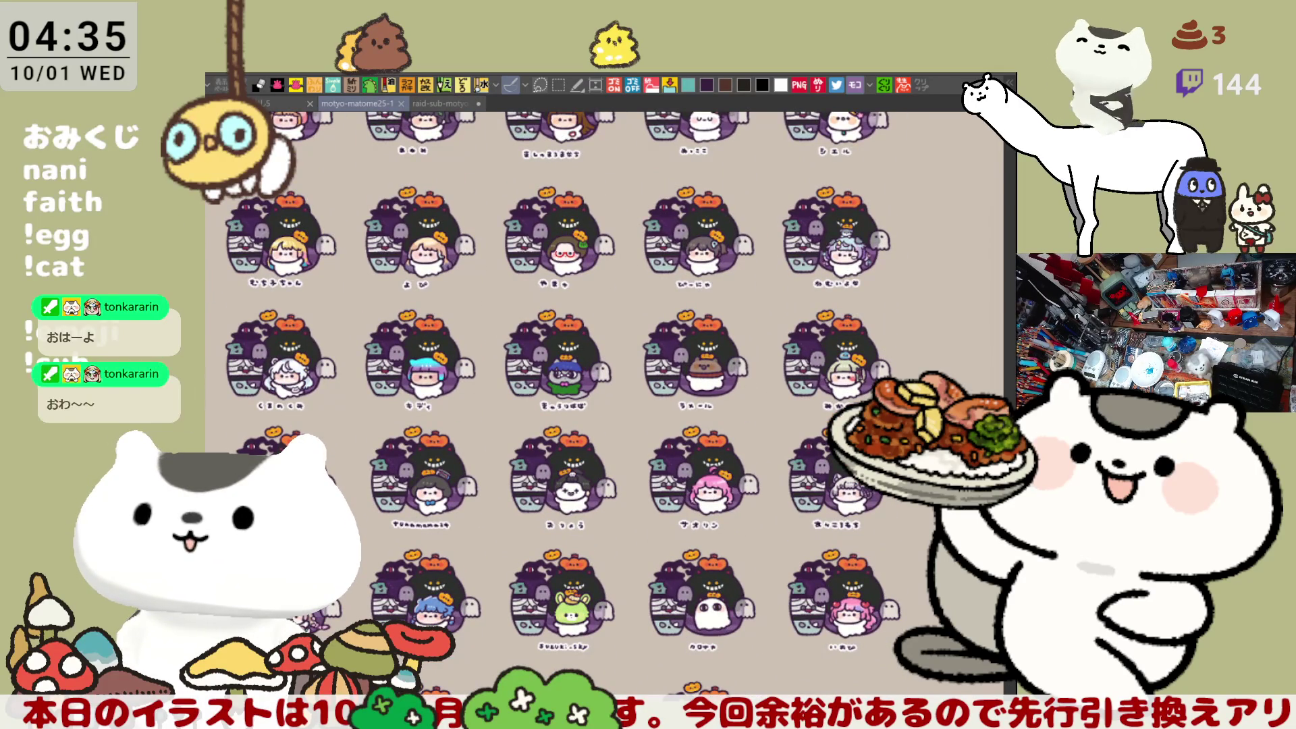
Step: Save the motyo-matome25-1 sheet and return to the raid-sub-motyo2510-1 drawing
key("ctrl+z")
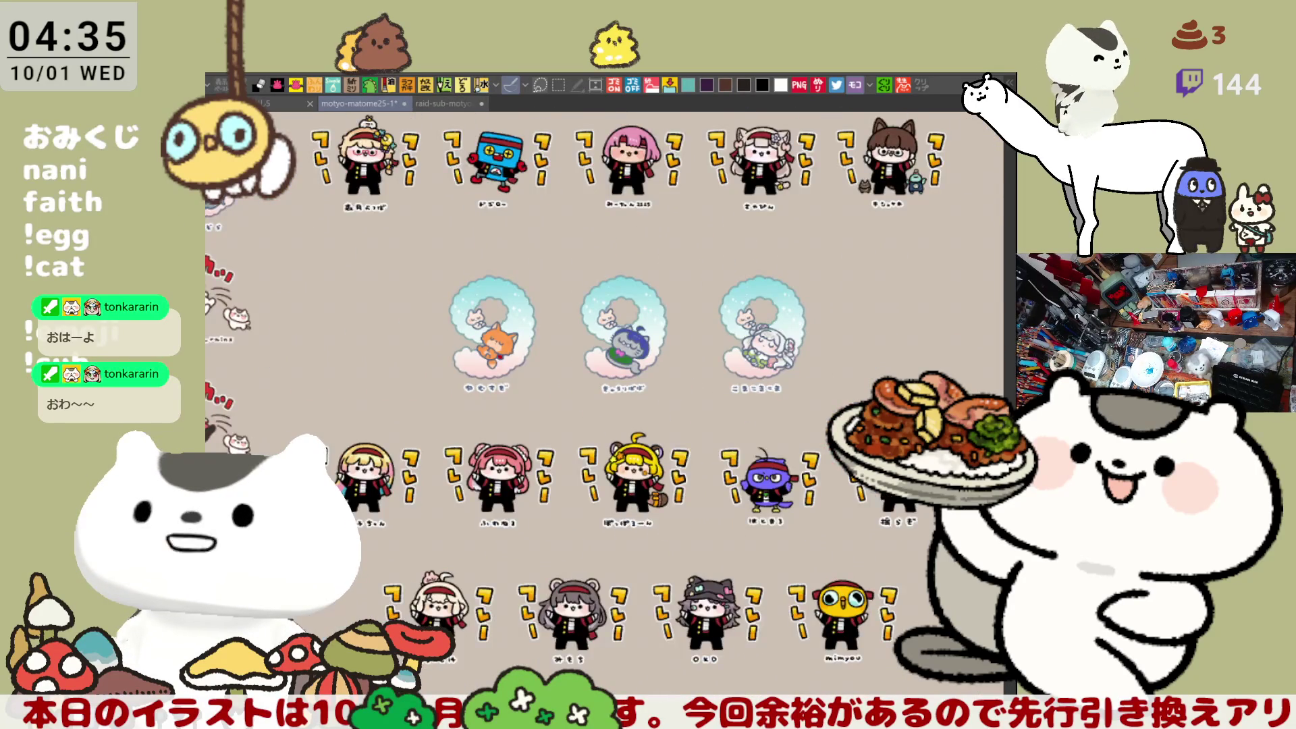
mouse_move(747, 537)
left_mouse_down()
mouse_move(748, 429)
mouse_move(758, 452)
left_mouse_up()
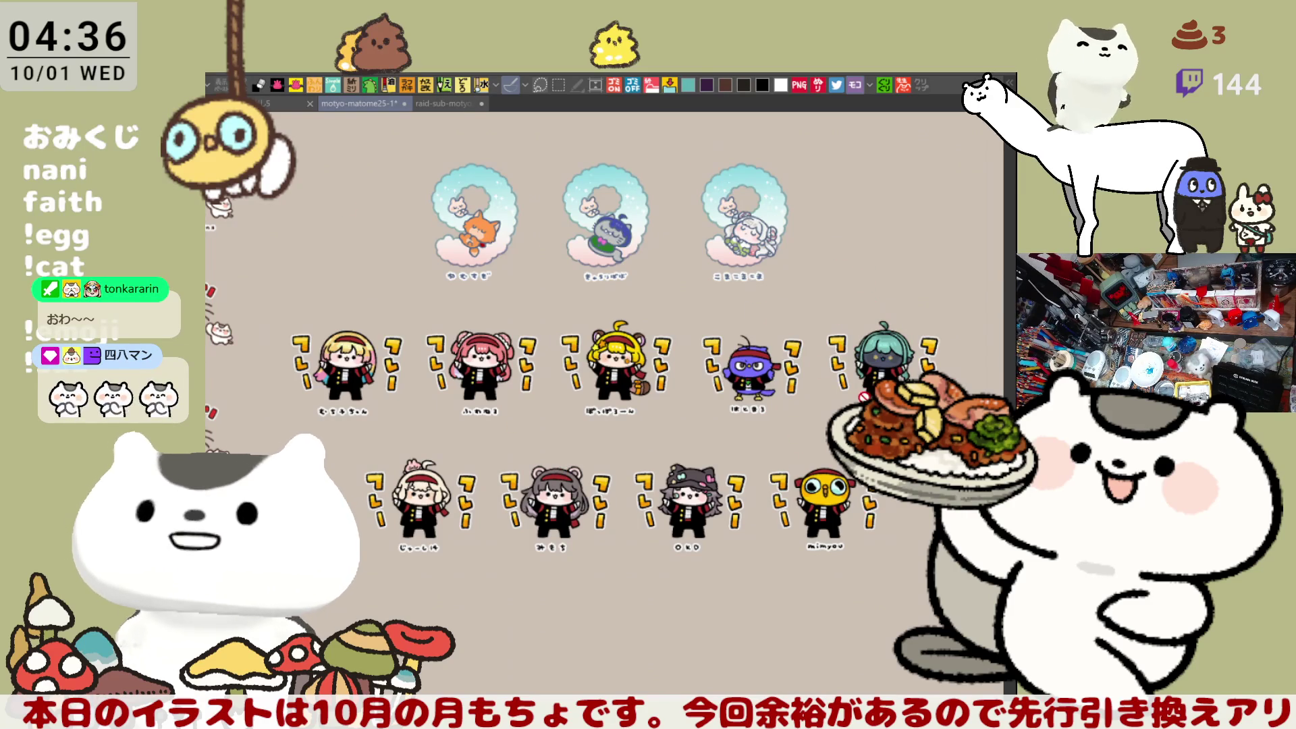
key("ctrl+s")
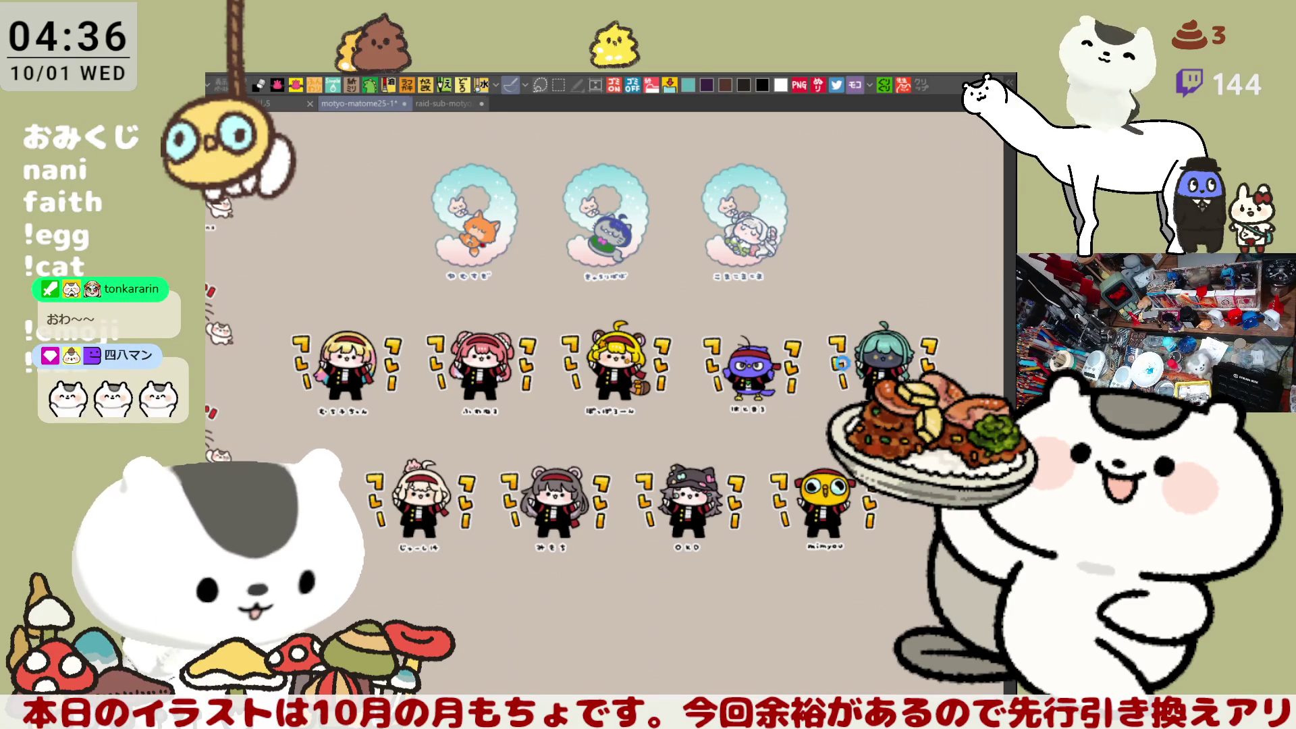
left_click(473, 103)
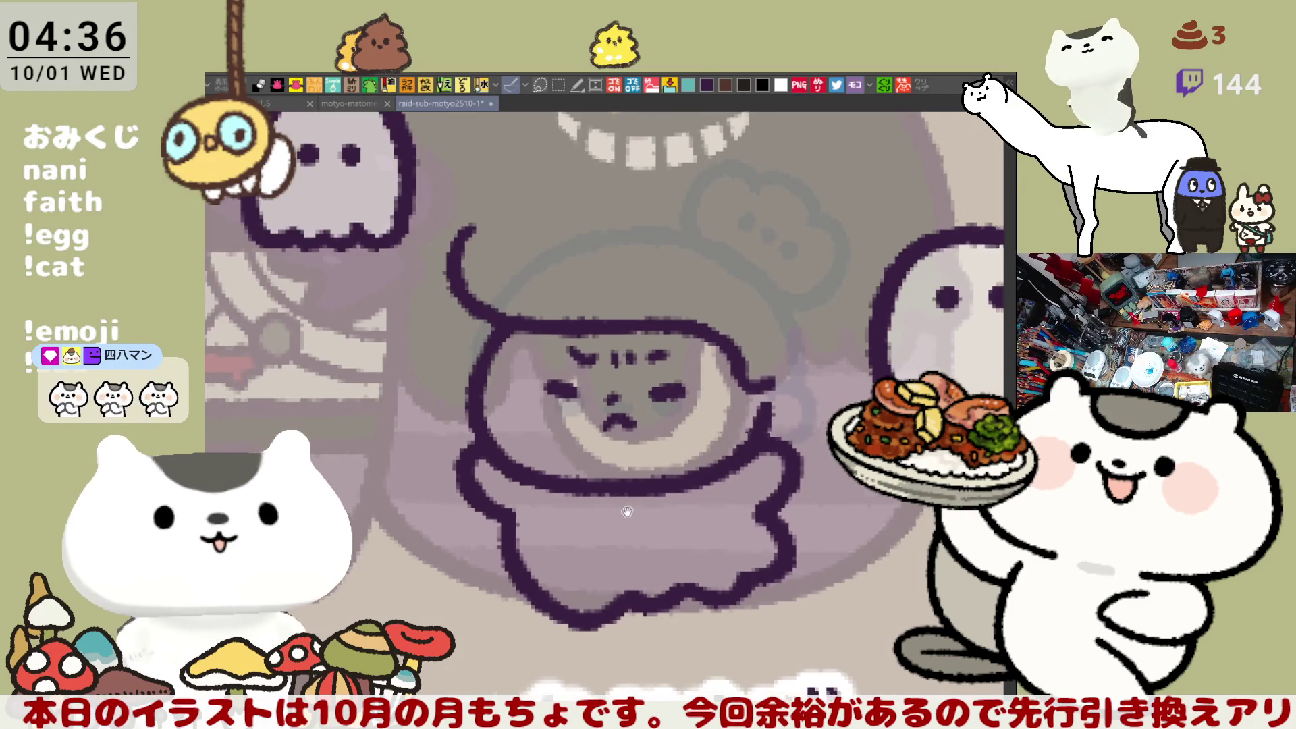
Step: Ink the curved line beside the head and the arc across the hat top, redrawing until smooth
left_click_drag(547, 263, 648, 398)
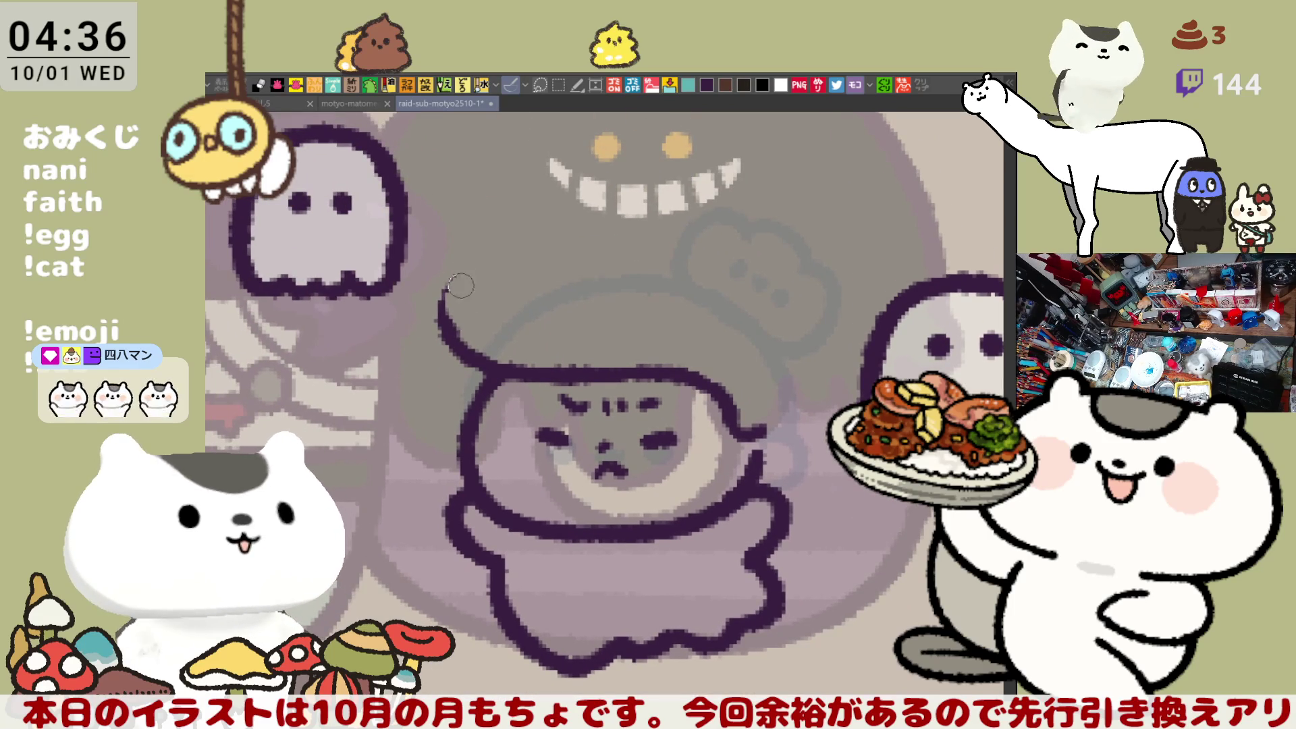
key("ctrl+z")
mouse_move(453, 267)
left_mouse_down()
mouse_move(426, 307)
mouse_move(503, 370)
left_mouse_up()
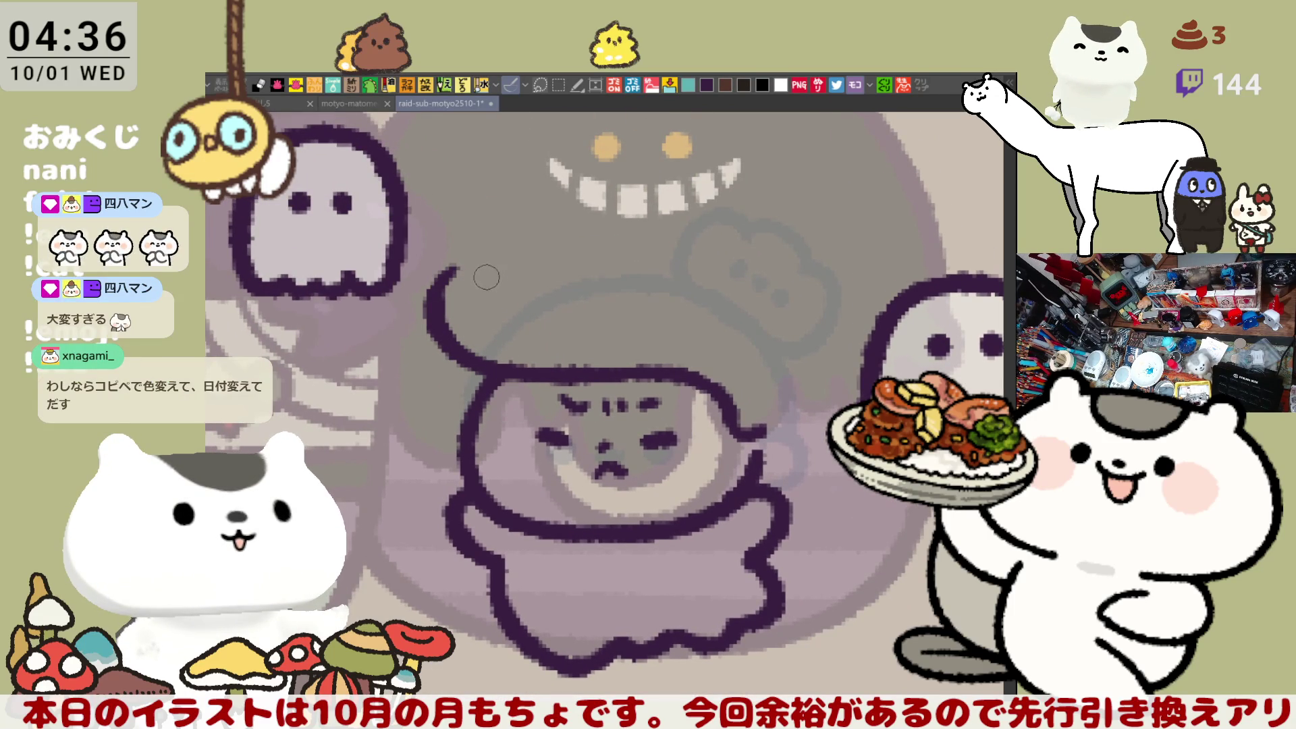
key("ctrl+z")
mouse_move(449, 274)
left_mouse_down()
mouse_move(438, 317)
mouse_move(499, 368)
left_mouse_up()
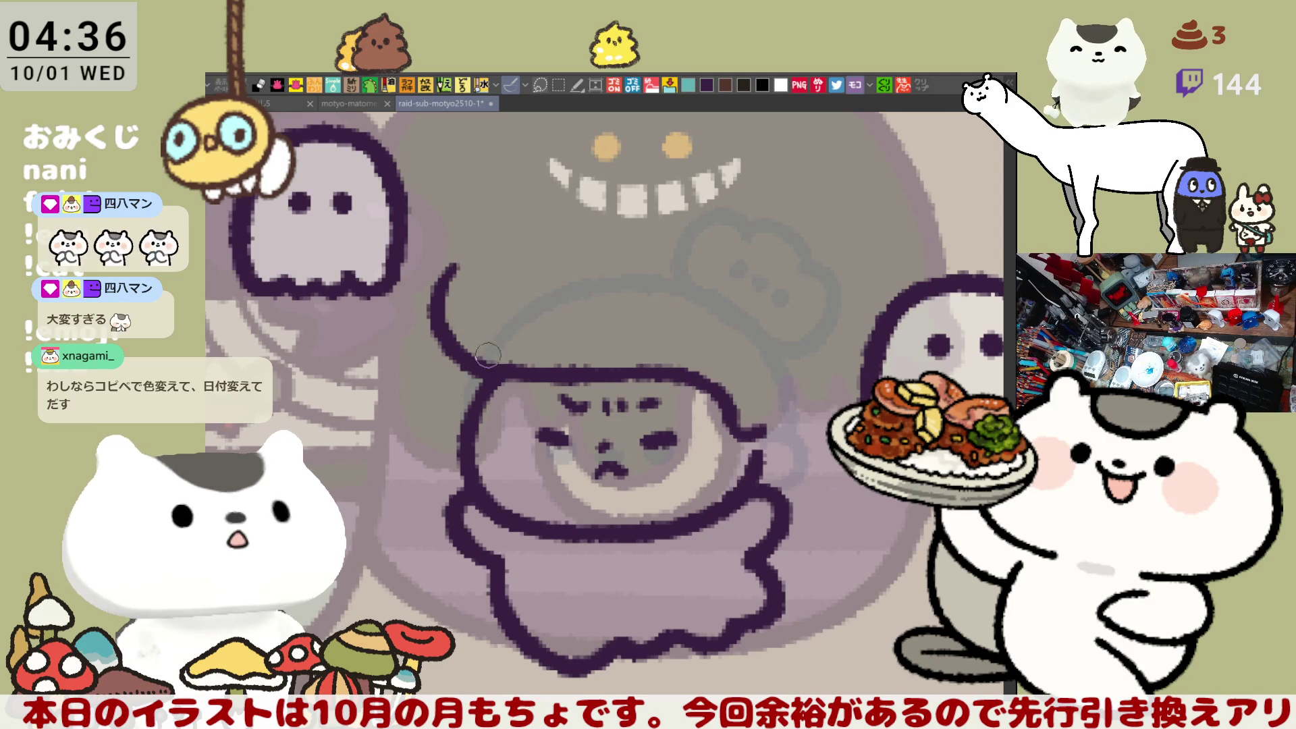
mouse_move(443, 289)
left_mouse_down()
mouse_move(454, 265)
mouse_move(533, 238)
left_mouse_up()
key("ctrl+z")
left_click_drag(442, 289, 534, 237)
key("ctrl+z")
mouse_move(435, 308)
left_mouse_down()
mouse_move(475, 251)
mouse_move(574, 264)
left_mouse_up()
key("ctrl+z")
key("ctrl+z")
mouse_move(436, 307)
left_mouse_down()
mouse_move(446, 270)
mouse_move(564, 265)
mouse_move(635, 297)
left_mouse_up()
key("ctrl+z")
Step: Continue the hat outline rightward and down its right edge, redrawing strokes as needed
left_click_drag(544, 247, 648, 288)
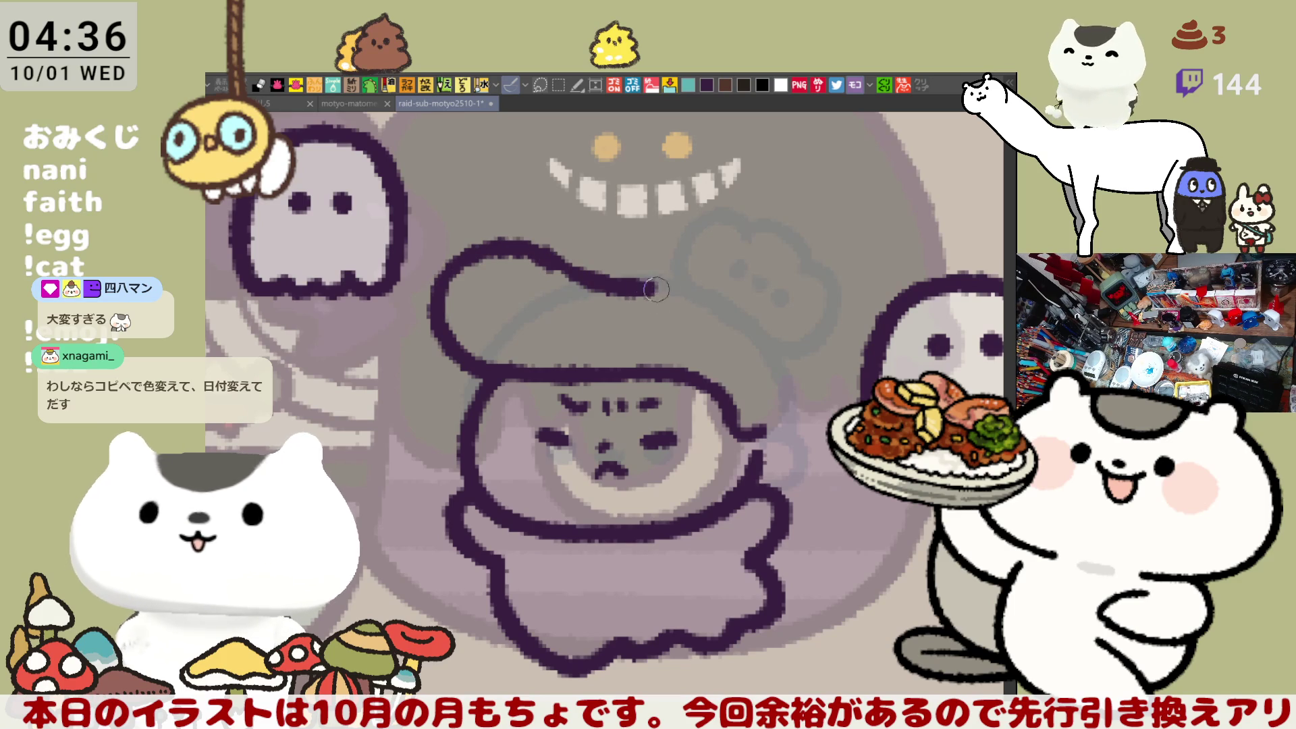
key("ctrl+z")
left_click_drag(533, 251, 797, 345)
key("ctrl+z")
mouse_move(665, 289)
left_mouse_down()
mouse_move(793, 358)
mouse_move(789, 376)
left_mouse_up()
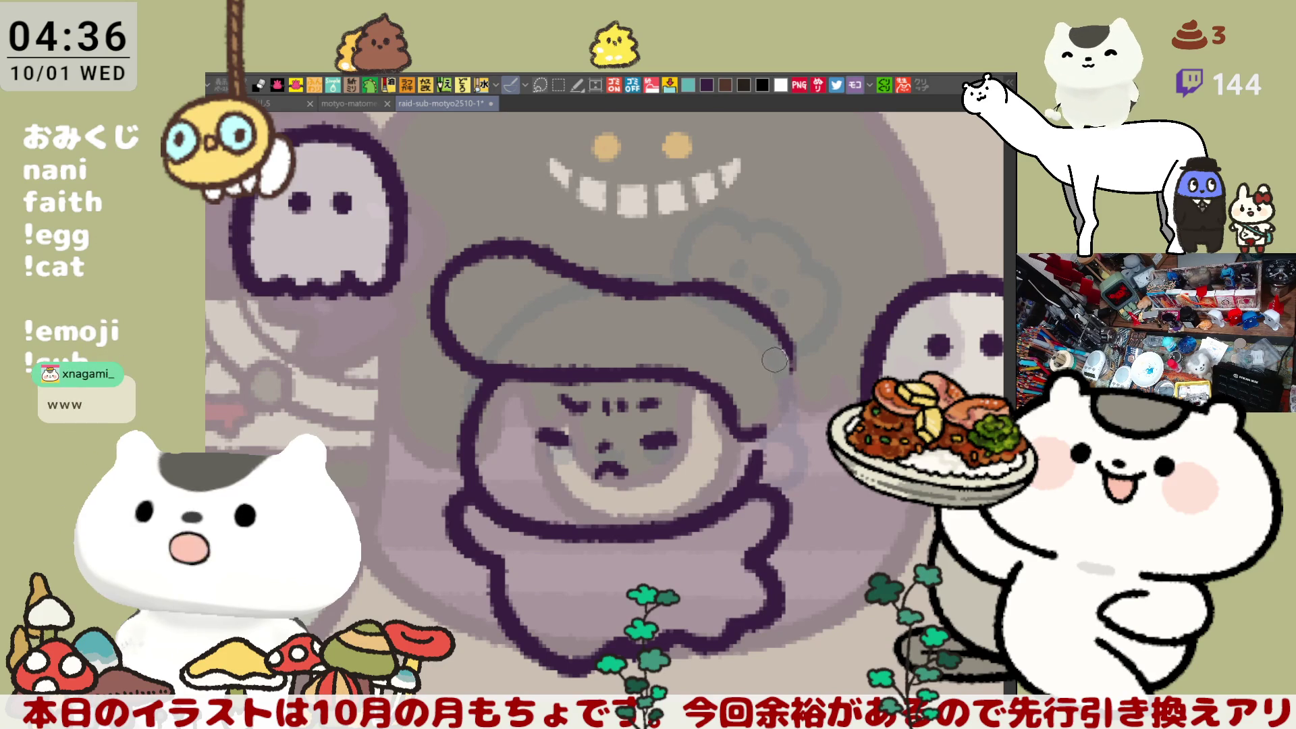
left_click_drag(788, 334, 779, 424)
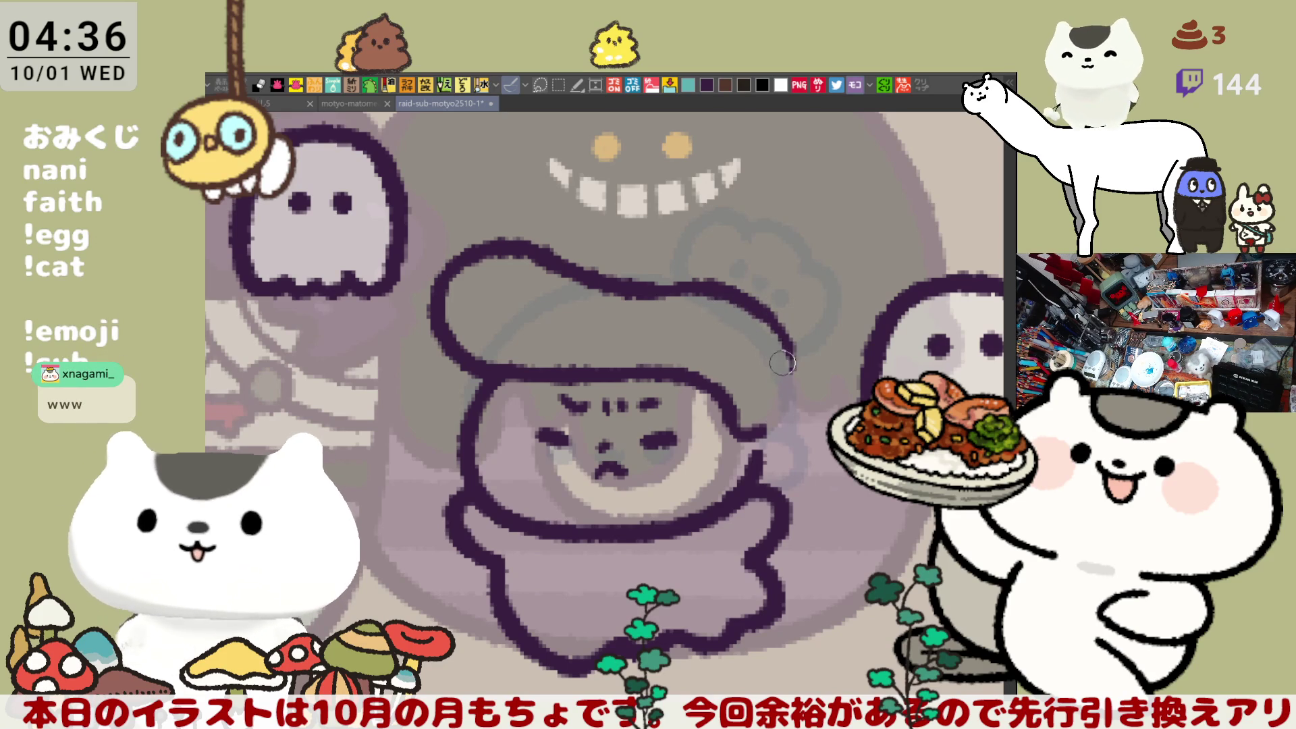
mouse_move(762, 300)
left_mouse_down()
mouse_move(777, 415)
mouse_move(755, 429)
left_mouse_up()
key("ctrl+z")
left_click_drag(749, 297, 754, 427)
key("ctrl+z")
left_click_drag(780, 324, 760, 439)
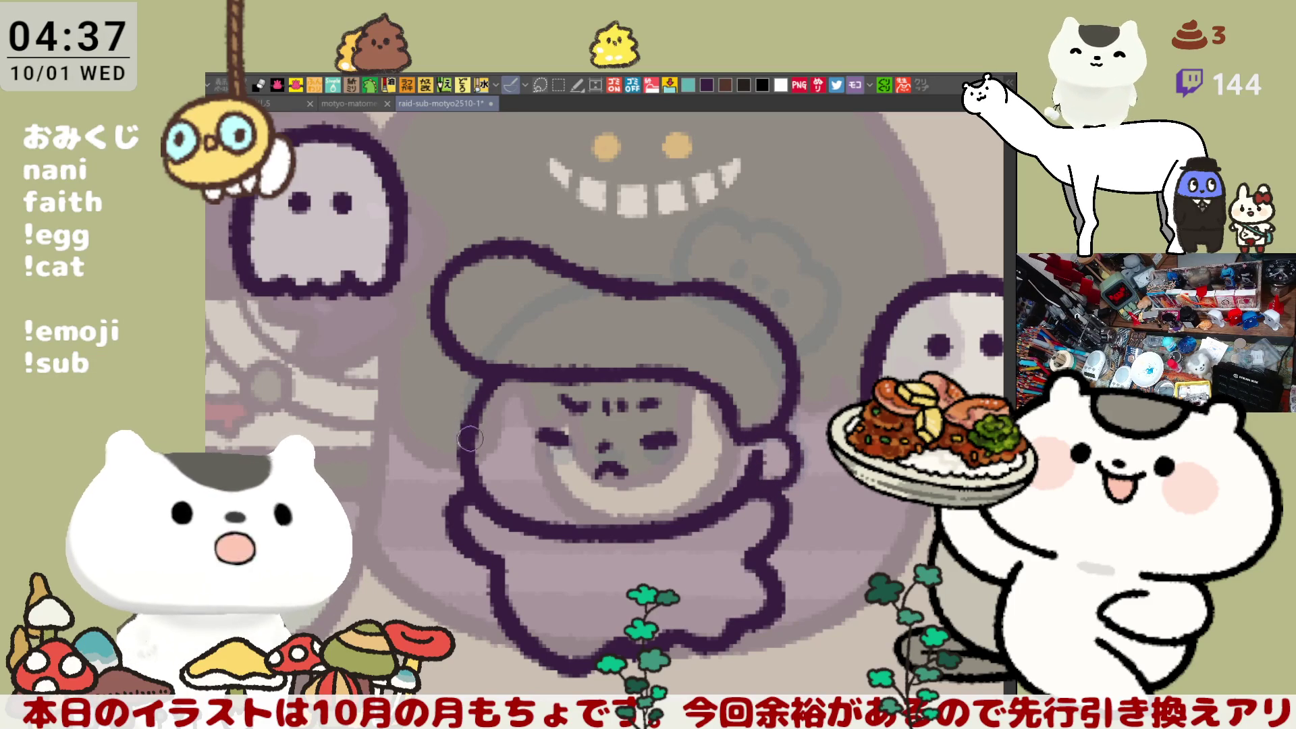
Step: Add a short touch-up stroke to the hat's right edge, then look over the face and lettering
left_click_drag(456, 446, 478, 421)
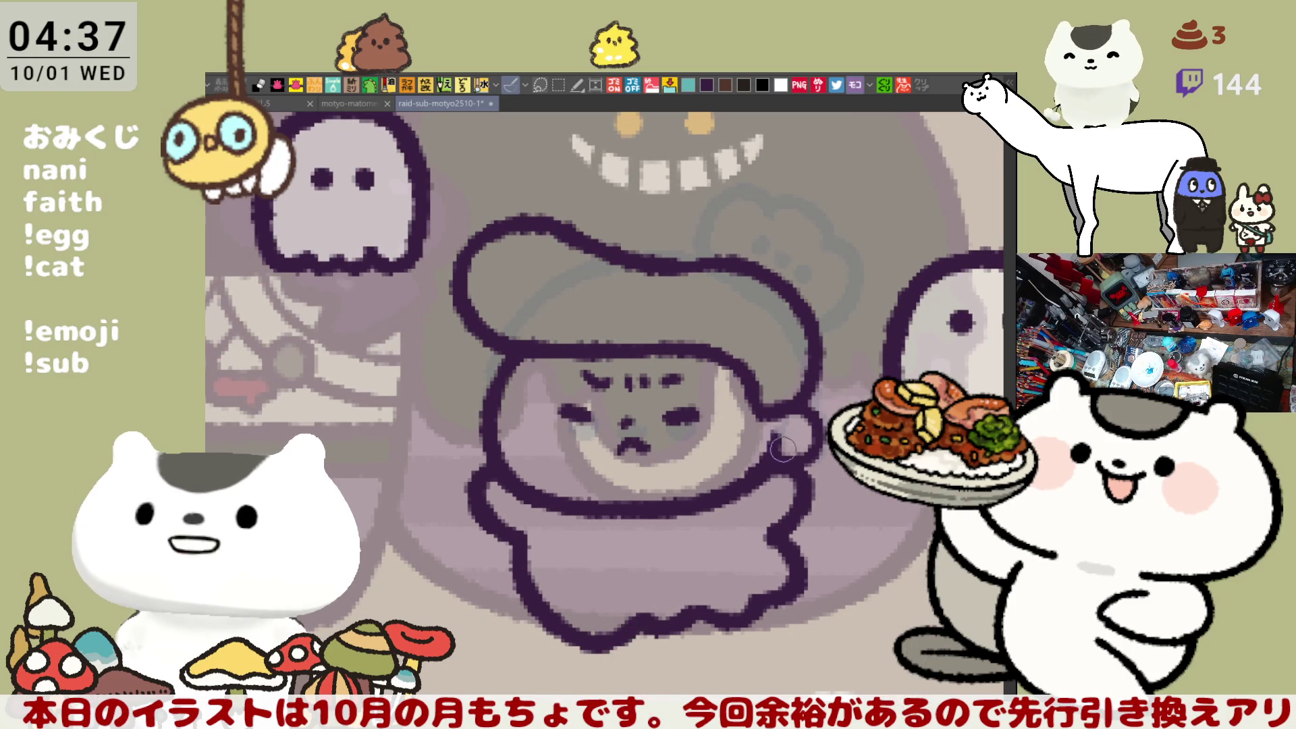
left_click_drag(778, 430, 776, 439)
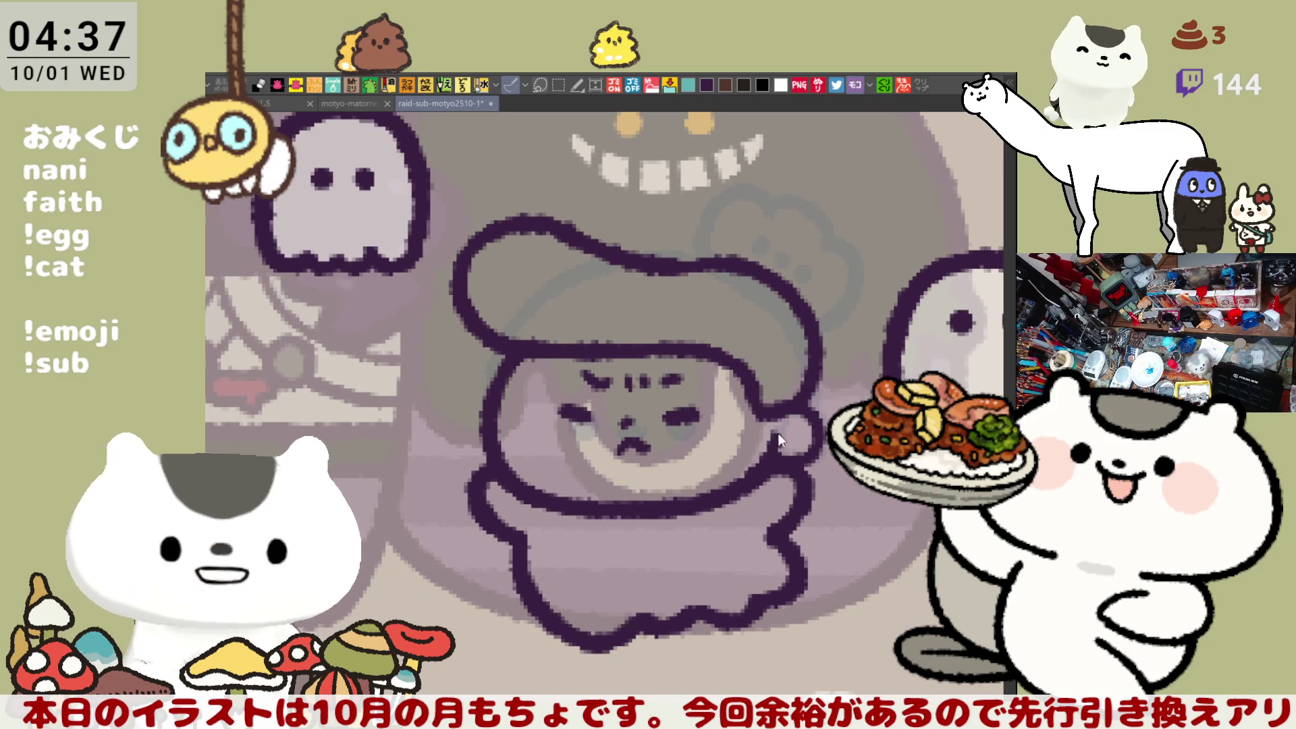
left_click_drag(576, 402, 603, 385)
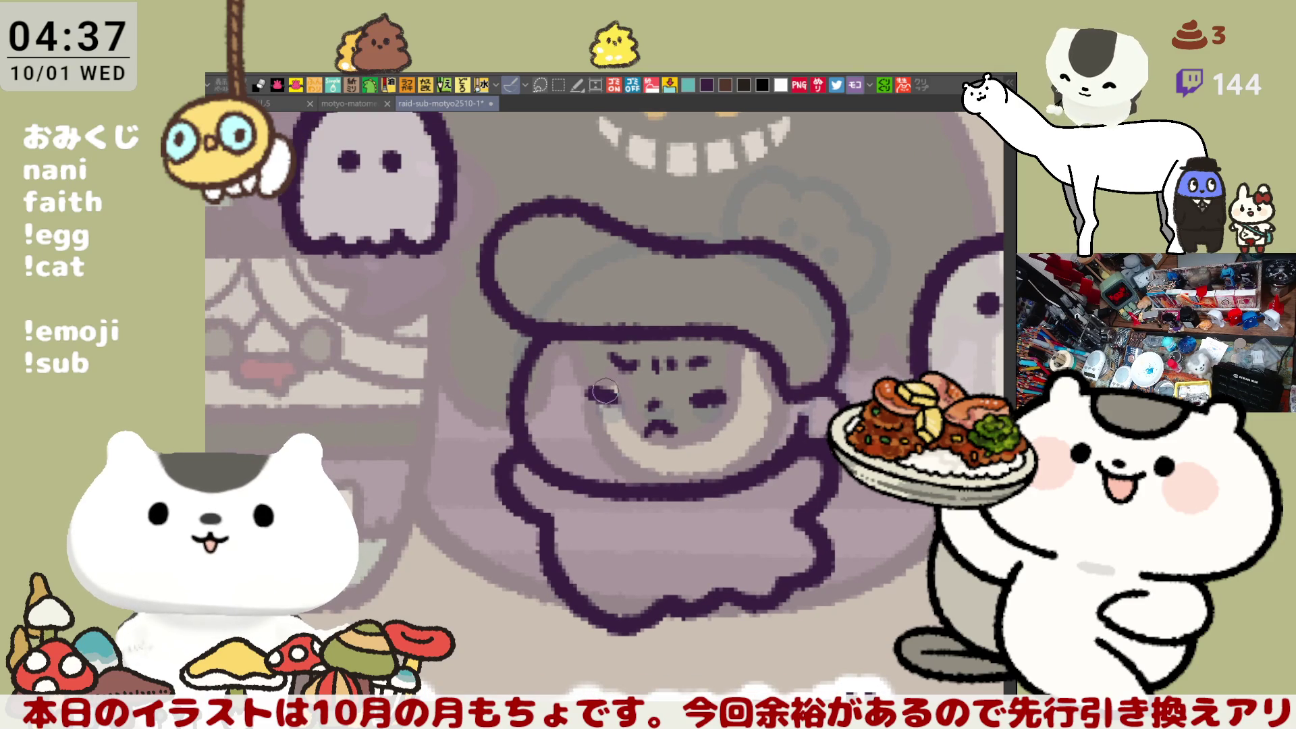
left_click_drag(691, 386, 704, 356)
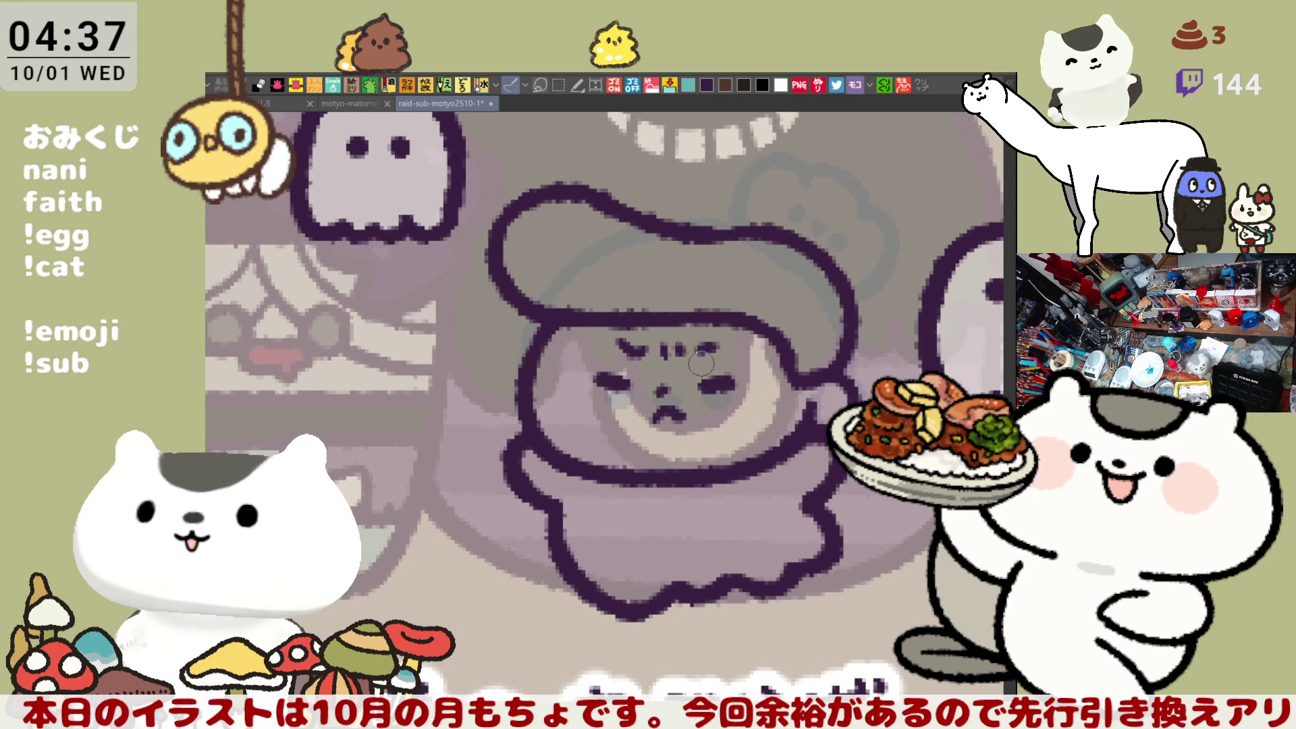
scroll(695, 361, "down", 2)
scroll(686, 359, "up", 2)
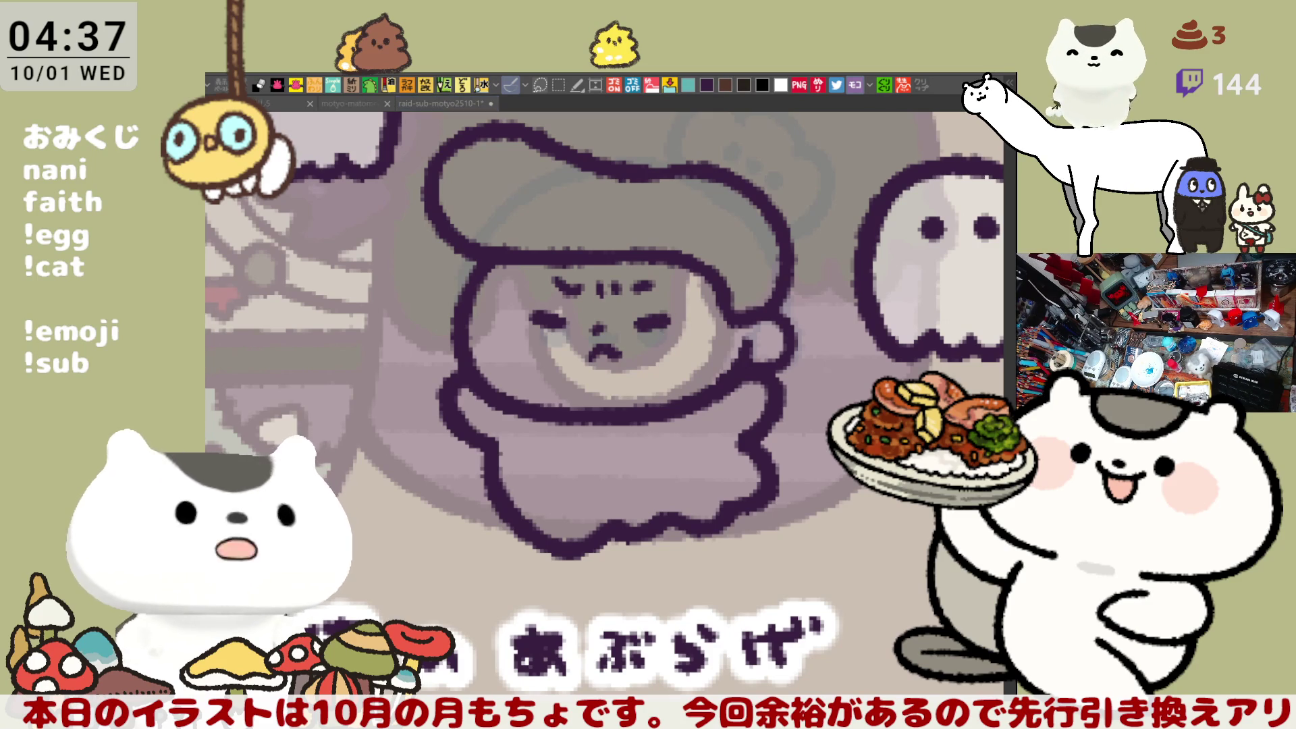
left_click_drag(670, 295, 628, 356)
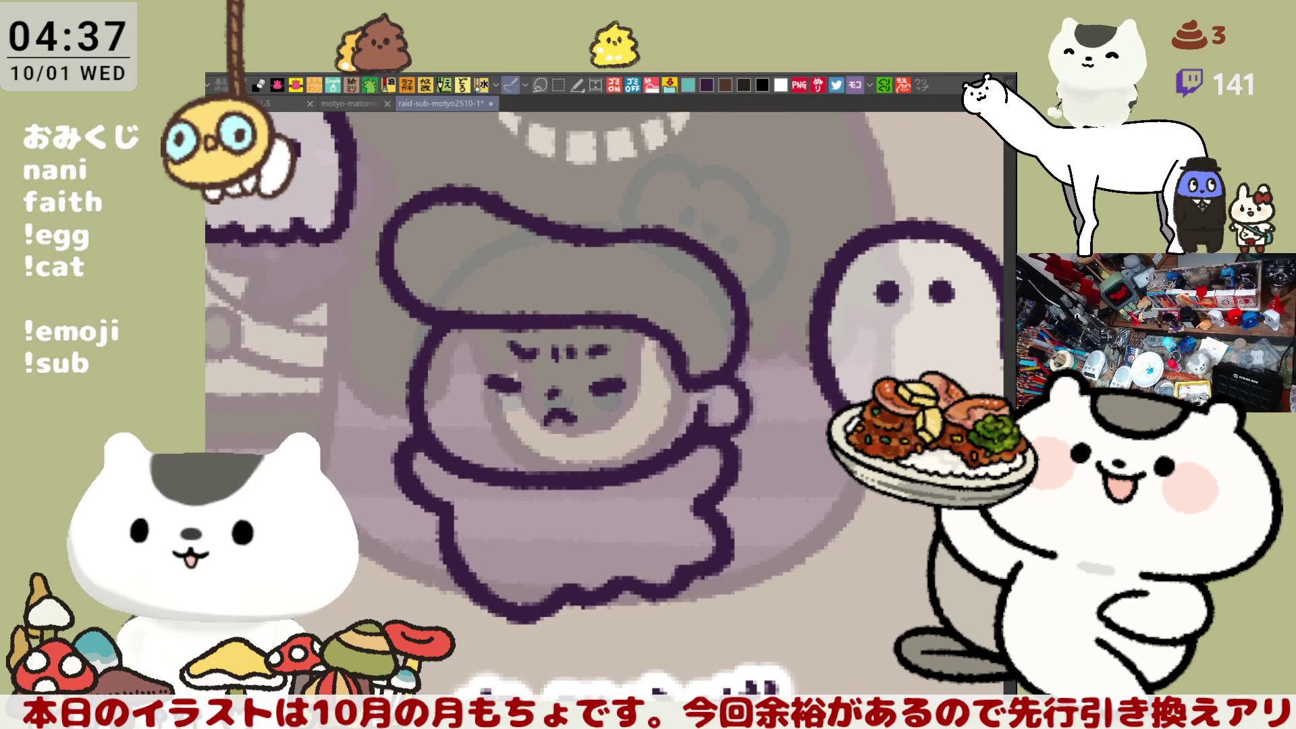
left_click_drag(594, 162, 688, 243)
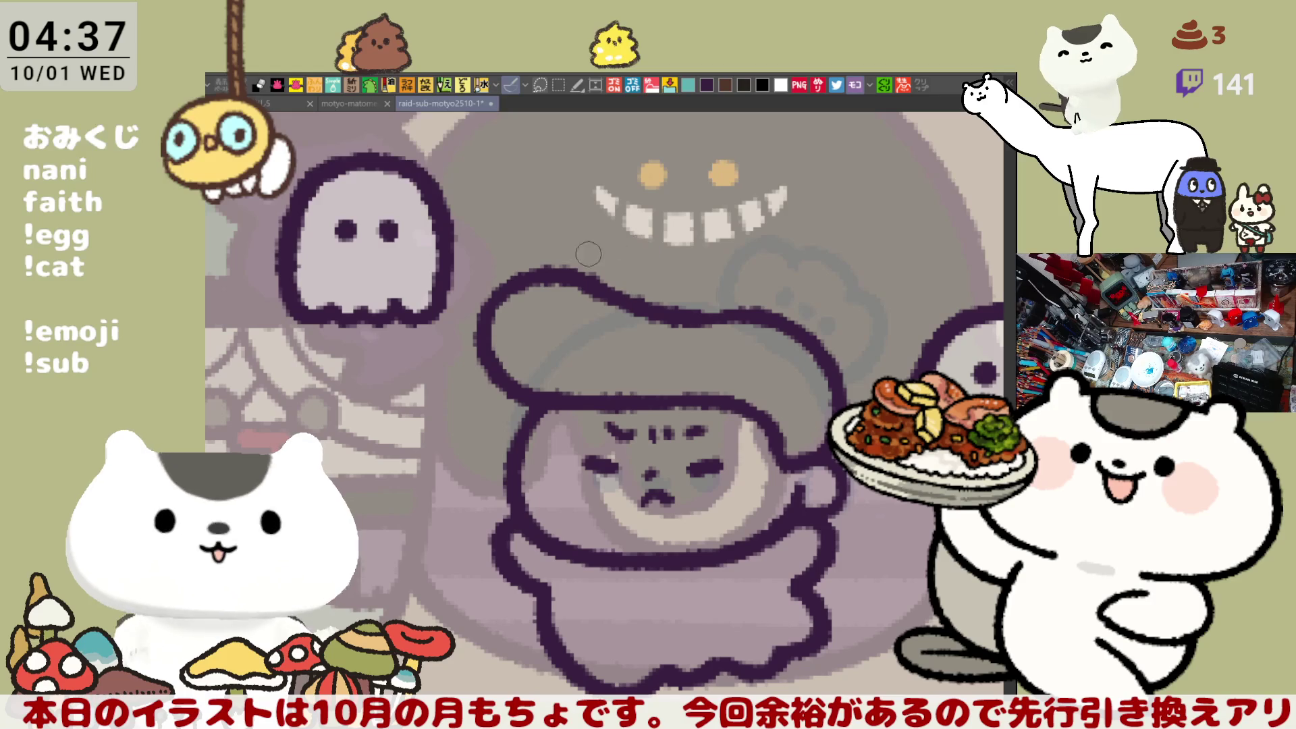
Step: Test a curl at the hat's tip and darken the hat outline with a short stroke
left_click_drag(525, 273, 551, 224)
key("ctrl+z")
mouse_move(534, 270)
left_mouse_down()
mouse_move(567, 209)
mouse_move(505, 230)
mouse_move(541, 260)
left_mouse_up()
key("ctrl+z")
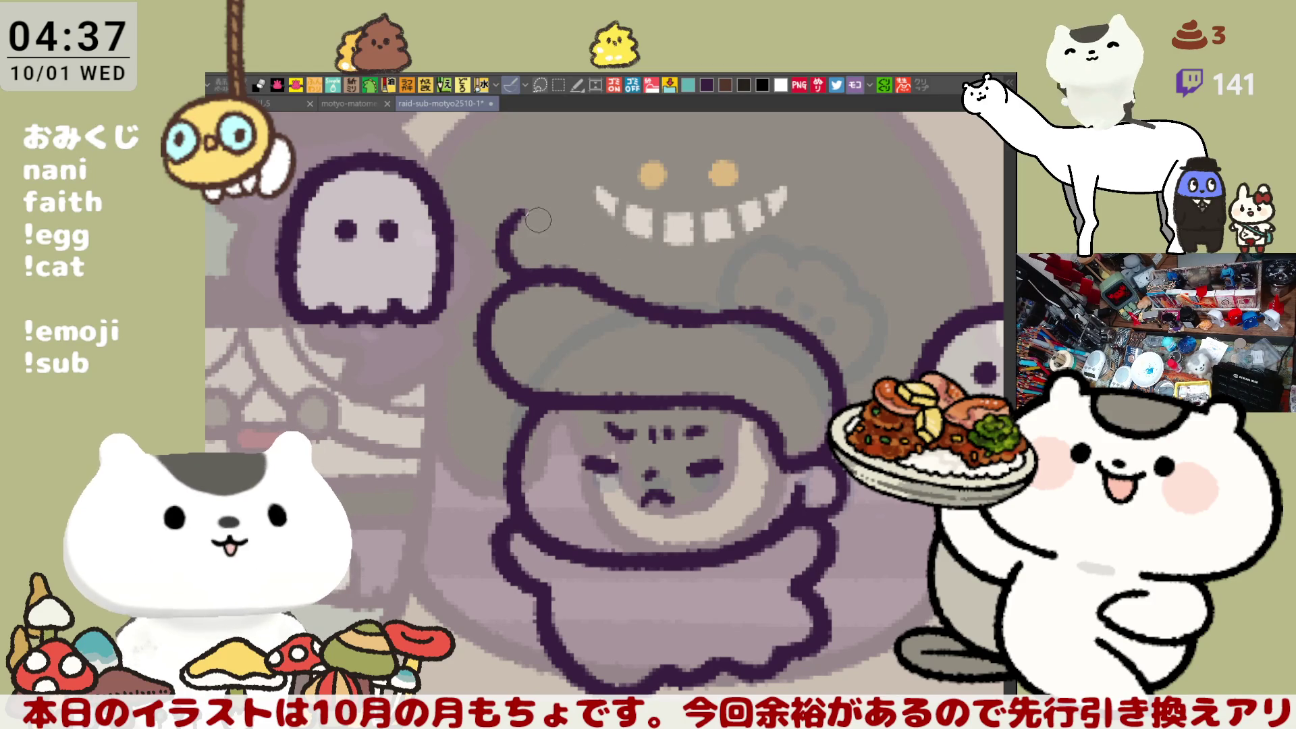
mouse_move(515, 217)
left_mouse_down()
mouse_move(544, 215)
mouse_move(534, 206)
mouse_move(548, 217)
left_mouse_up()
key("ctrl+z")
key("ctrl+z")
key("ctrl+z")
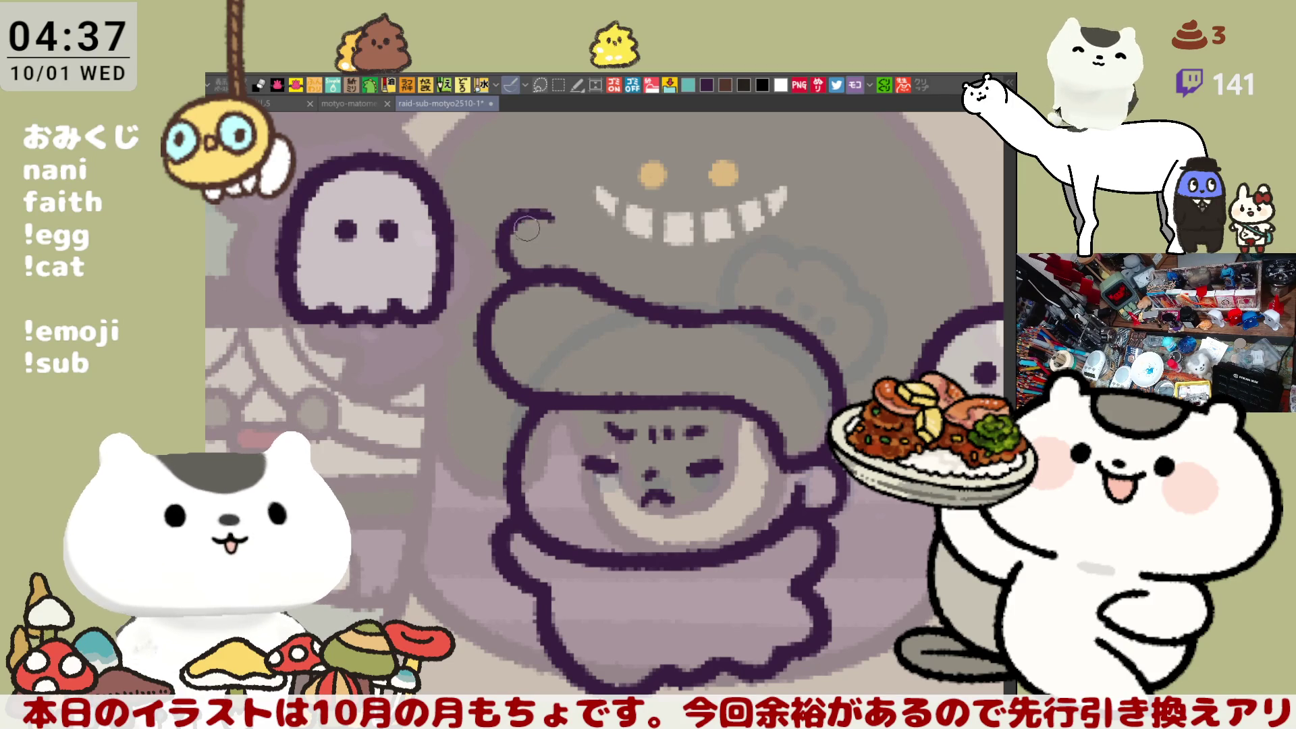
mouse_move(563, 219)
left_mouse_down()
mouse_move(588, 218)
mouse_move(493, 256)
mouse_move(514, 253)
mouse_move(496, 270)
mouse_move(512, 266)
mouse_move(528, 215)
left_mouse_up()
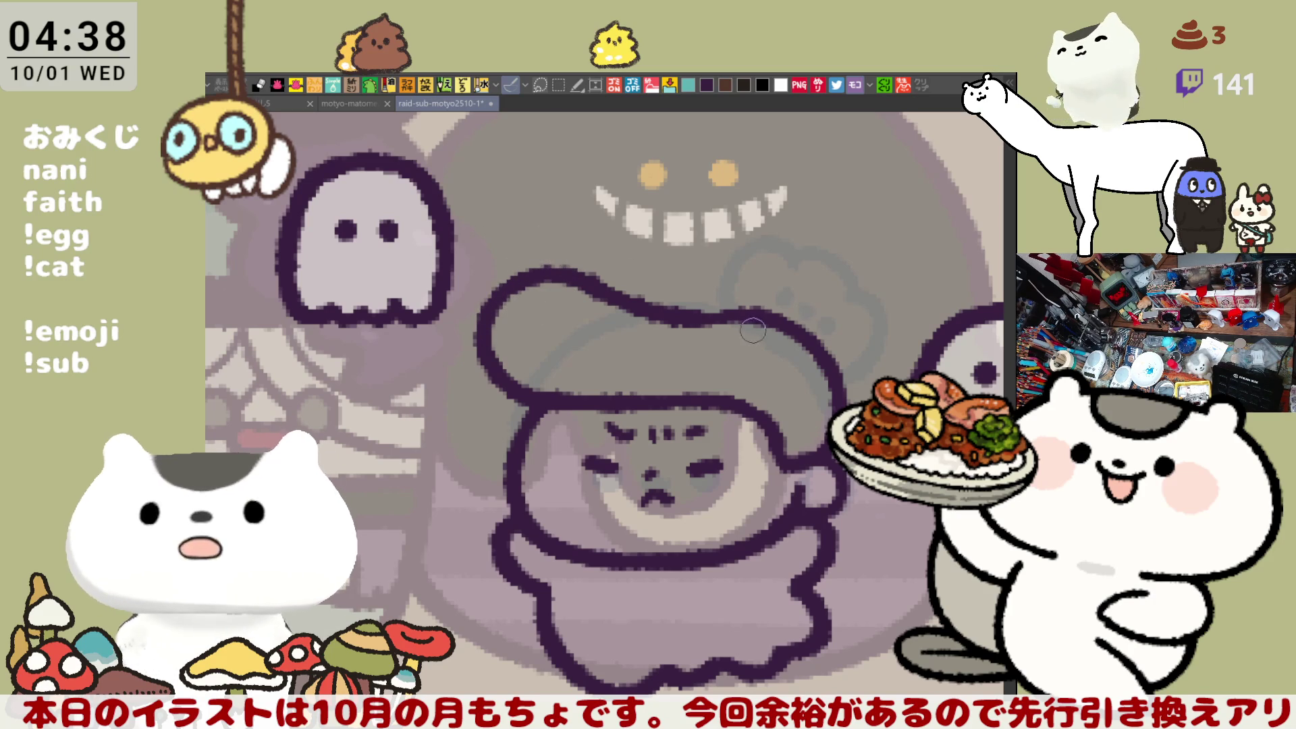
left_click_drag(689, 322, 724, 318)
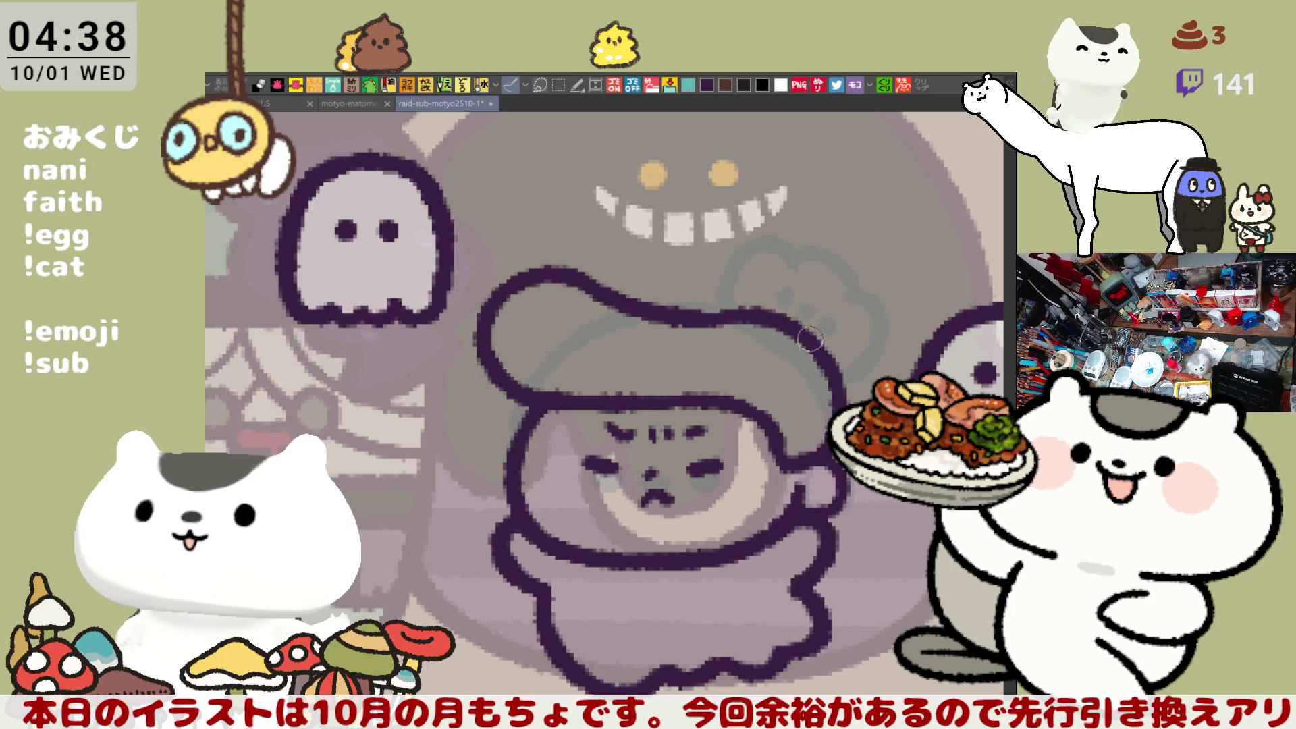
mouse_move(585, 319)
left_mouse_down()
mouse_move(587, 282)
mouse_move(642, 304)
left_mouse_up()
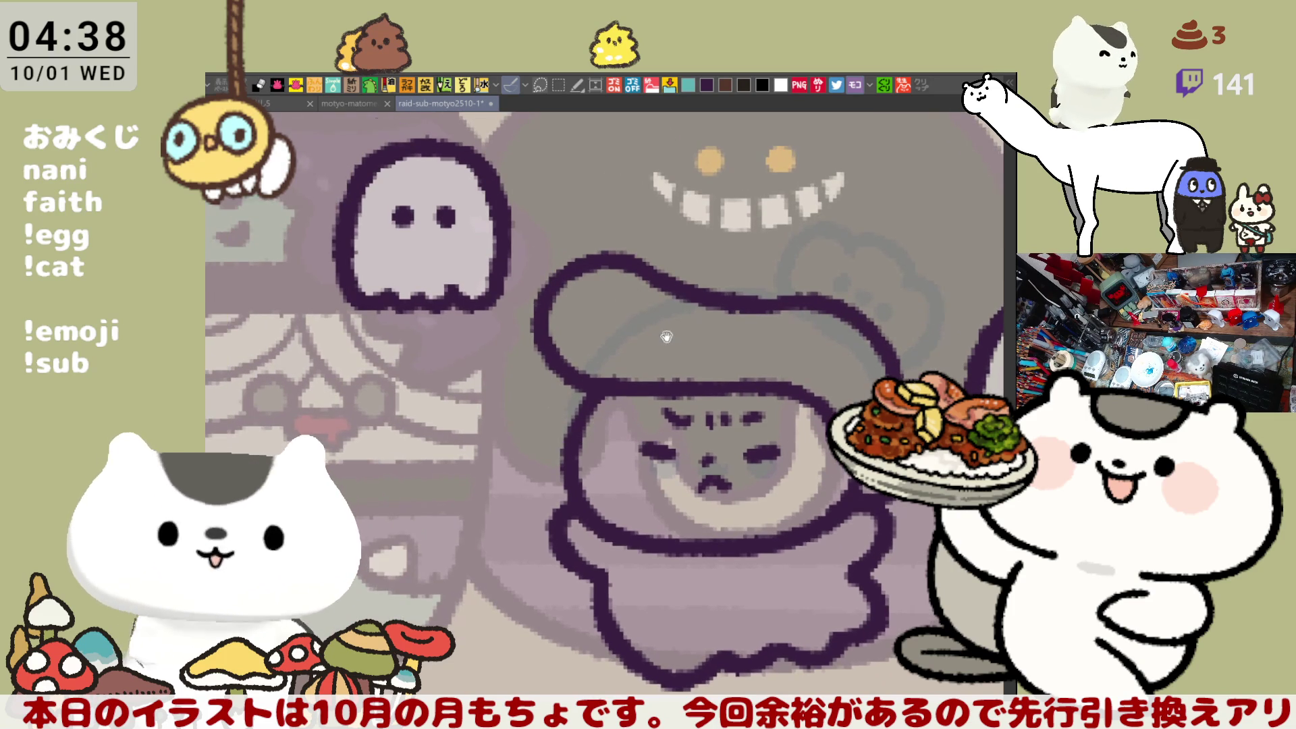
left_click_drag(679, 348, 587, 315)
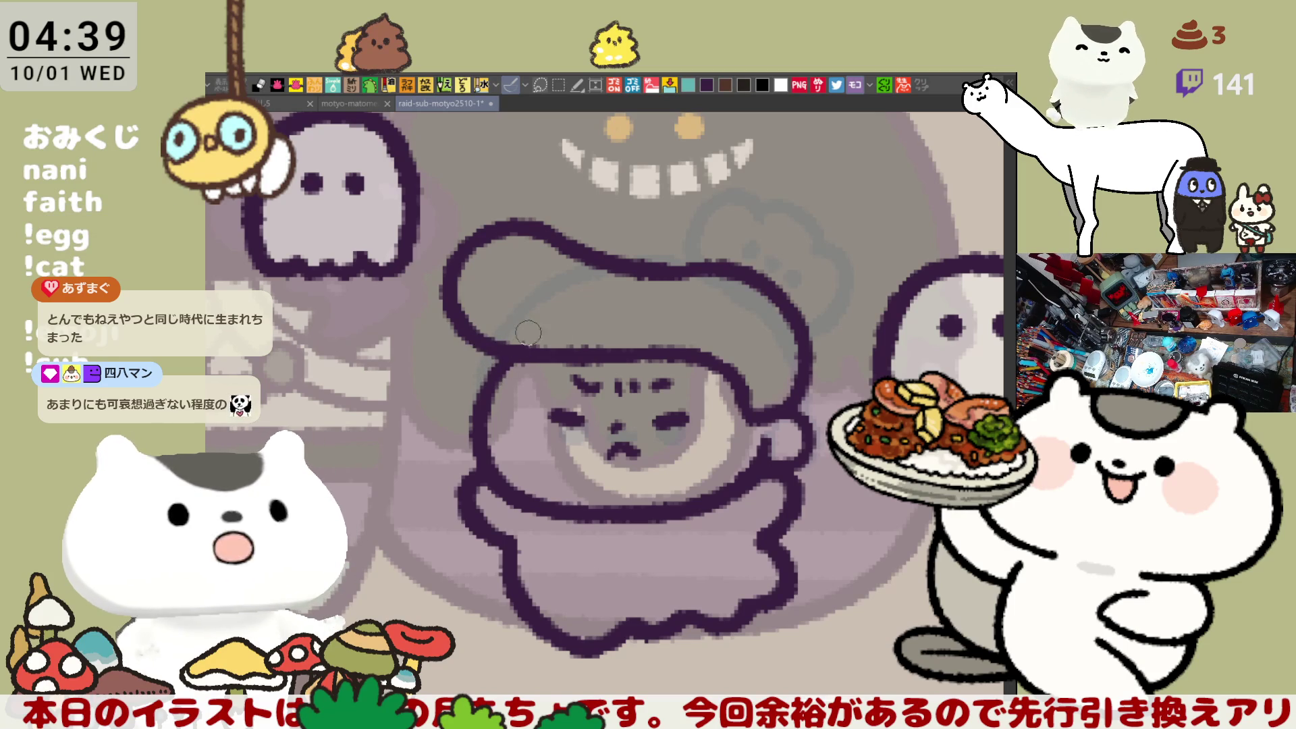
Step: Try several curls rising from the hat top, undoing each attempt
left_click_drag(628, 337, 658, 347)
left_click_drag(635, 248, 650, 307)
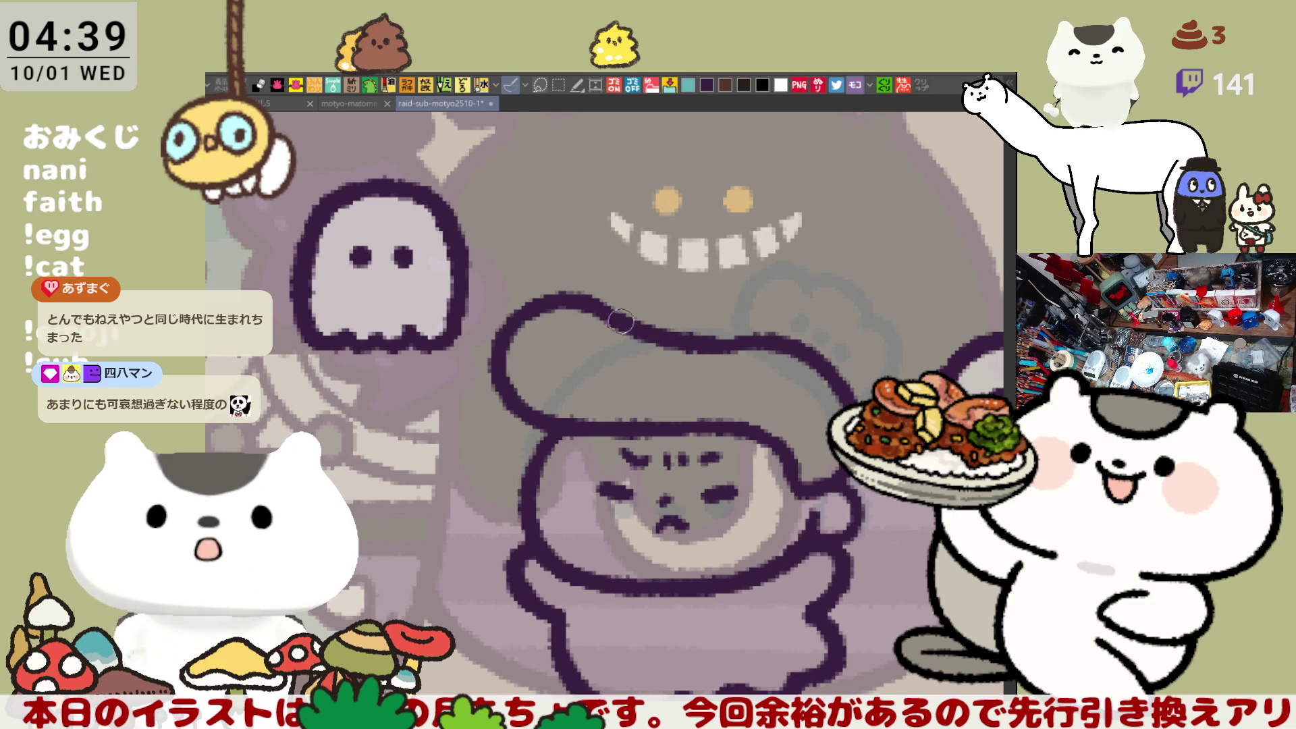
left_click_drag(616, 311, 628, 247)
key("ctrl+z")
left_click_drag(594, 304, 634, 250)
key("ctrl+z")
left_click_drag(590, 302, 640, 257)
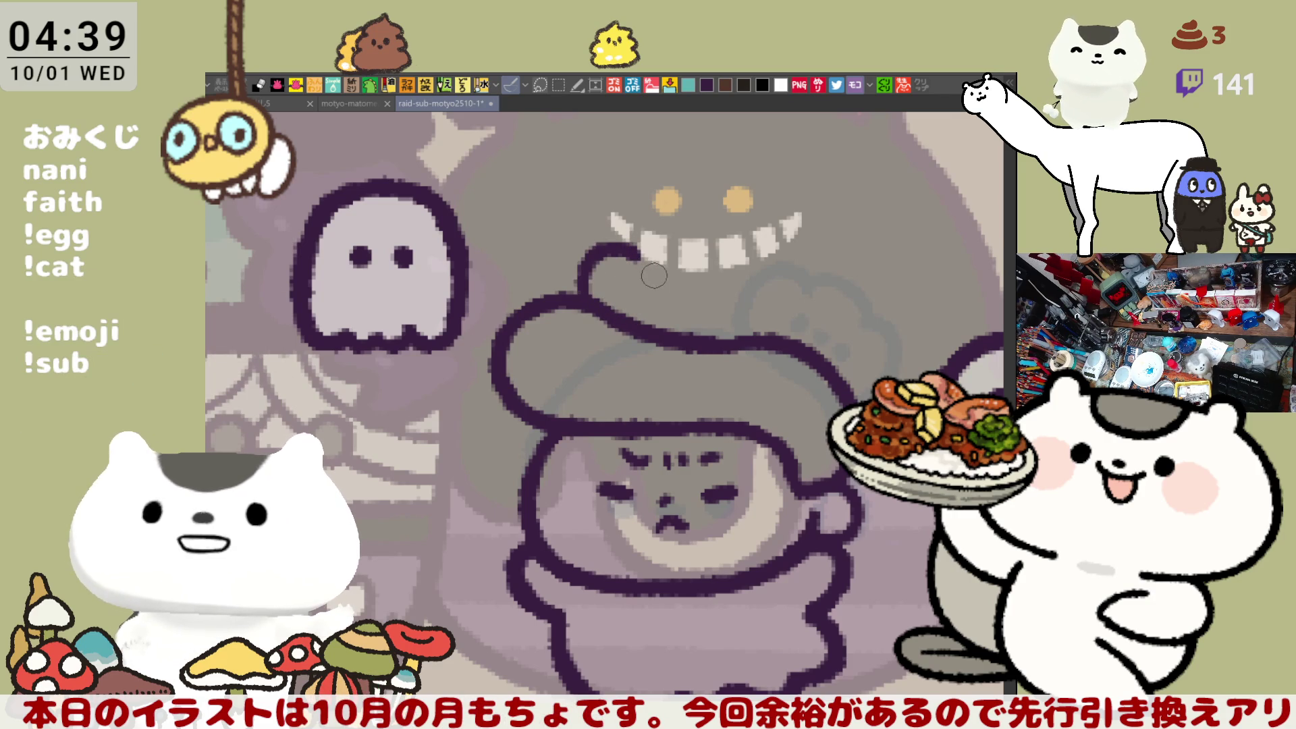
key("ctrl+z")
left_click_drag(524, 295, 564, 240)
key("ctrl+z")
left_click_drag(513, 297, 578, 230)
key("ctrl+z")
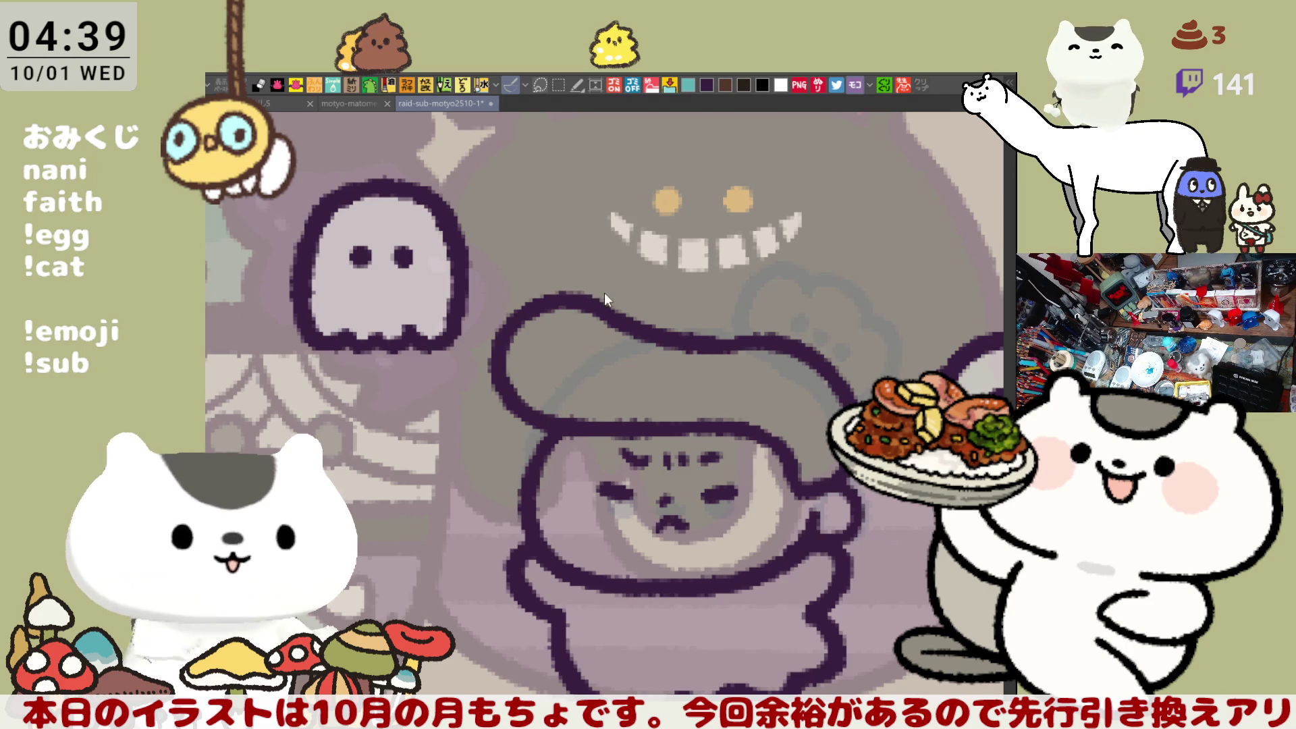
left_click_drag(669, 338, 658, 266)
key("ctrl+z")
mouse_move(638, 317)
left_mouse_down()
mouse_move(624, 290)
mouse_move(682, 271)
mouse_move(637, 291)
mouse_move(659, 281)
mouse_move(635, 324)
mouse_move(660, 273)
left_mouse_up()
key("ctrl+z")
Step: Redraw short upward strokes bending into a curl at the hat top, then remove the curl
key("ctrl+z")
key("ctrl+z")
key("ctrl+z")
key("ctrl+z")
left_click_drag(634, 322, 668, 277)
key("ctrl+z")
left_click_drag(635, 323, 672, 277)
key("ctrl+z")
left_click_drag(638, 319, 648, 278)
key("ctrl+z")
left_click_drag(632, 322, 682, 282)
key("ctrl+z")
mouse_move(633, 323)
left_mouse_down()
mouse_move(660, 277)
mouse_move(631, 297)
mouse_move(638, 328)
left_mouse_up()
key("ctrl+z")
key("ctrl+z")
left_click_drag(643, 275, 647, 329)
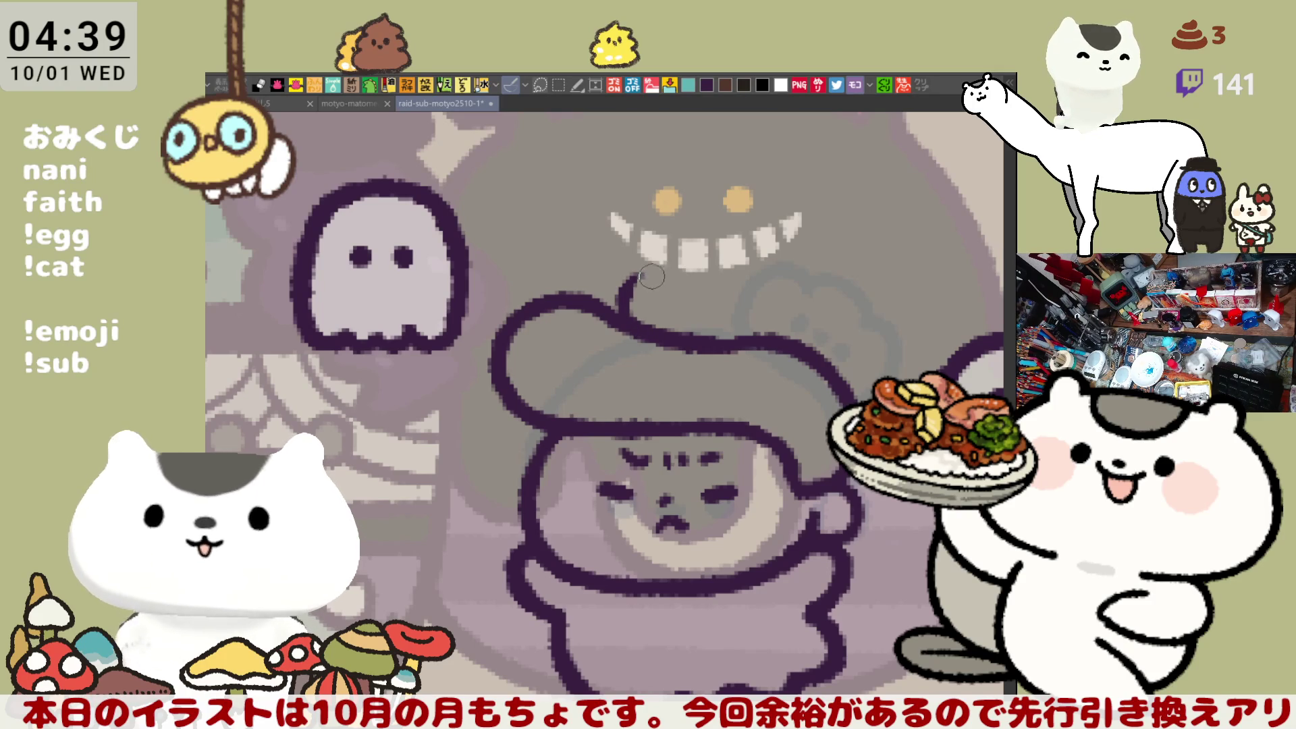
left_click_drag(624, 297, 670, 275)
key("ctrl+z")
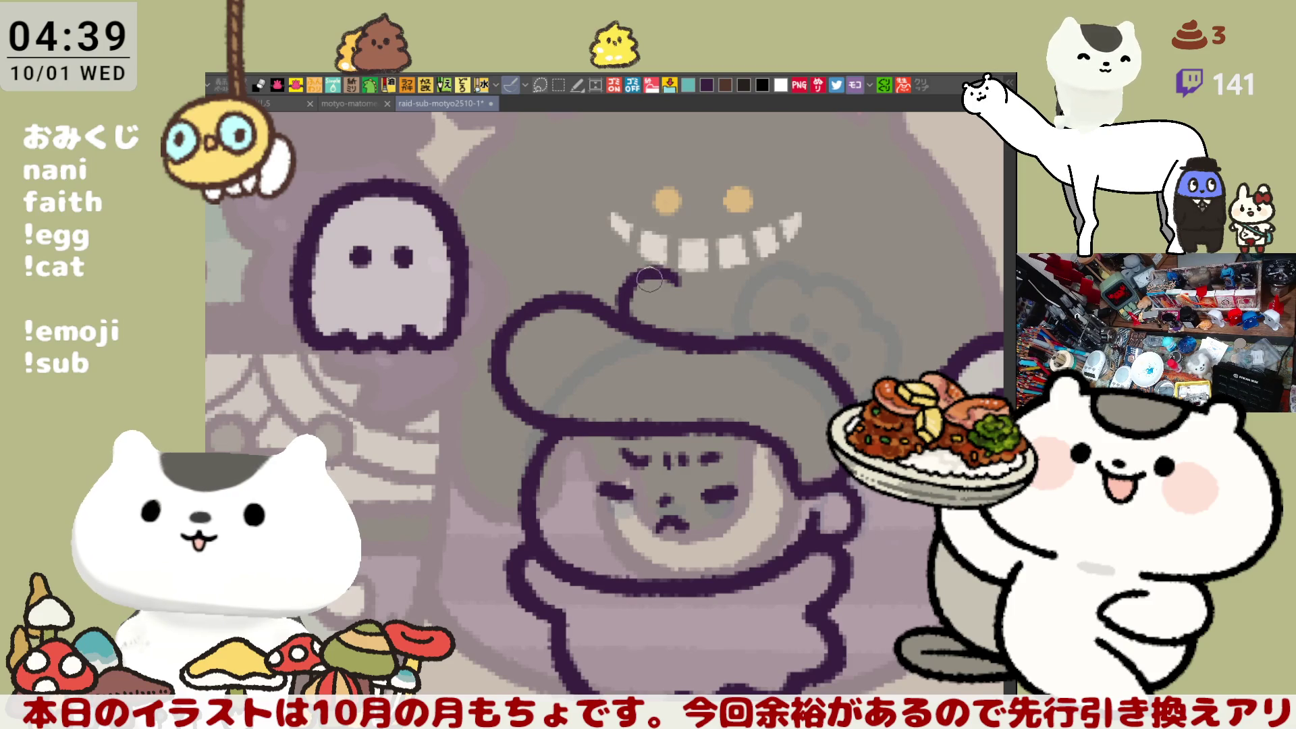
key("ctrl+z")
Step: Pan over to the empty canvas area beside the pumpkin figure
left_click_drag(662, 285, 763, 322)
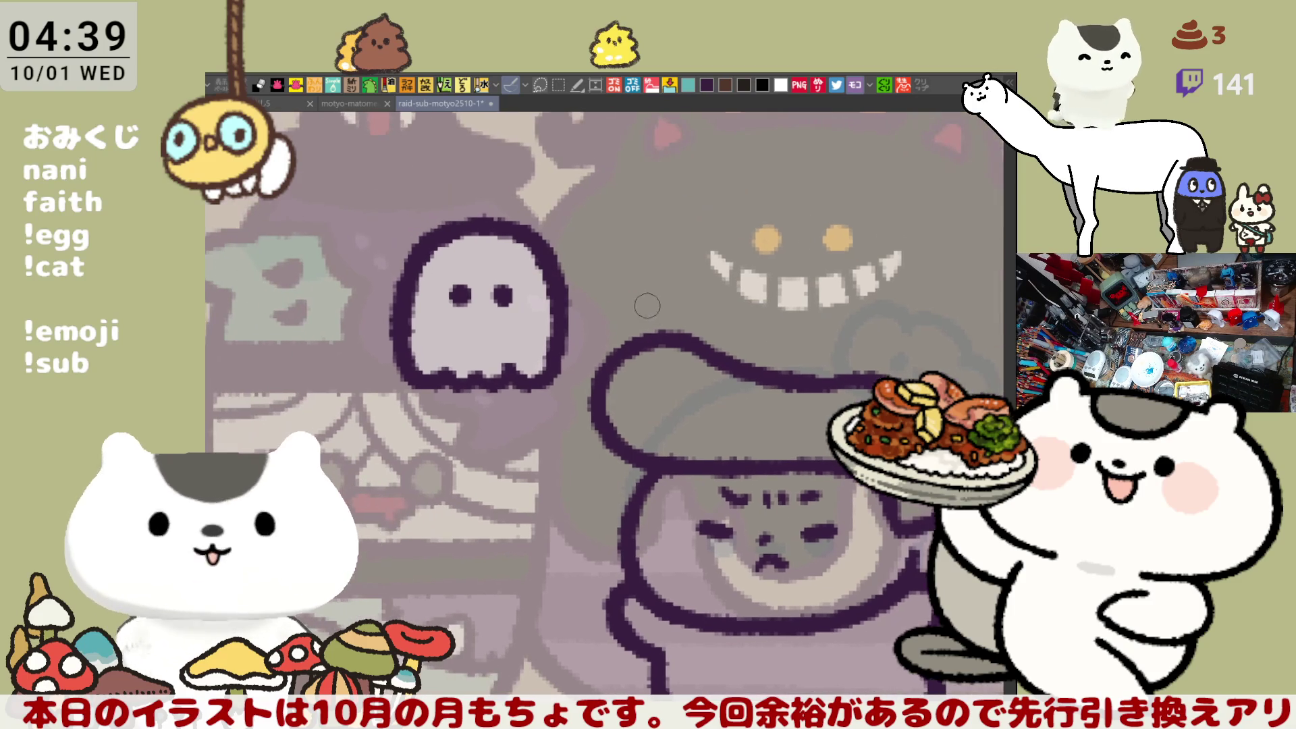
mouse_move(615, 297)
left_mouse_down()
mouse_move(569, 442)
mouse_move(442, 445)
mouse_move(417, 461)
left_mouse_up()
mouse_move(748, 306)
left_mouse_down()
mouse_move(682, 368)
mouse_move(665, 294)
mouse_move(593, 366)
left_mouse_up()
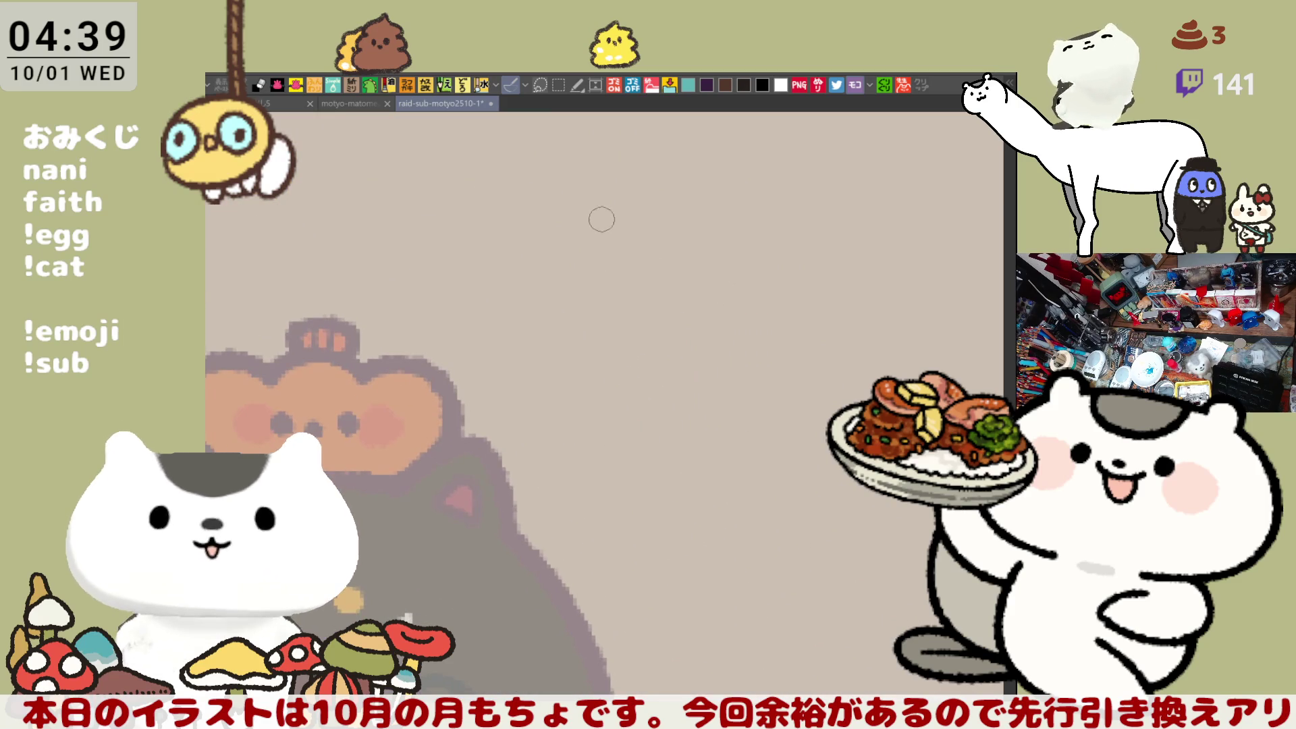
Step: Draw the new character's round head arc and its lower-left end, redrawing until smooth
left_click_drag(570, 307, 691, 196)
key("ctrl+z")
mouse_move(595, 322)
left_mouse_down()
mouse_move(688, 196)
mouse_move(760, 304)
left_mouse_up()
mouse_move(573, 276)
left_mouse_down()
mouse_move(643, 345)
mouse_move(541, 338)
left_mouse_up()
key("ctrl+z")
left_click_drag(574, 297, 536, 310)
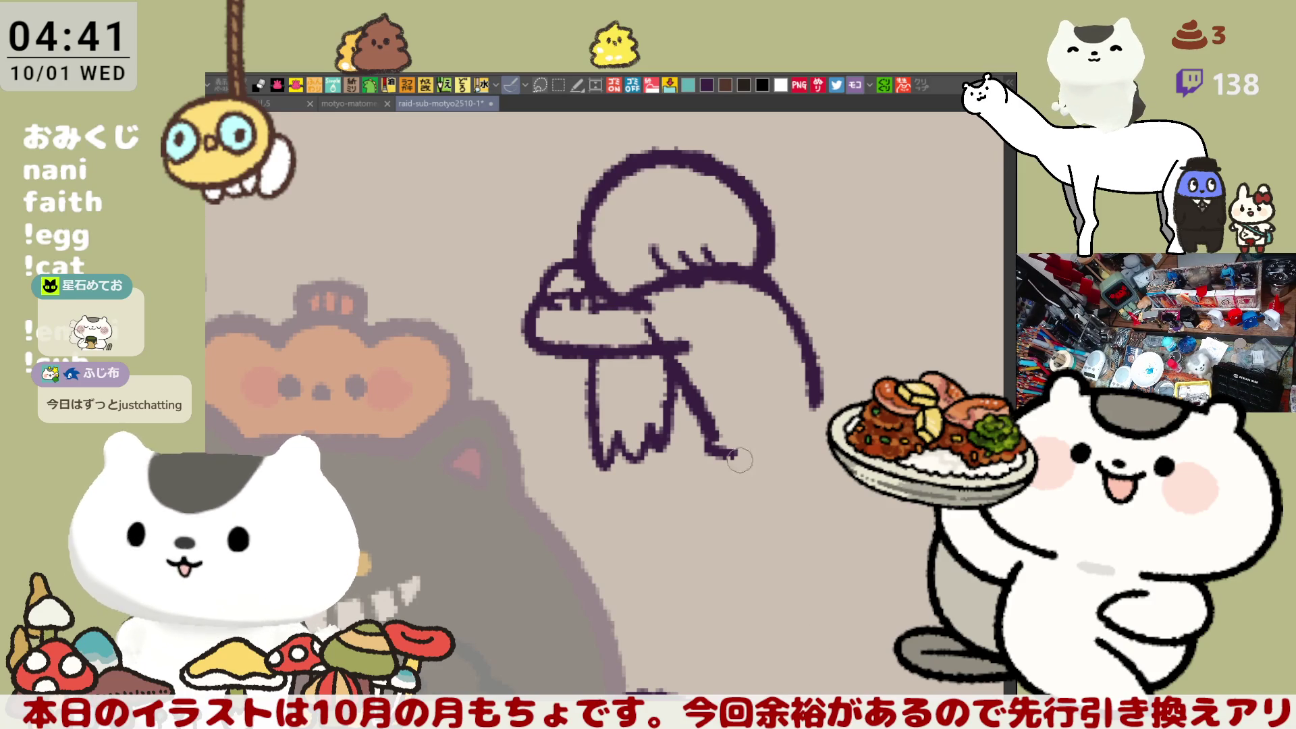
Step: Thicken the head's right side and add the leg, body-edge and foot lines of the sketch
scroll(675, 378, "up", 1)
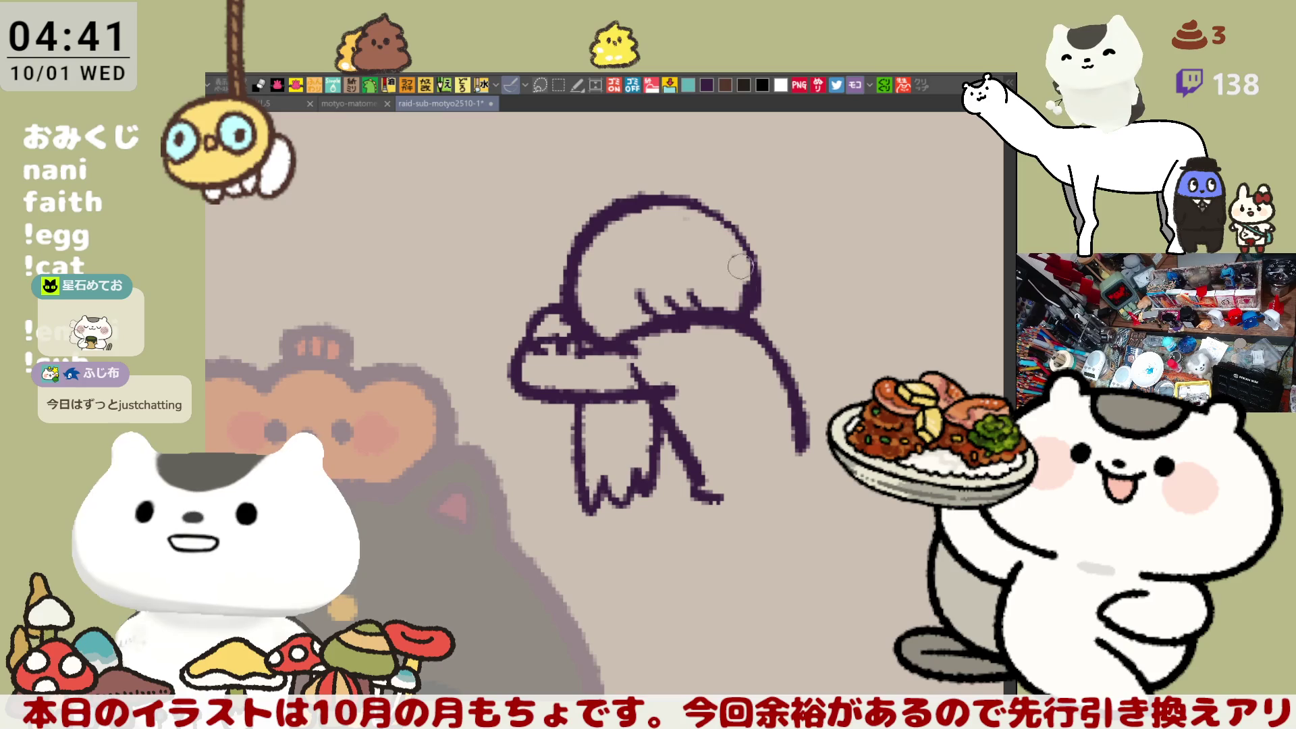
left_click_drag(689, 198, 748, 316)
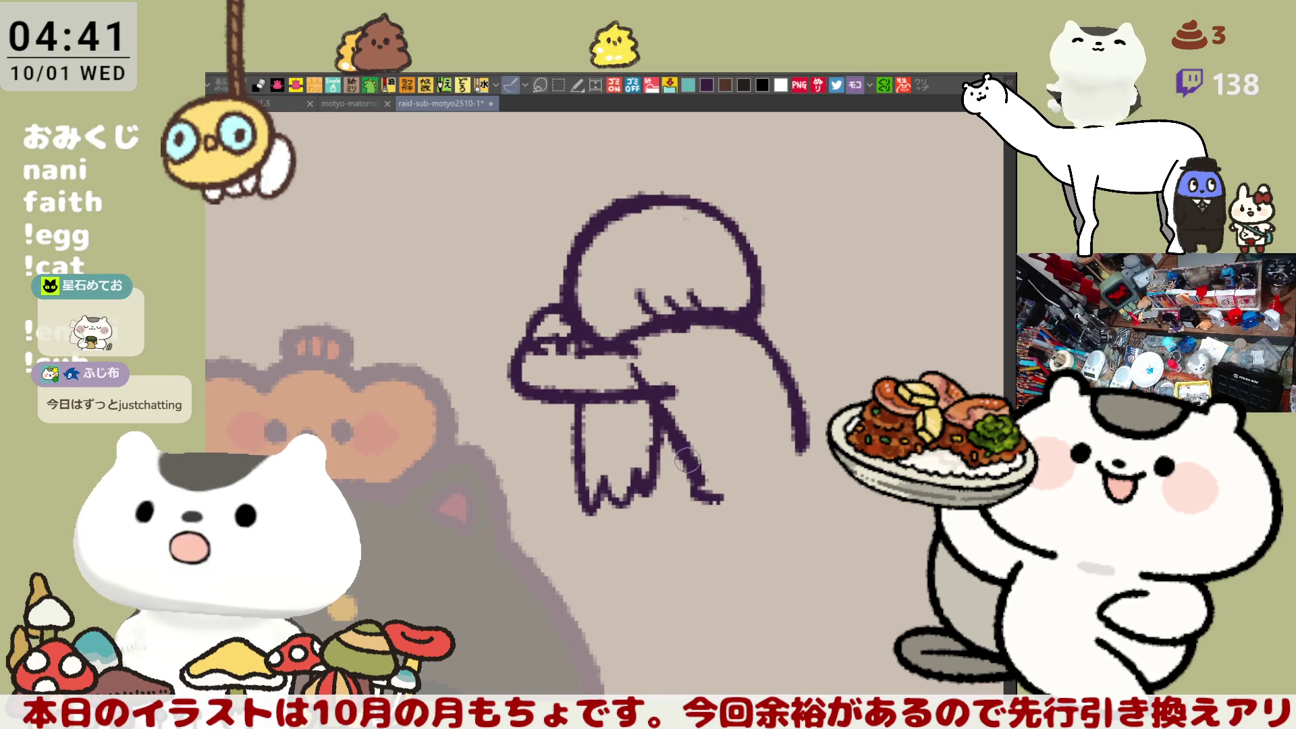
mouse_move(675, 446)
left_mouse_down()
mouse_move(682, 513)
mouse_move(706, 449)
left_mouse_up()
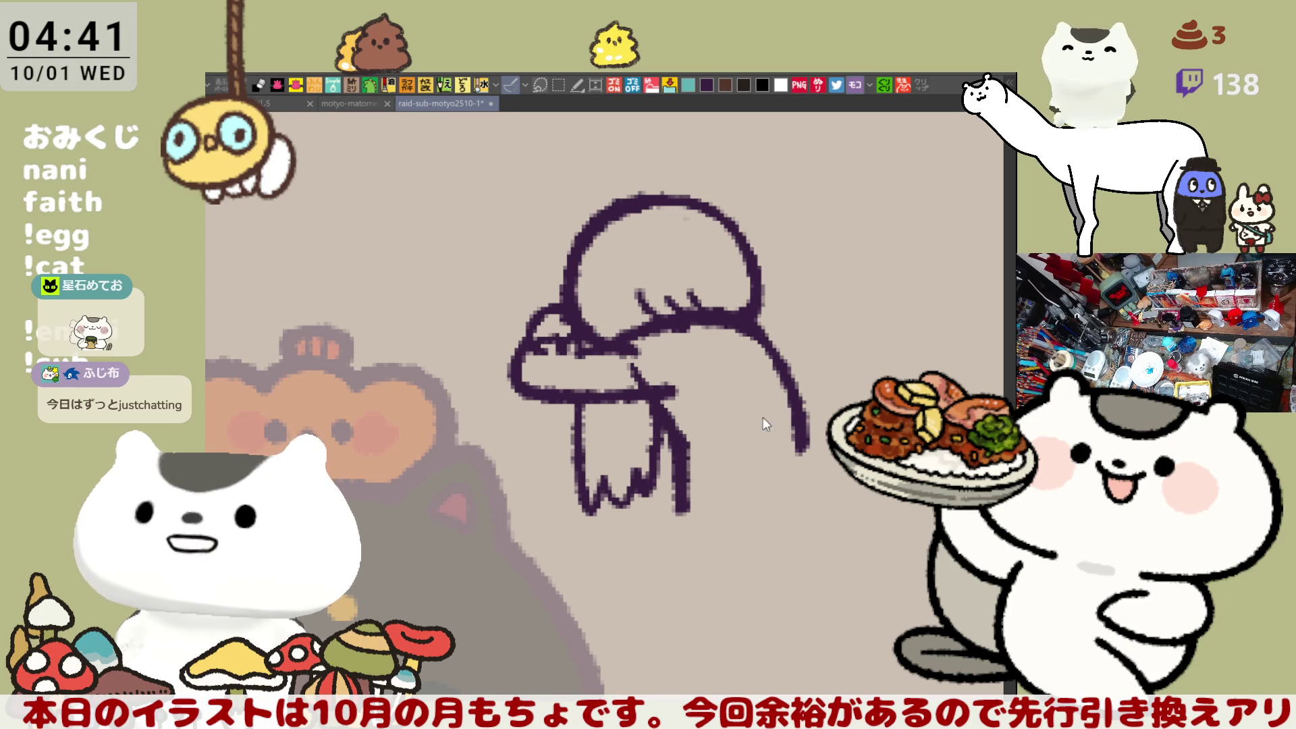
left_click_drag(803, 422, 805, 486)
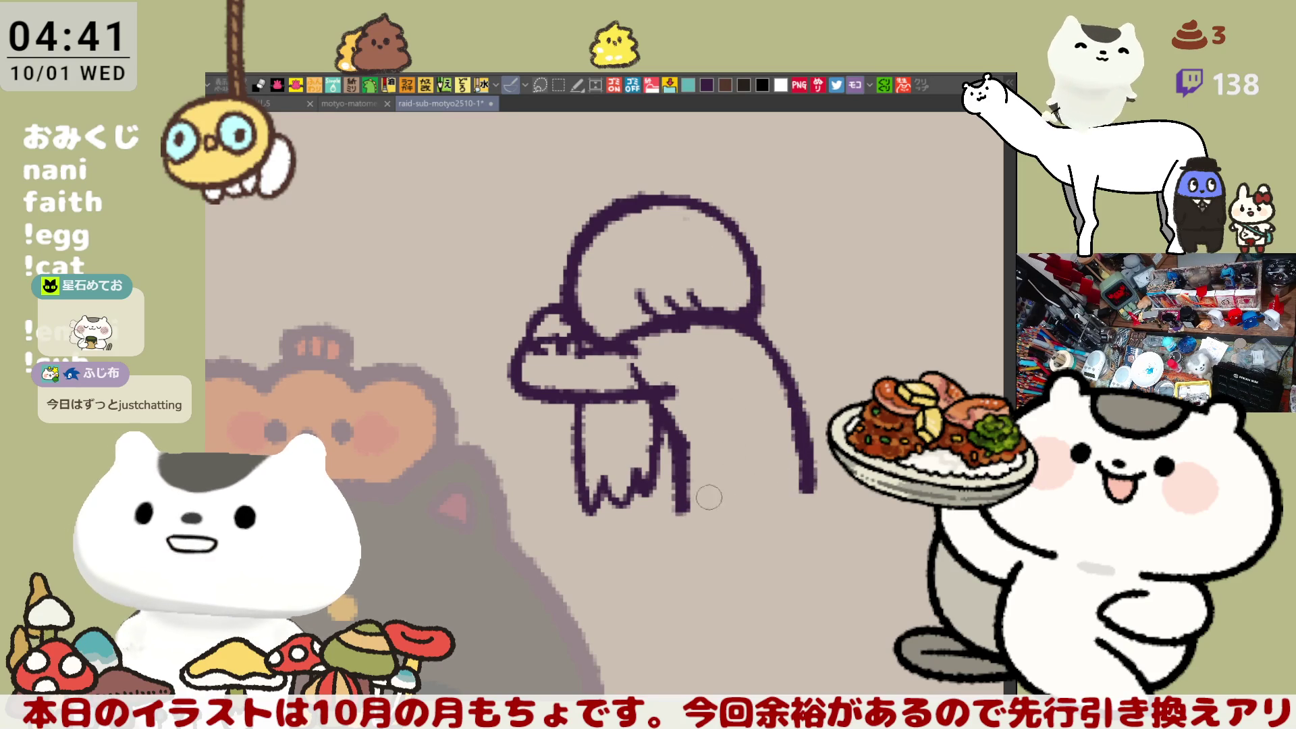
mouse_move(716, 503)
left_mouse_down()
mouse_move(685, 513)
mouse_move(817, 494)
left_mouse_up()
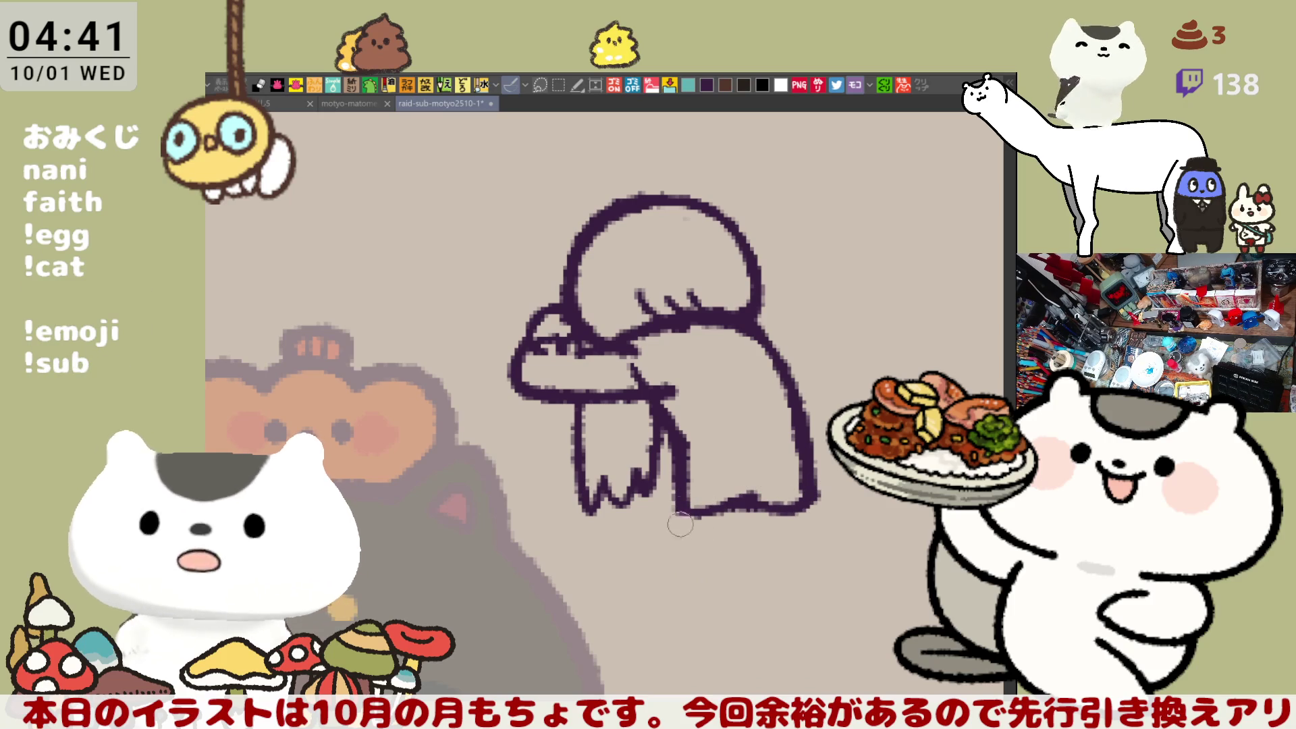
left_click_drag(682, 506, 685, 648)
key("ctrl+z")
left_click_drag(684, 511, 685, 645)
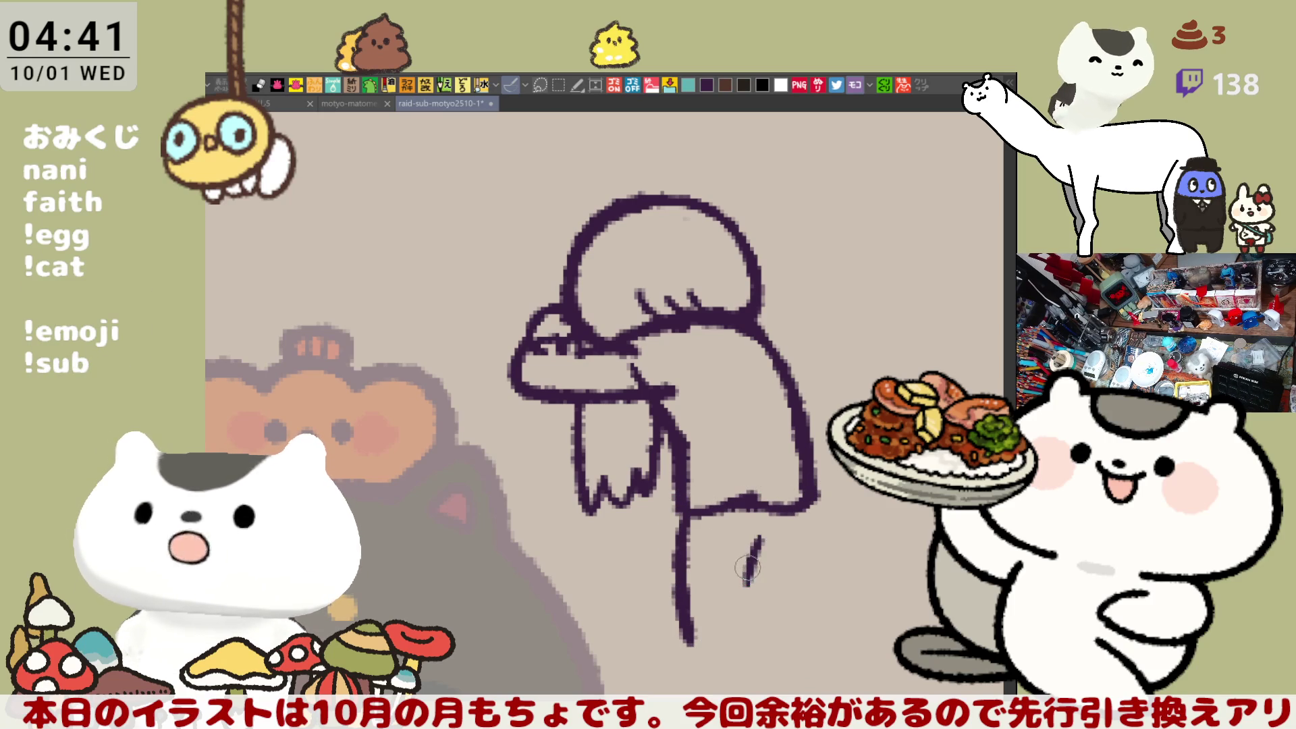
key("ctrl+z")
Step: Select the ghost sketch with a rectangle, delete it and clear the selection
left_click_drag(717, 493, 763, 543)
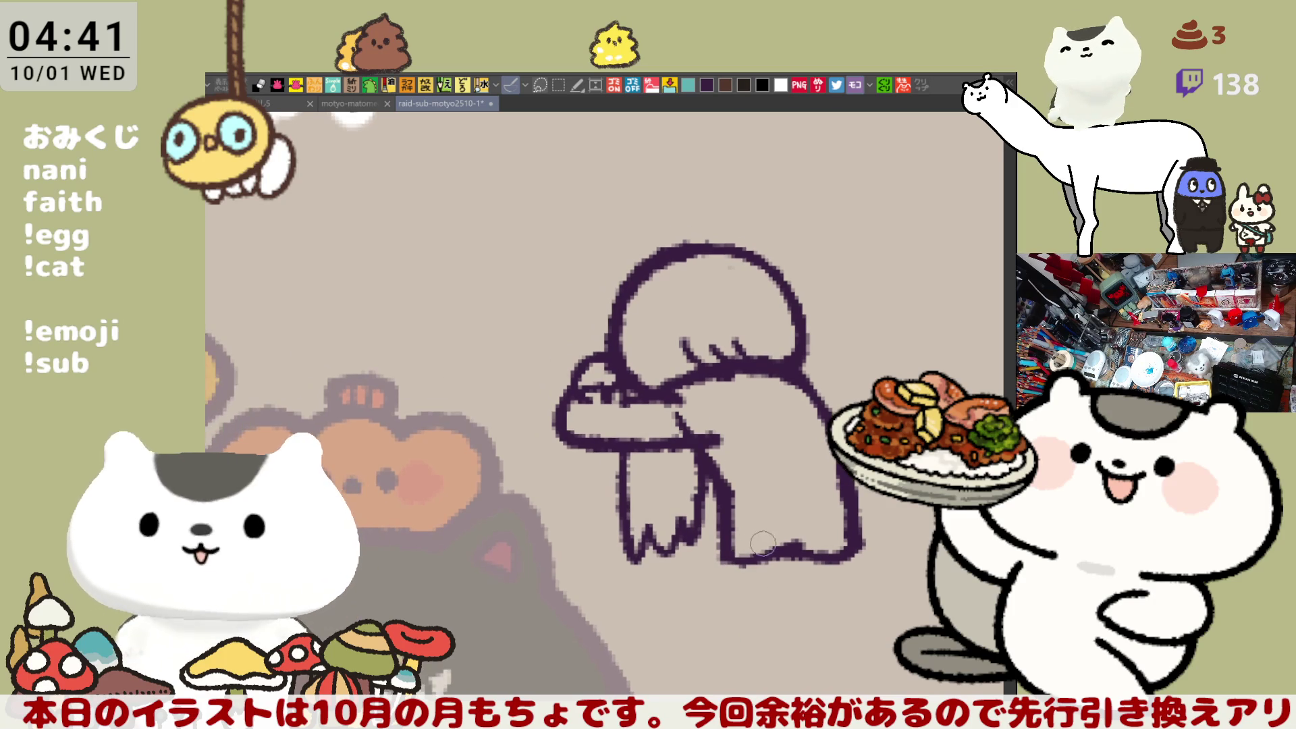
mouse_move(937, 662)
left_mouse_down()
mouse_move(458, 225)
mouse_move(441, 180)
left_mouse_up()
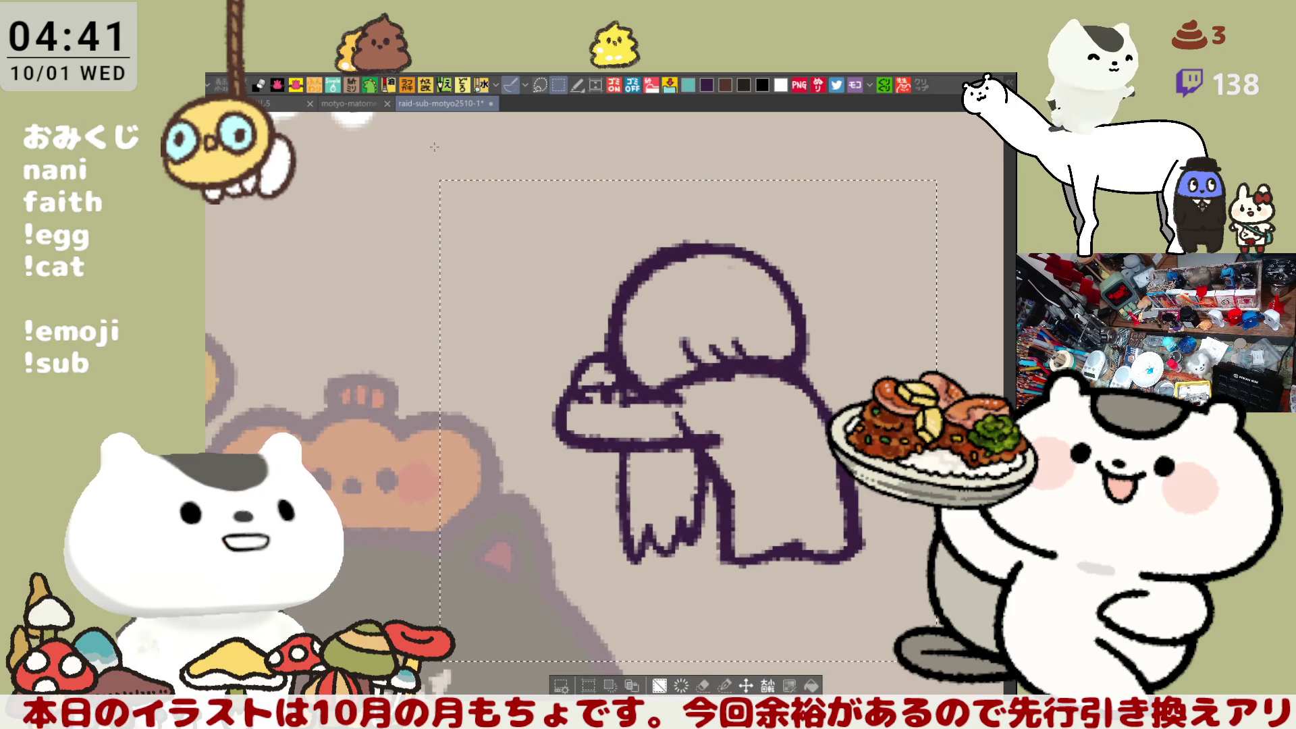
key("Delete")
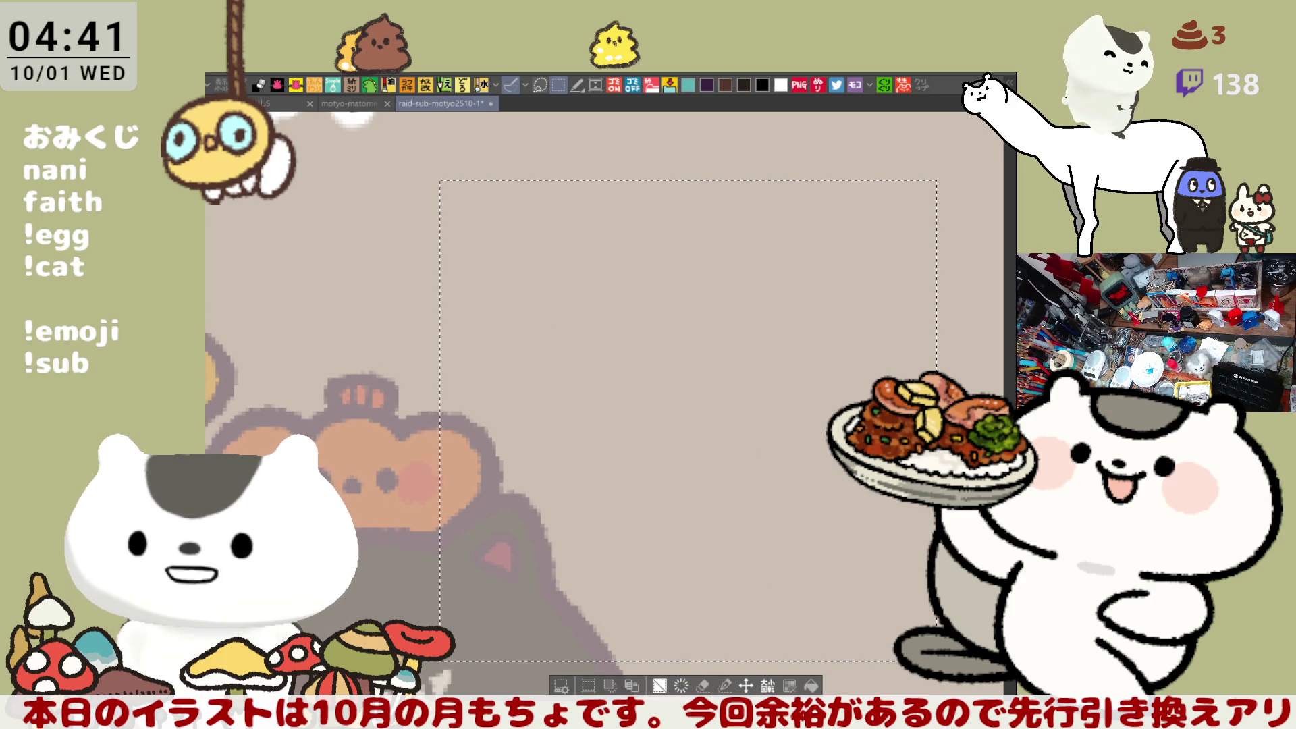
key("ctrl+d")
scroll(792, 404, "up", 3)
Step: Draw a small rounded blob creature perched on top of the character's hat
mouse_move(792, 404)
left_mouse_down()
mouse_move(872, 165)
mouse_move(792, 232)
left_mouse_up()
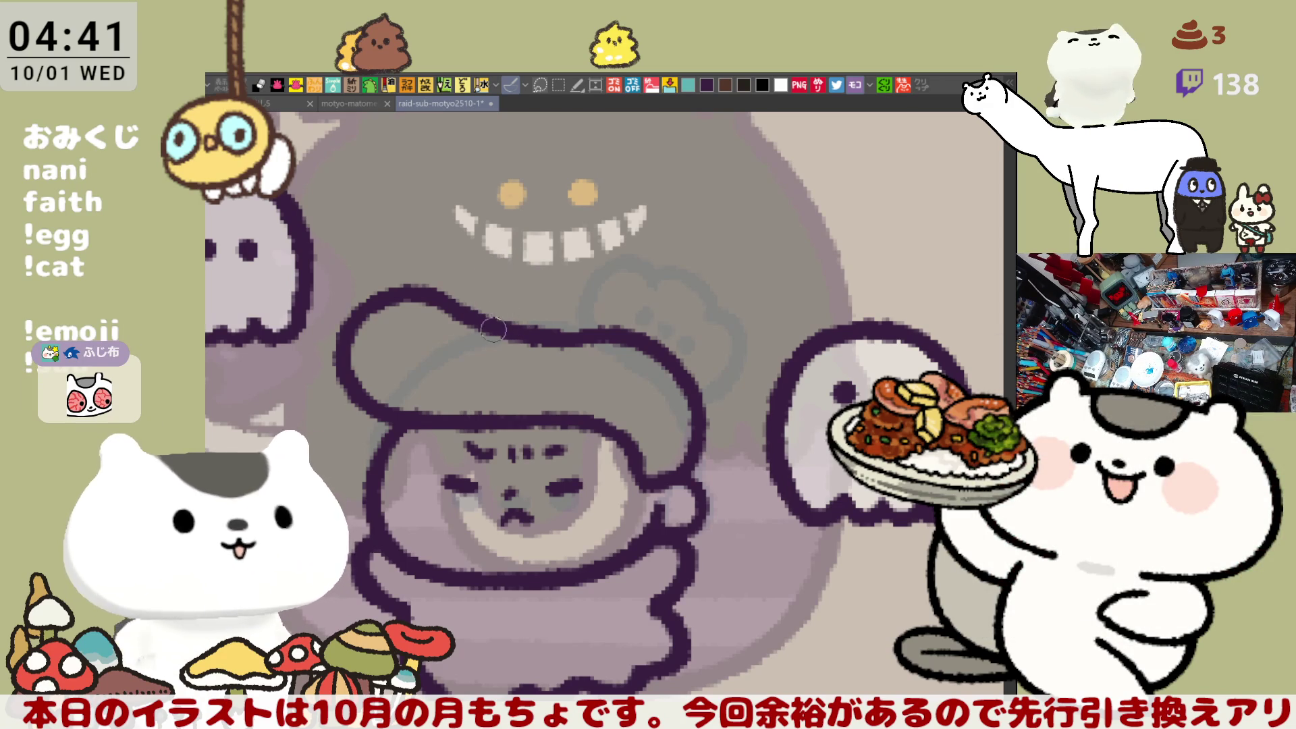
mouse_move(507, 262)
left_mouse_down()
mouse_move(508, 328)
mouse_move(537, 255)
left_mouse_up()
key("ctrl+z")
key("ctrl+z")
mouse_move(507, 334)
left_mouse_down()
mouse_move(472, 311)
mouse_move(546, 272)
left_mouse_up()
key("ctrl+z")
left_click_drag(500, 334, 534, 260)
key("ctrl+z")
left_click_drag(497, 334, 532, 265)
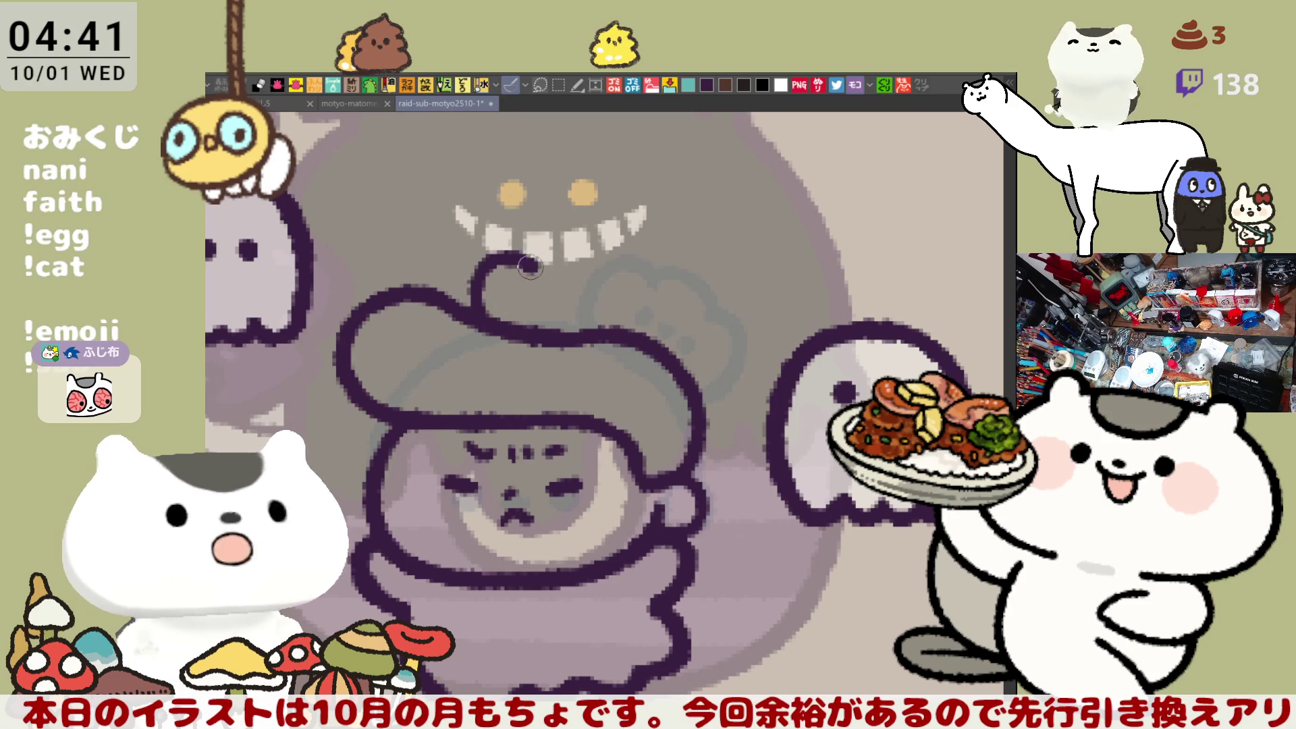
key("ctrl+z")
mouse_move(493, 334)
left_mouse_down()
mouse_move(500, 264)
mouse_move(581, 269)
left_mouse_up()
key("ctrl+z")
mouse_move(481, 309)
left_mouse_down()
mouse_move(480, 286)
mouse_move(581, 269)
mouse_move(567, 257)
mouse_move(598, 341)
left_mouse_up()
key("ctrl+z")
key("ctrl+z")
mouse_move(558, 267)
left_mouse_down()
mouse_move(622, 284)
mouse_move(581, 331)
left_mouse_up()
key("ctrl+z")
left_click_drag(557, 263, 598, 339)
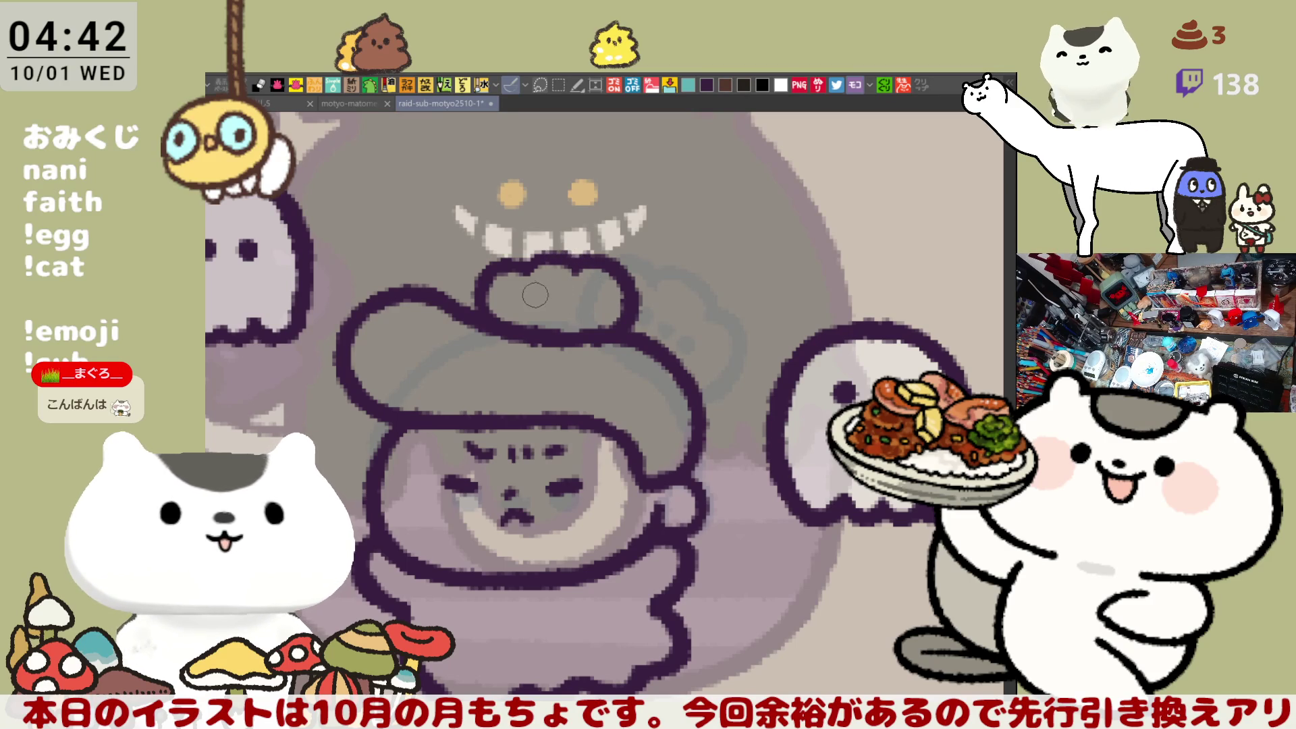
Step: Dot two dark eyes onto the little creature
left_click(575, 298)
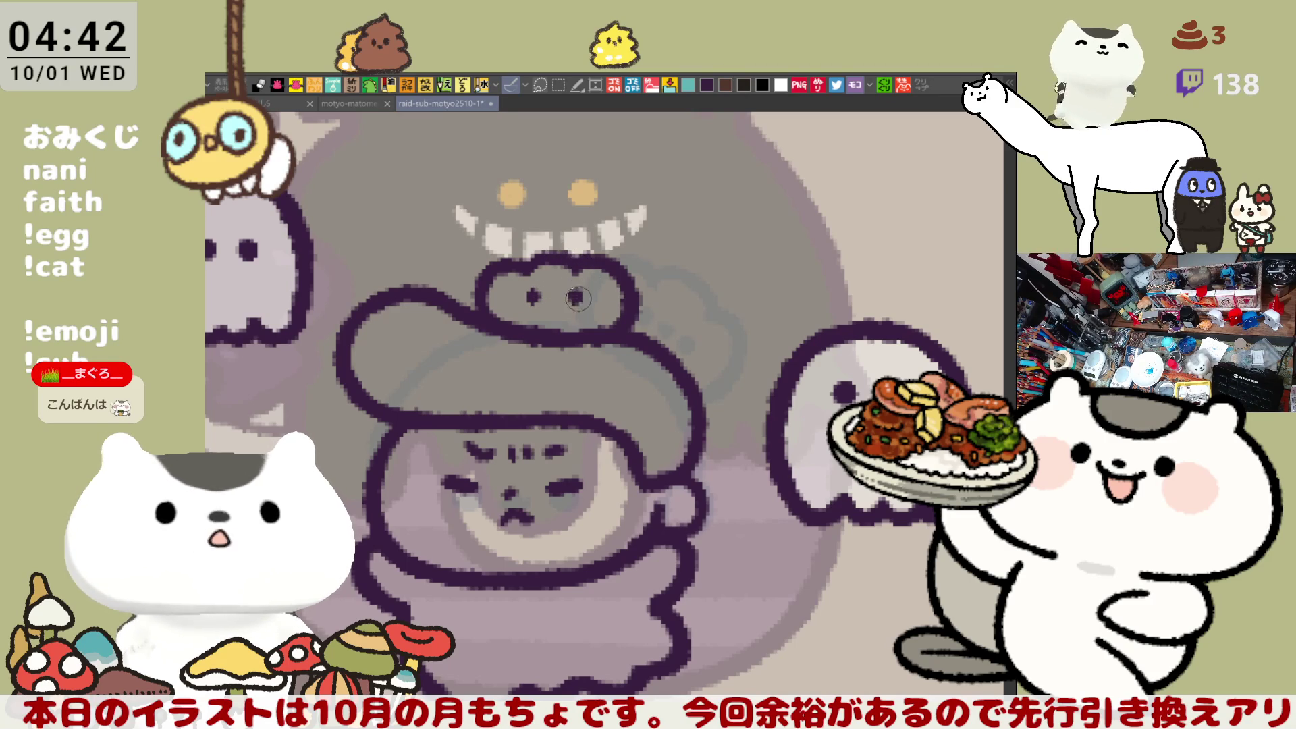
left_click(529, 295)
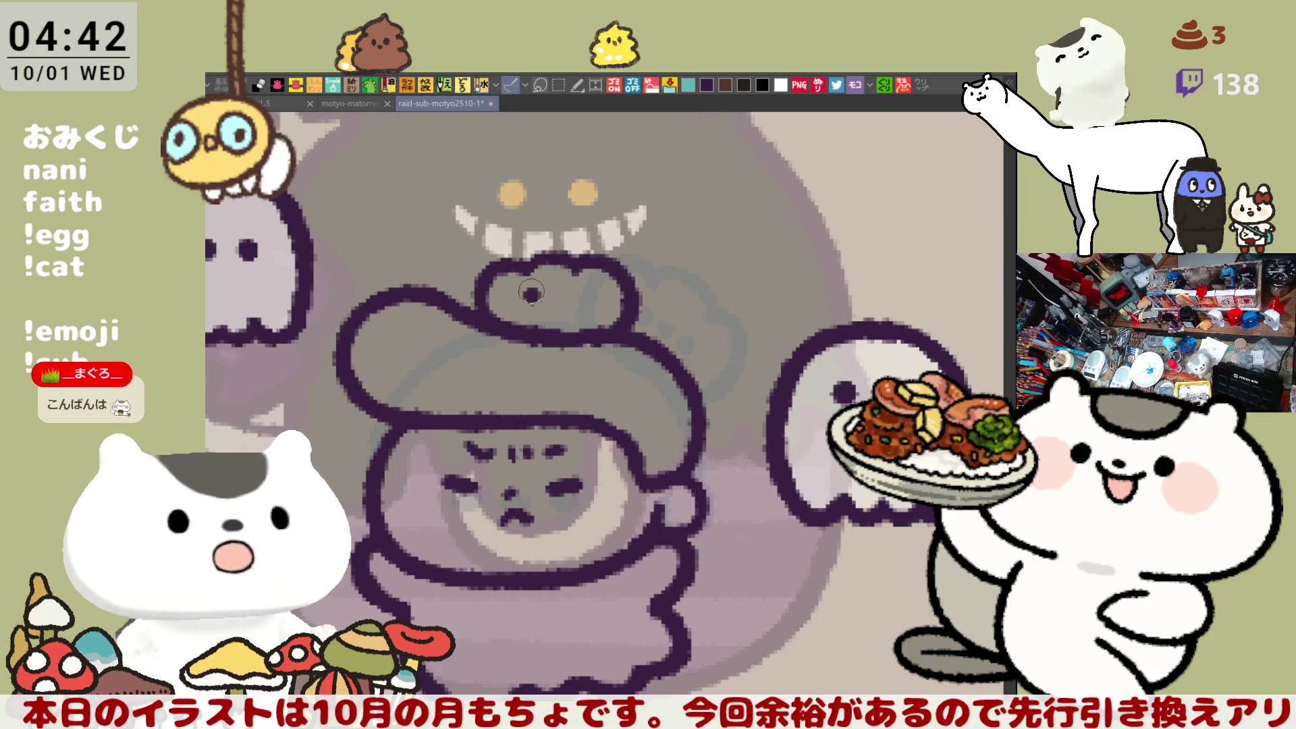
left_click(578, 295)
left_click(578, 295)
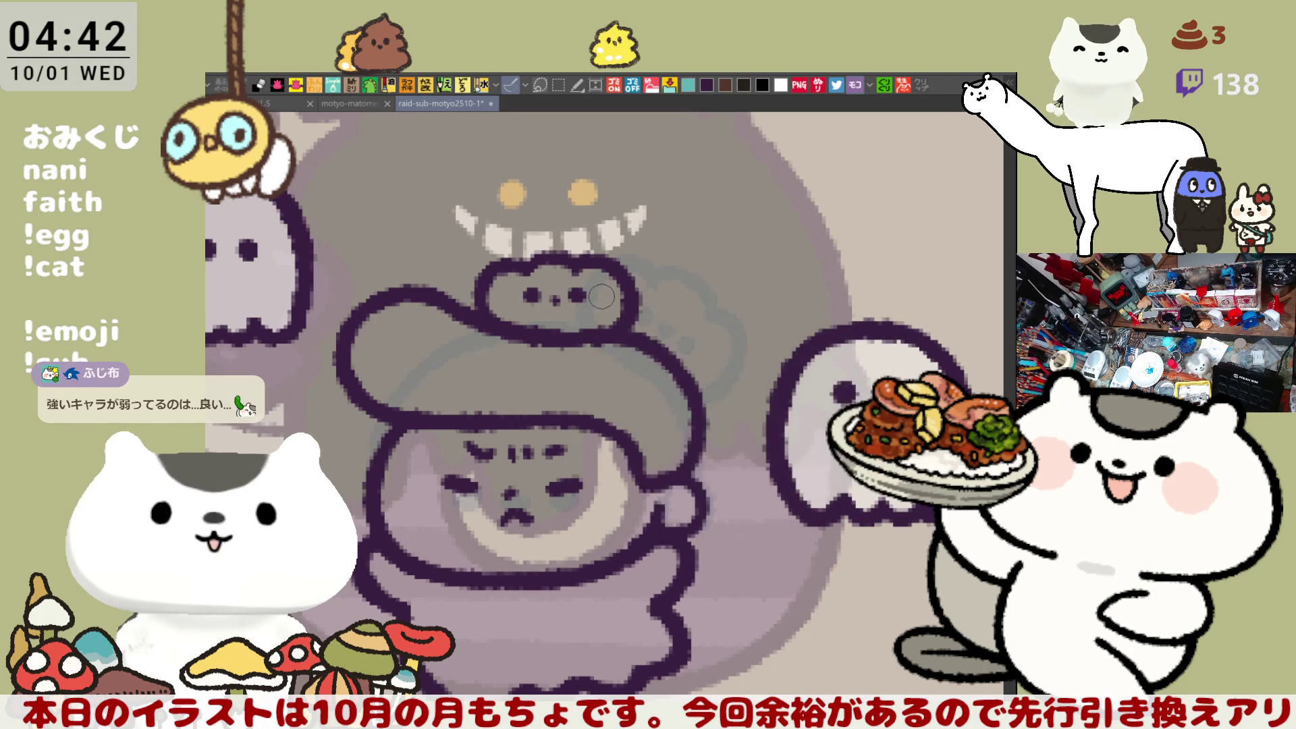
left_click(579, 293)
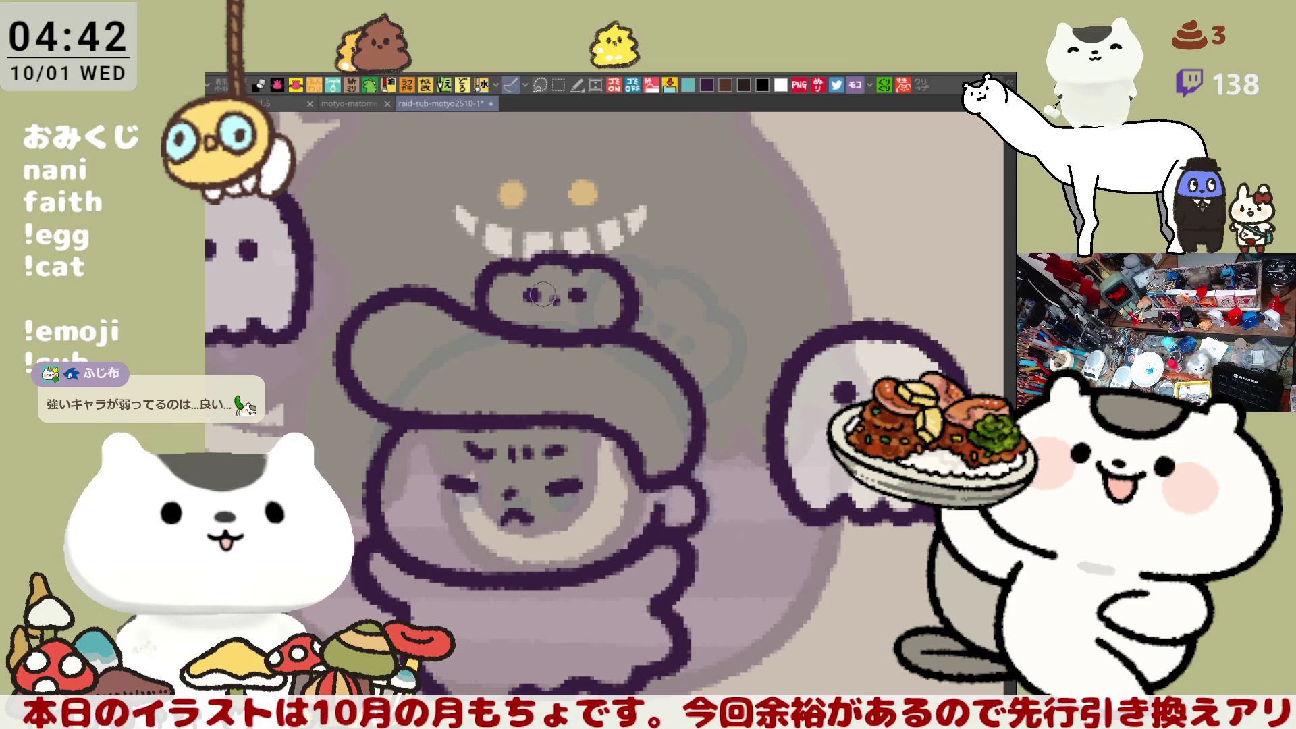
Step: Redraw the upper-left outline of the character's face
left_click_drag(487, 491, 528, 378)
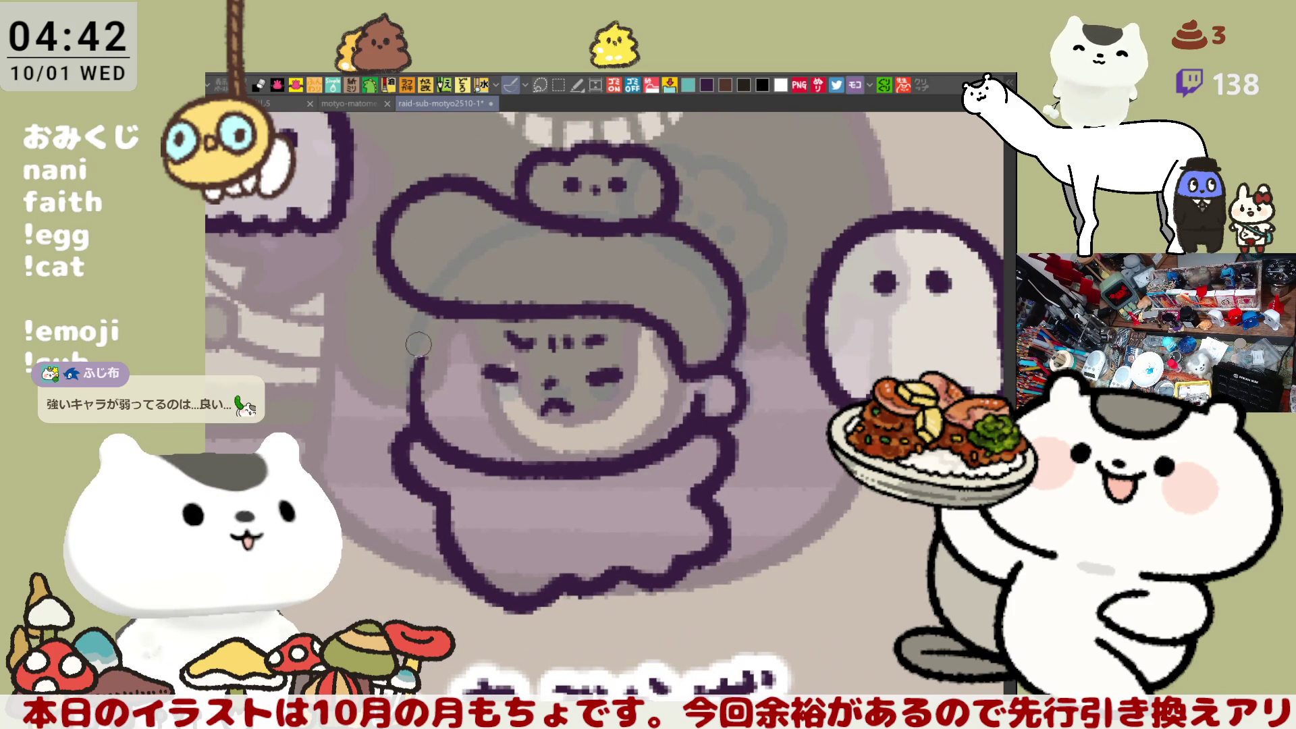
left_click_drag(439, 300, 412, 374)
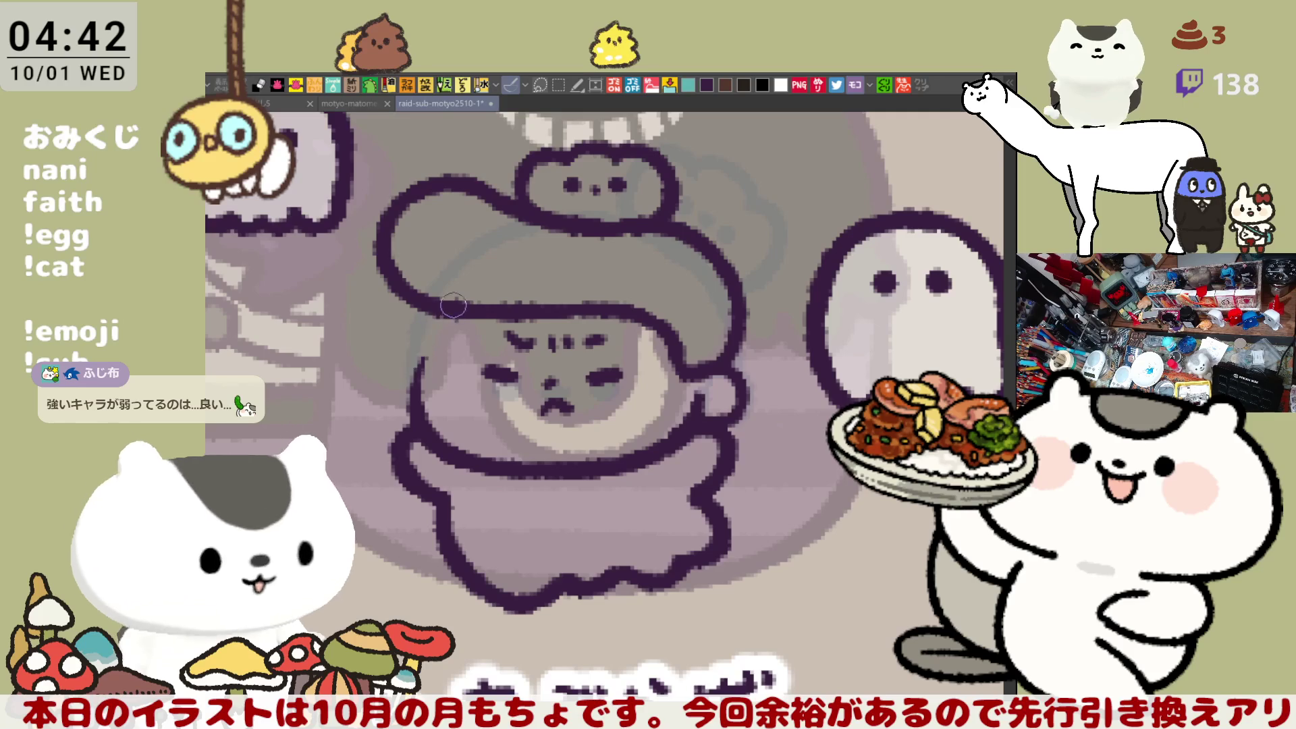
key("ctrl+z")
key("ctrl+y")
key("ctrl+z")
key("ctrl+y")
key("ctrl+z")
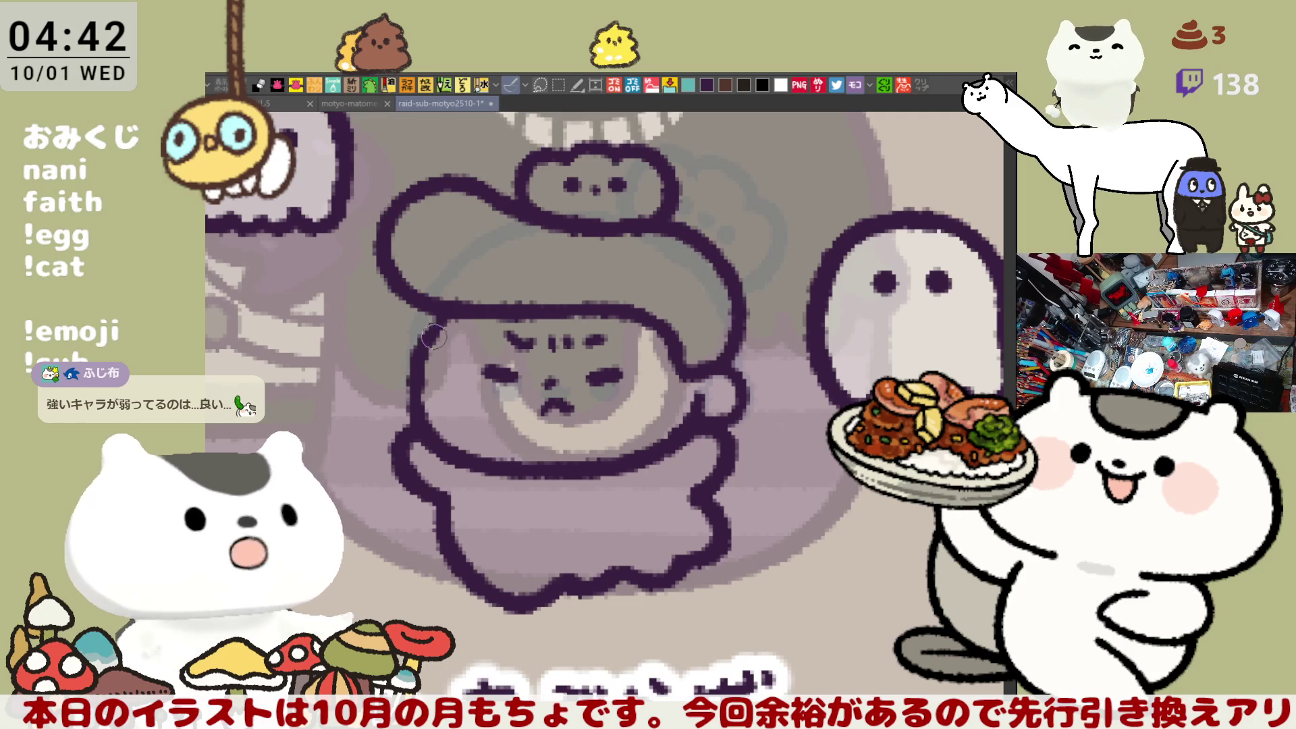
left_click_drag(449, 307, 418, 395)
key("ctrl+z")
left_click_drag(447, 313, 417, 397)
key("ctrl+z")
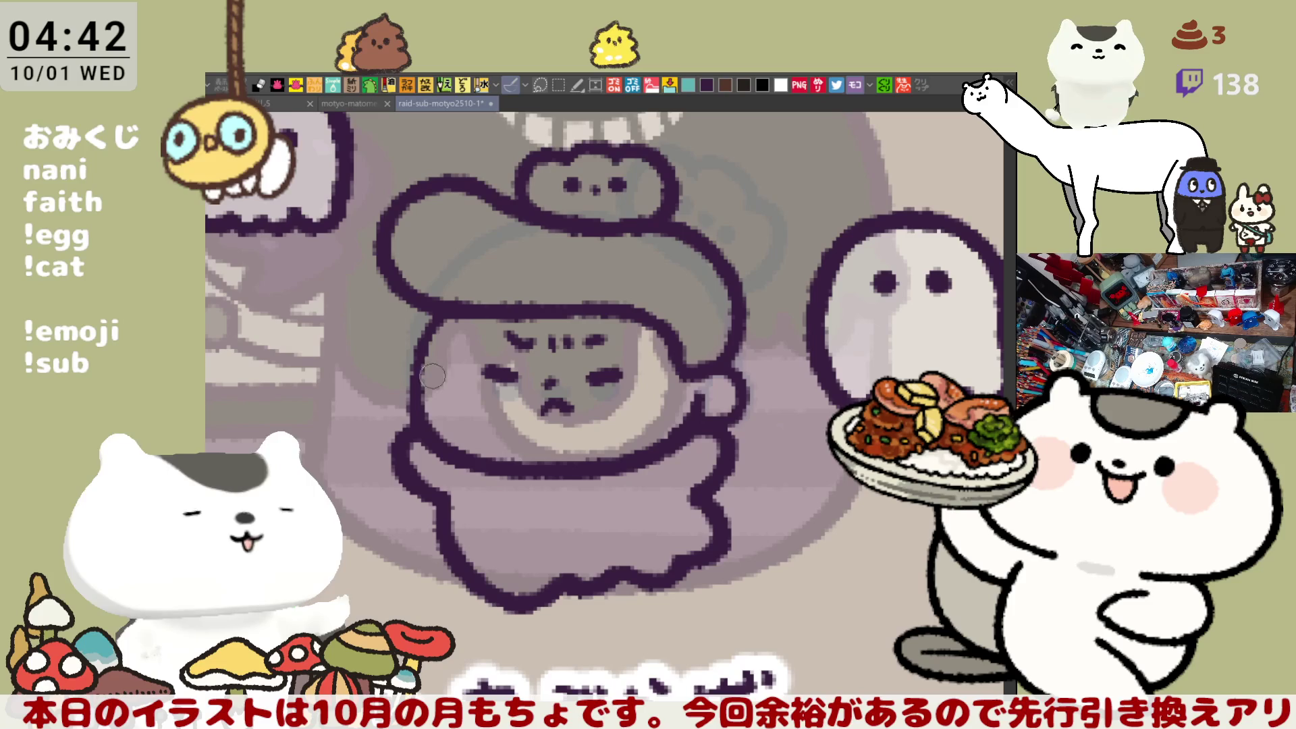
left_click_drag(447, 311, 418, 399)
key("ctrl+z")
left_click_drag(439, 321, 418, 402)
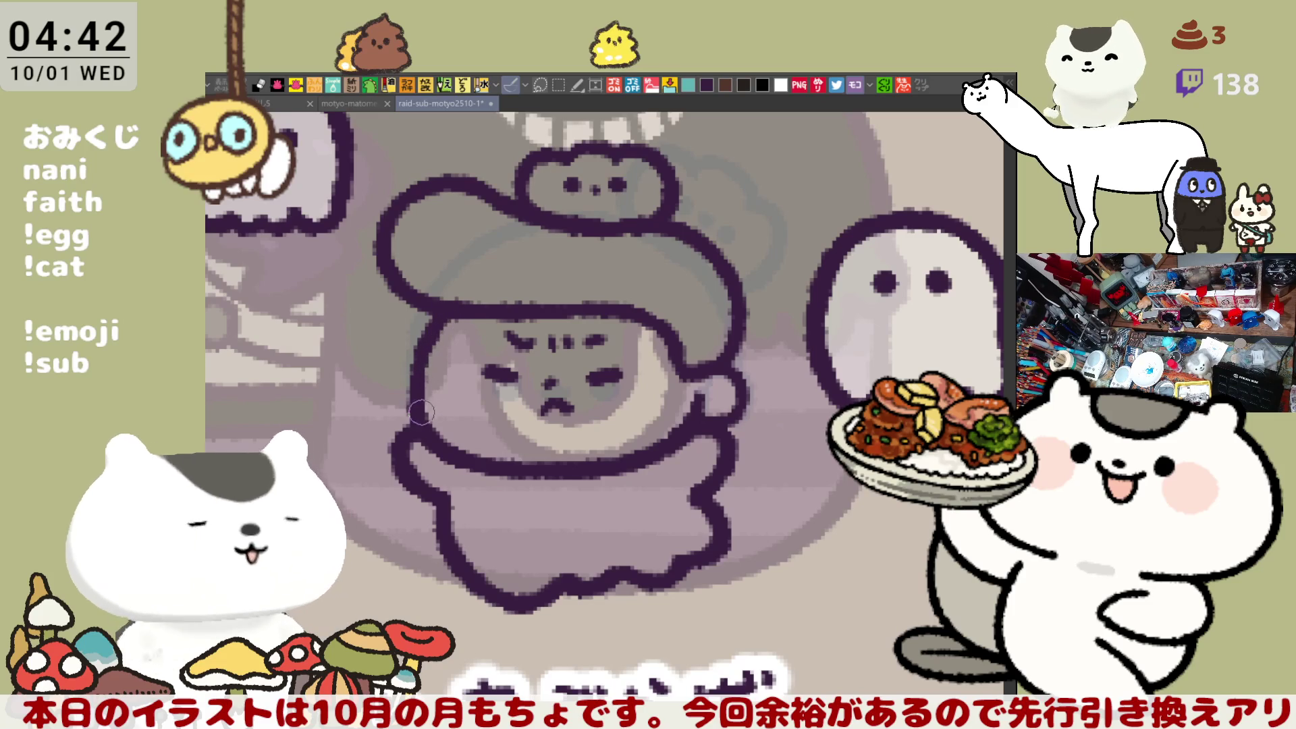
left_click_drag(437, 331, 414, 432)
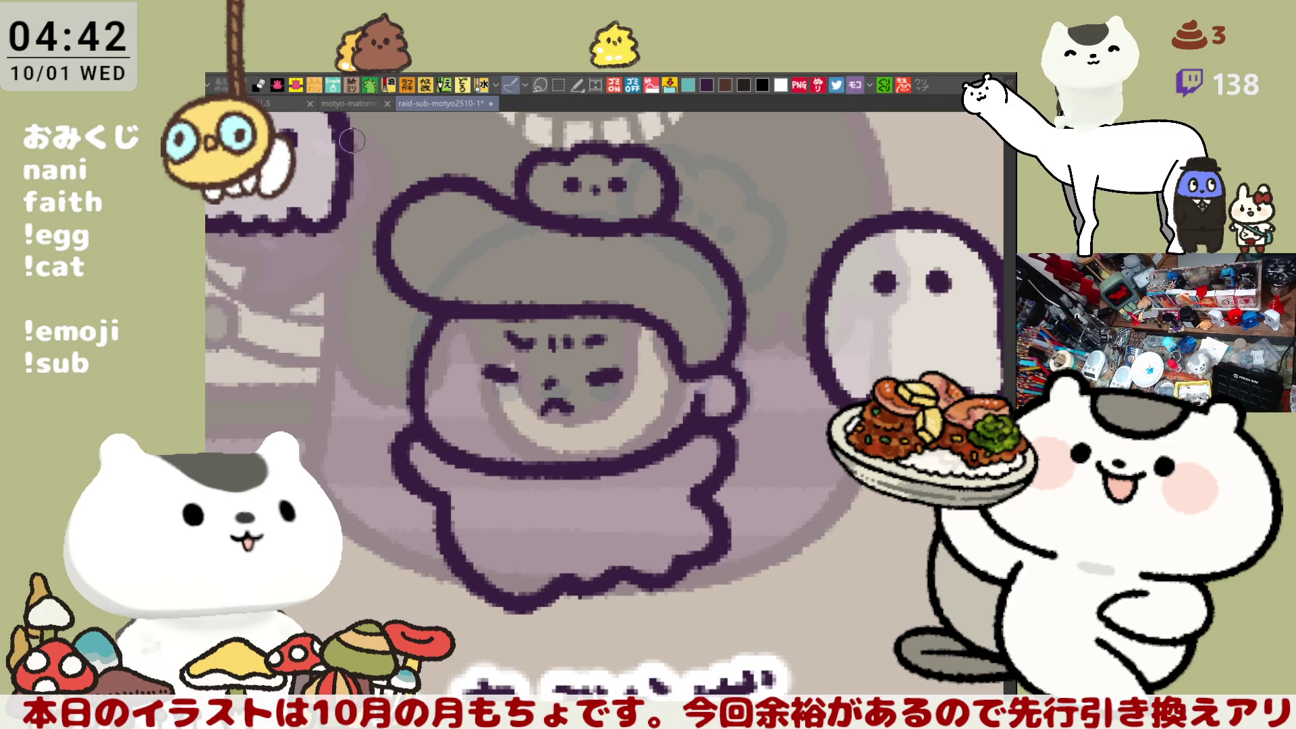
Step: Check the motyo-matome25-1 sheet, save it, and return to the raid-sub drawing
left_click(330, 104)
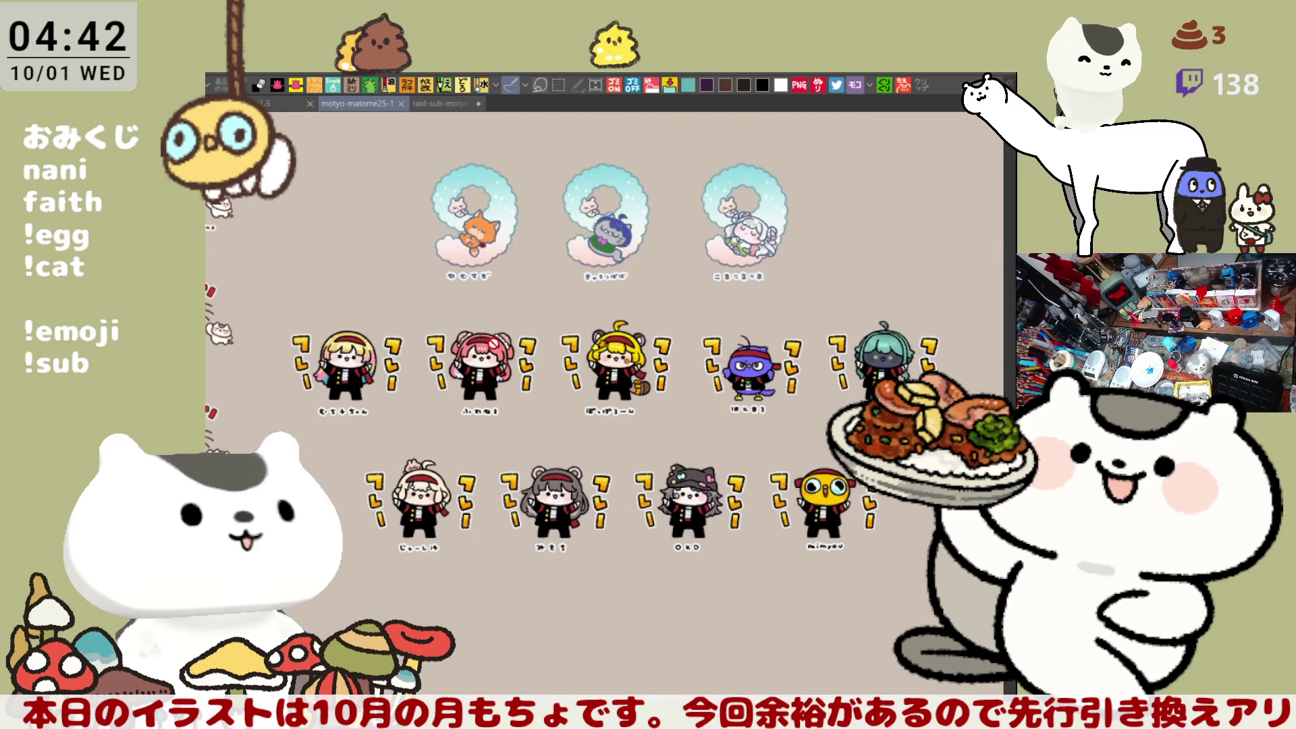
key("Delete")
key("ctrl+z")
scroll(489, 513, "up", 5)
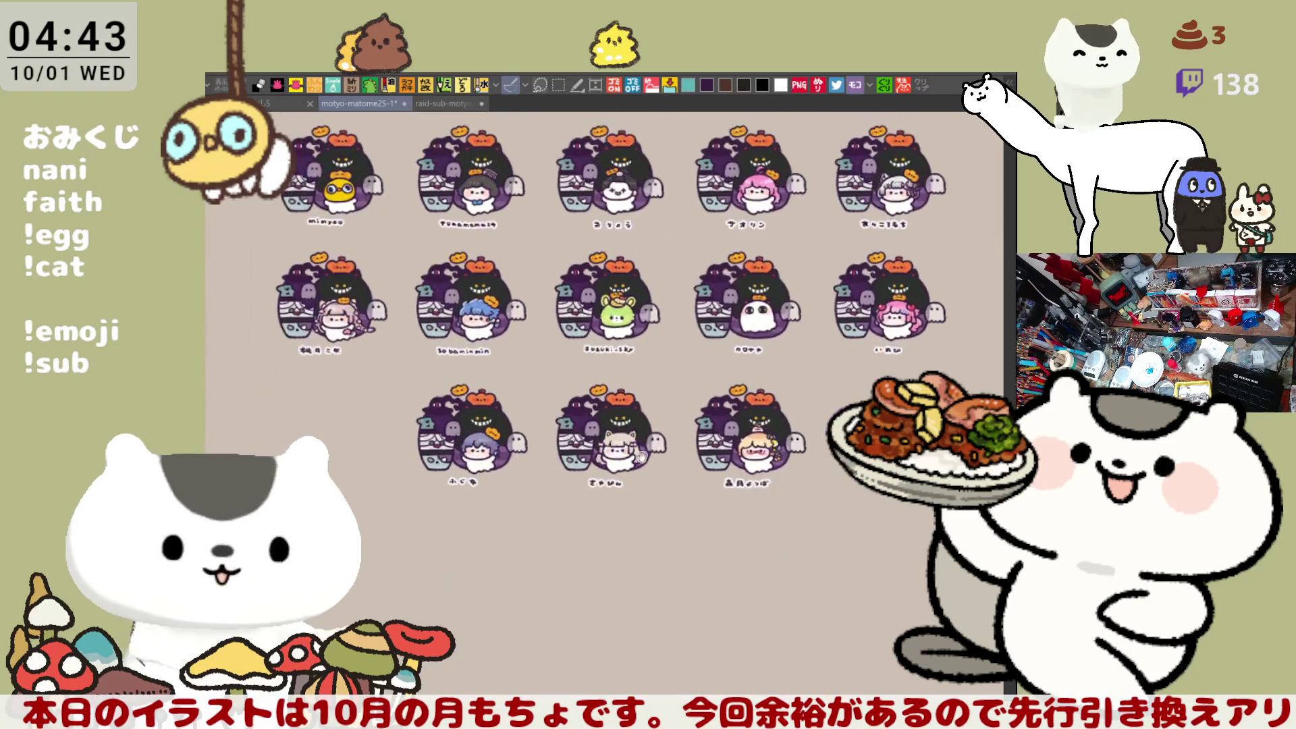
scroll(489, 513, "up", 4)
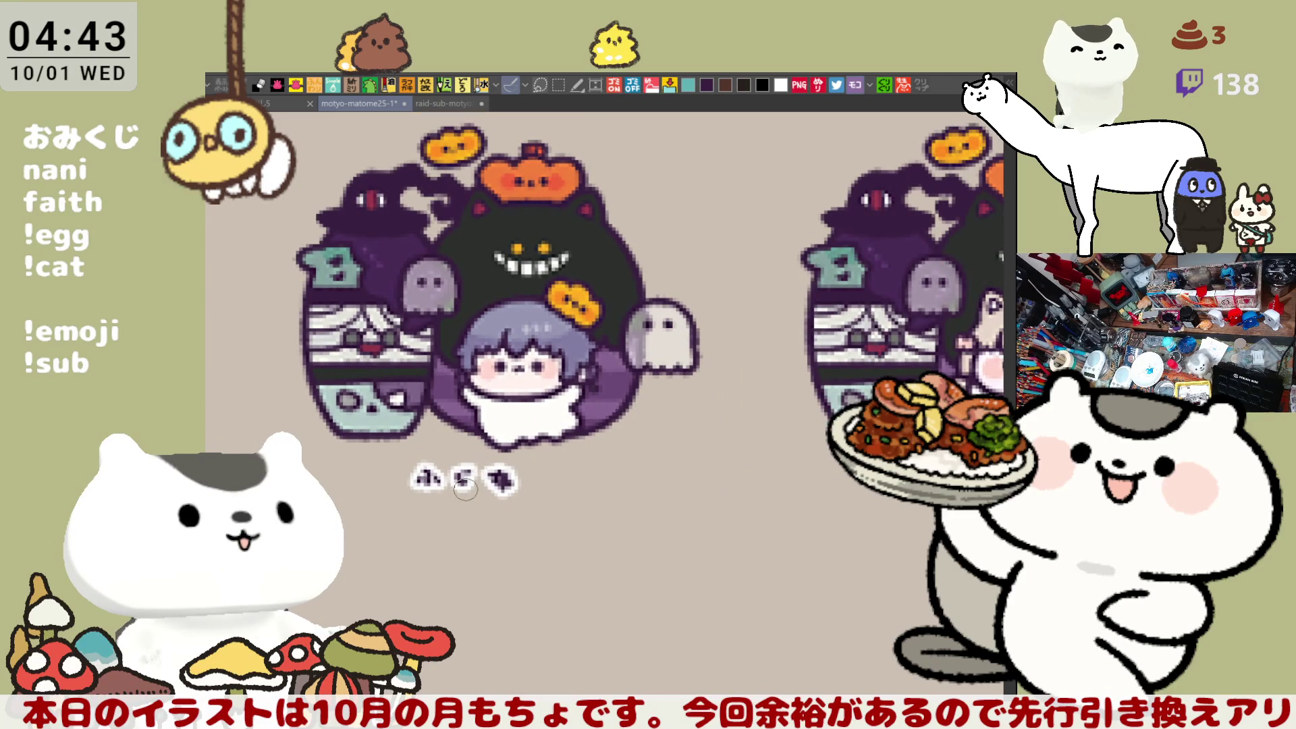
scroll(466, 489, "down", 6)
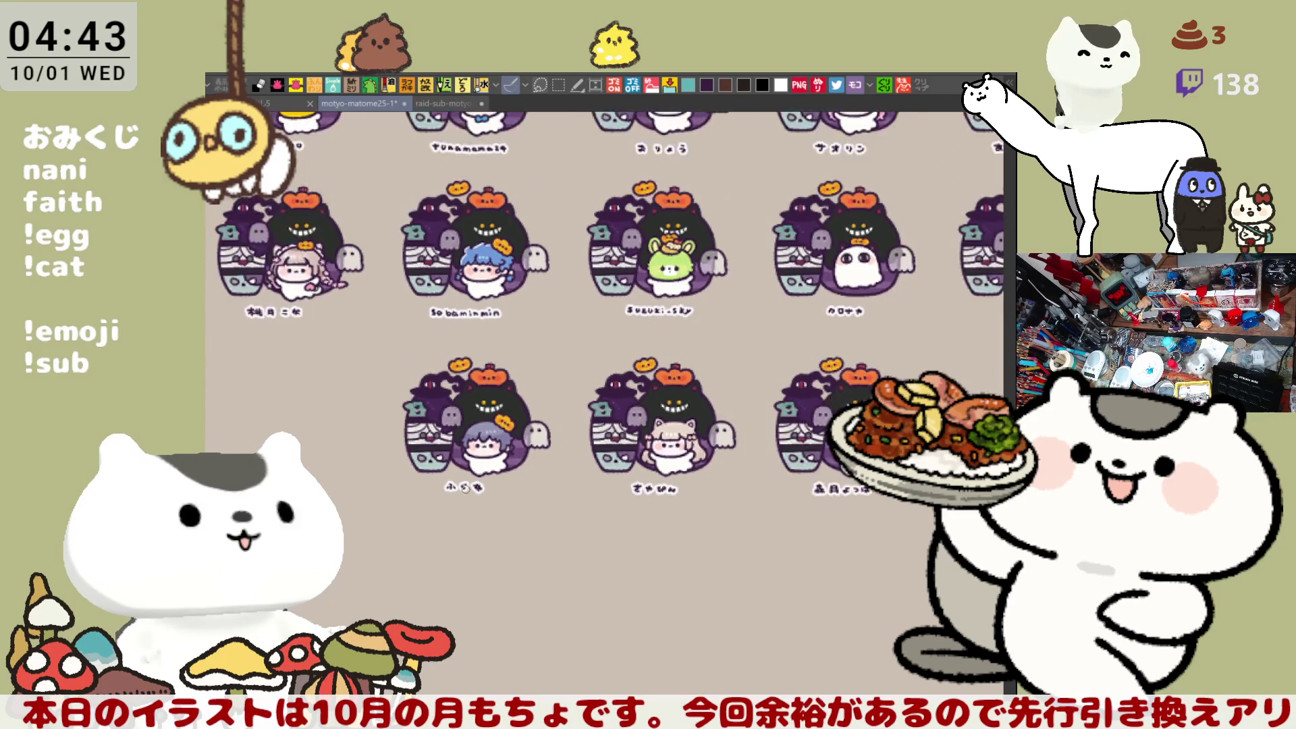
key("ctrl+s")
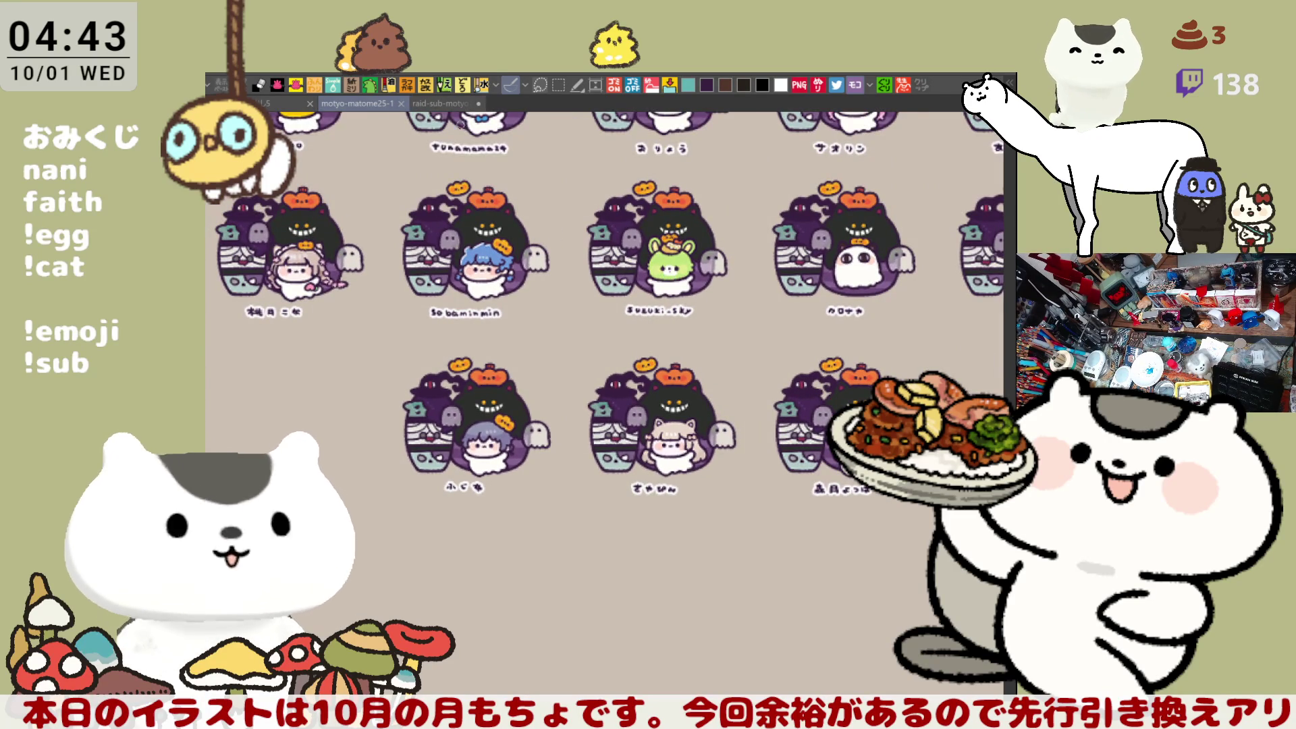
left_click(444, 104)
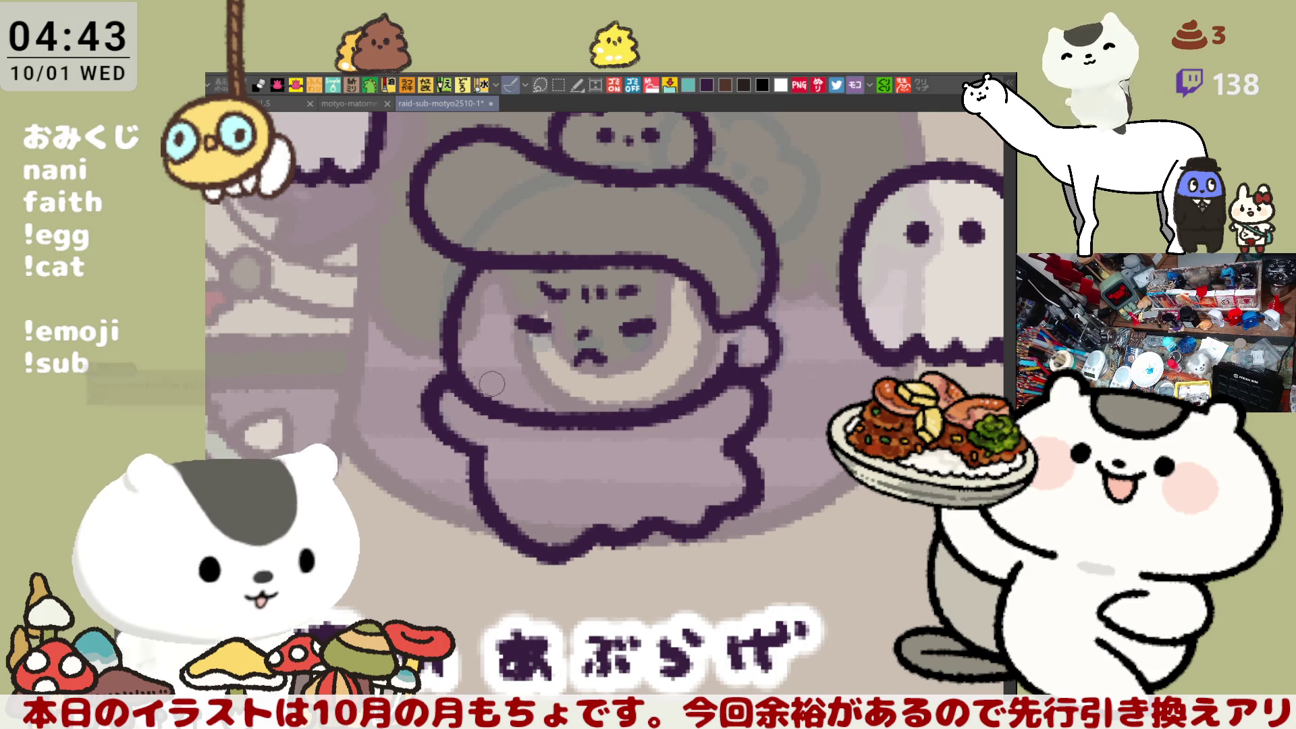
Step: Lasso-fill the hooded character and its creature with a solid dark colour
left_click_drag(846, 456, 887, 513)
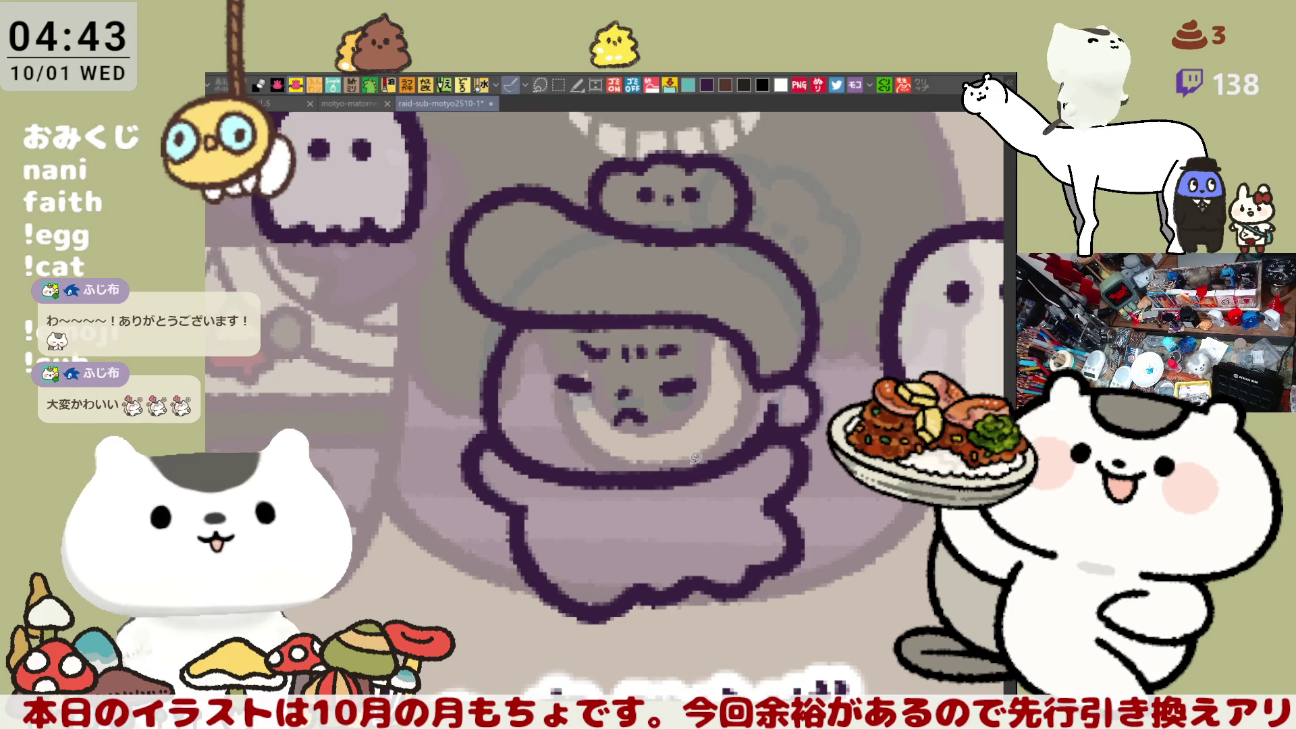
mouse_move(603, 638)
left_mouse_down()
mouse_move(389, 507)
mouse_move(536, 140)
mouse_move(878, 339)
mouse_move(567, 650)
left_mouse_up()
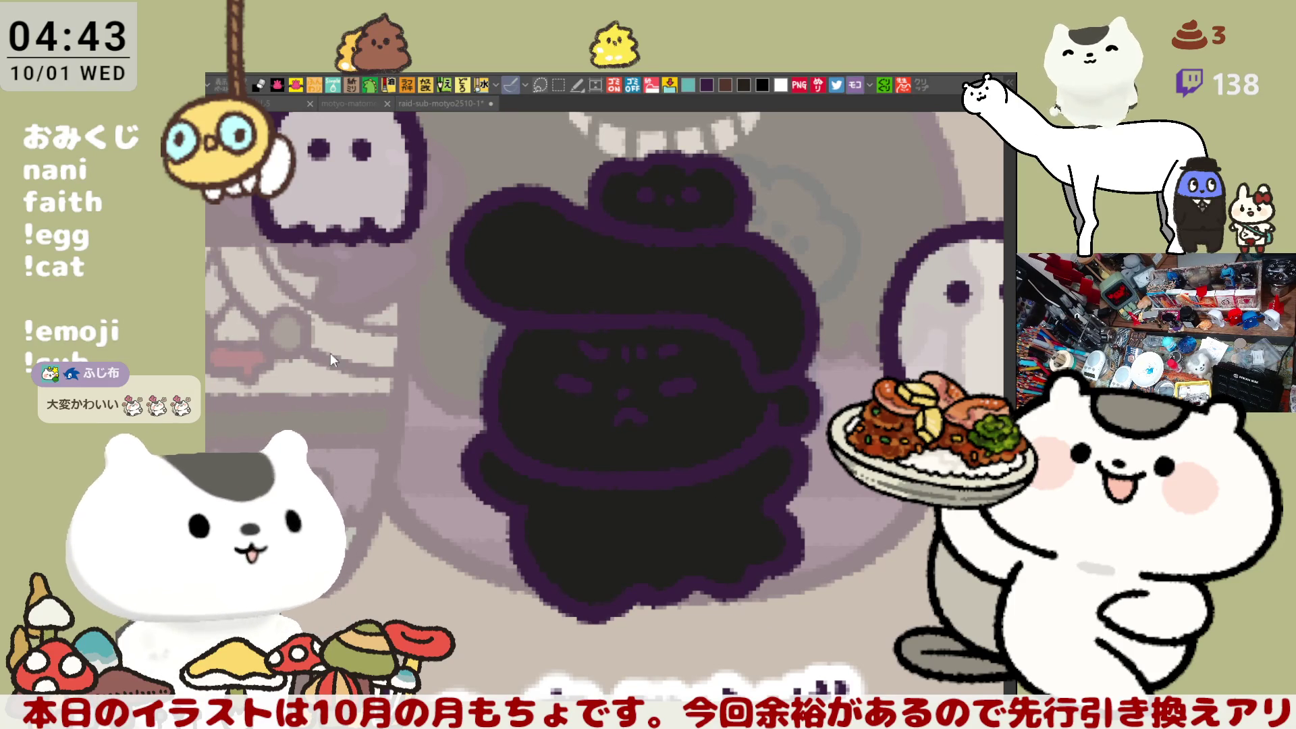
Step: Restore the face, add pink blush to both cheeks, and make the body white
key("ctrl+z")
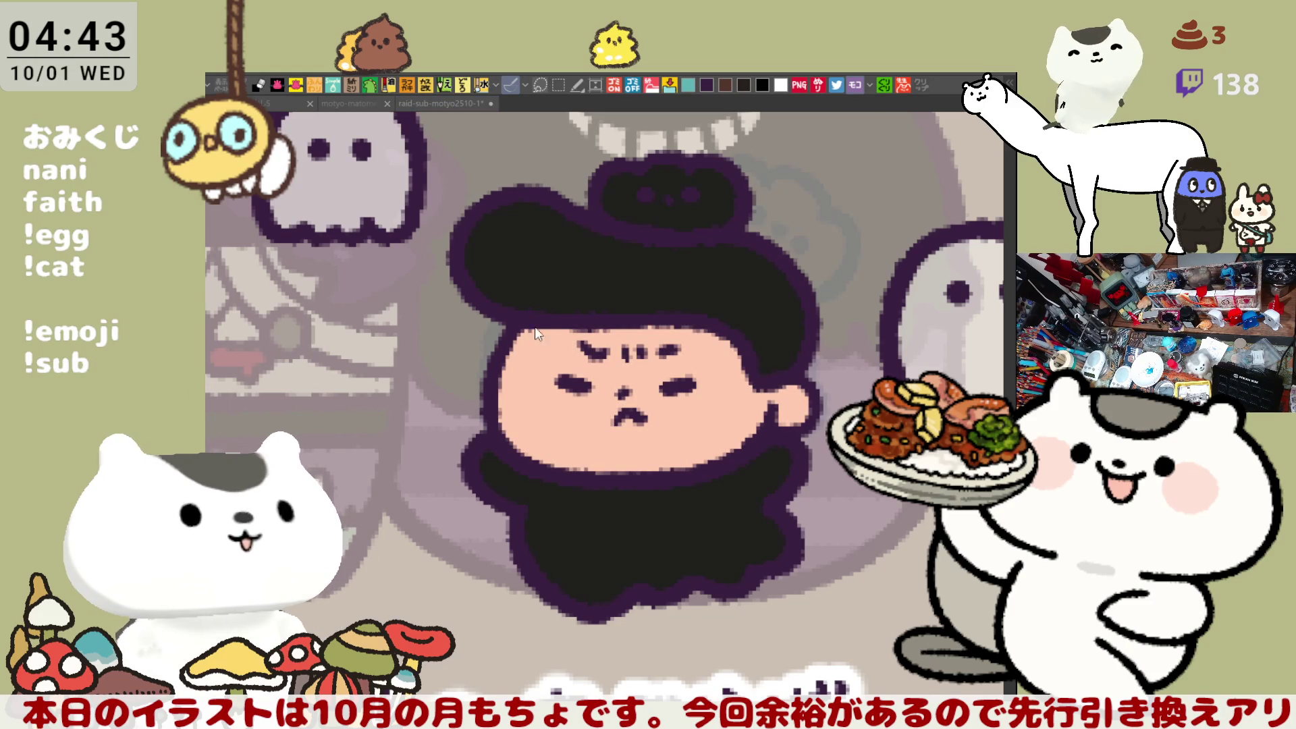
mouse_move(561, 375)
left_mouse_down()
mouse_move(524, 382)
mouse_move(527, 405)
mouse_move(550, 382)
mouse_move(538, 370)
left_mouse_up()
left_click(559, 398)
mouse_move(696, 378)
left_mouse_down()
mouse_move(722, 398)
mouse_move(695, 405)
mouse_move(719, 397)
left_mouse_up()
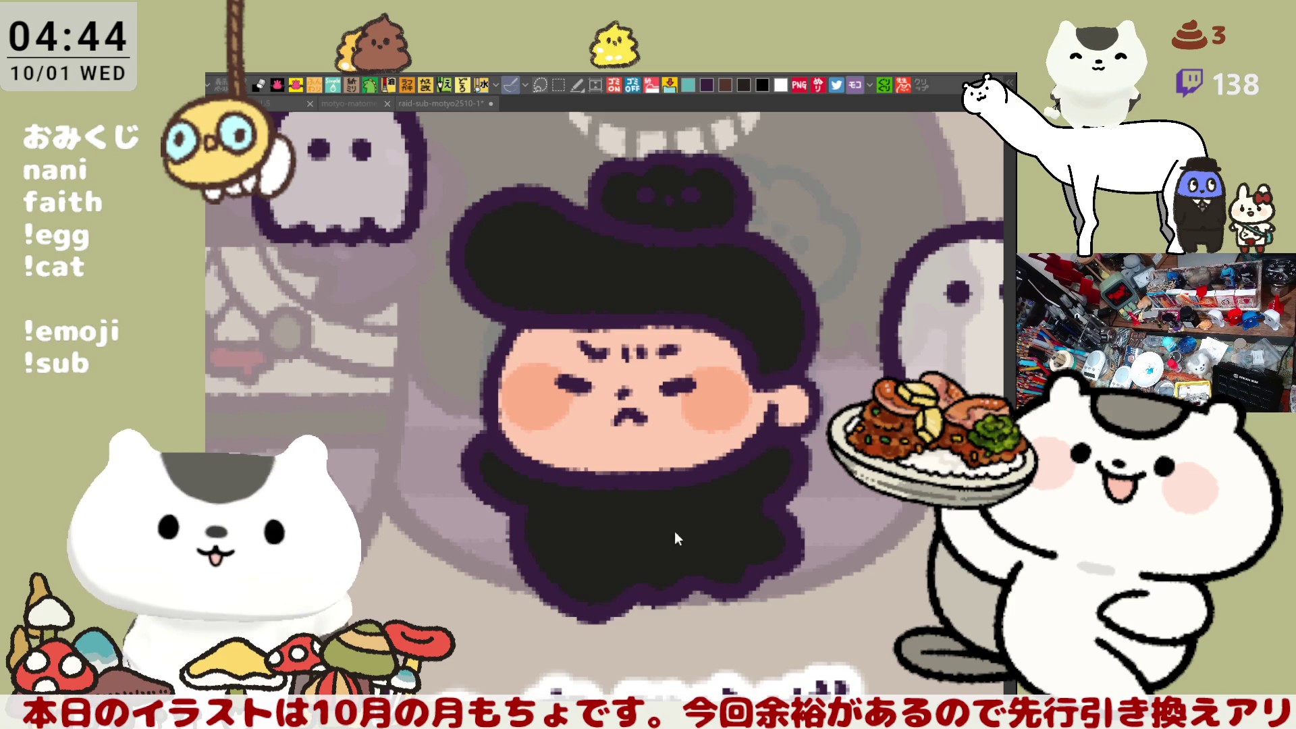
left_click(708, 534)
Step: Make the head creature orange and shade the small pumpkin with darker orange
scroll(691, 379, "right", 3)
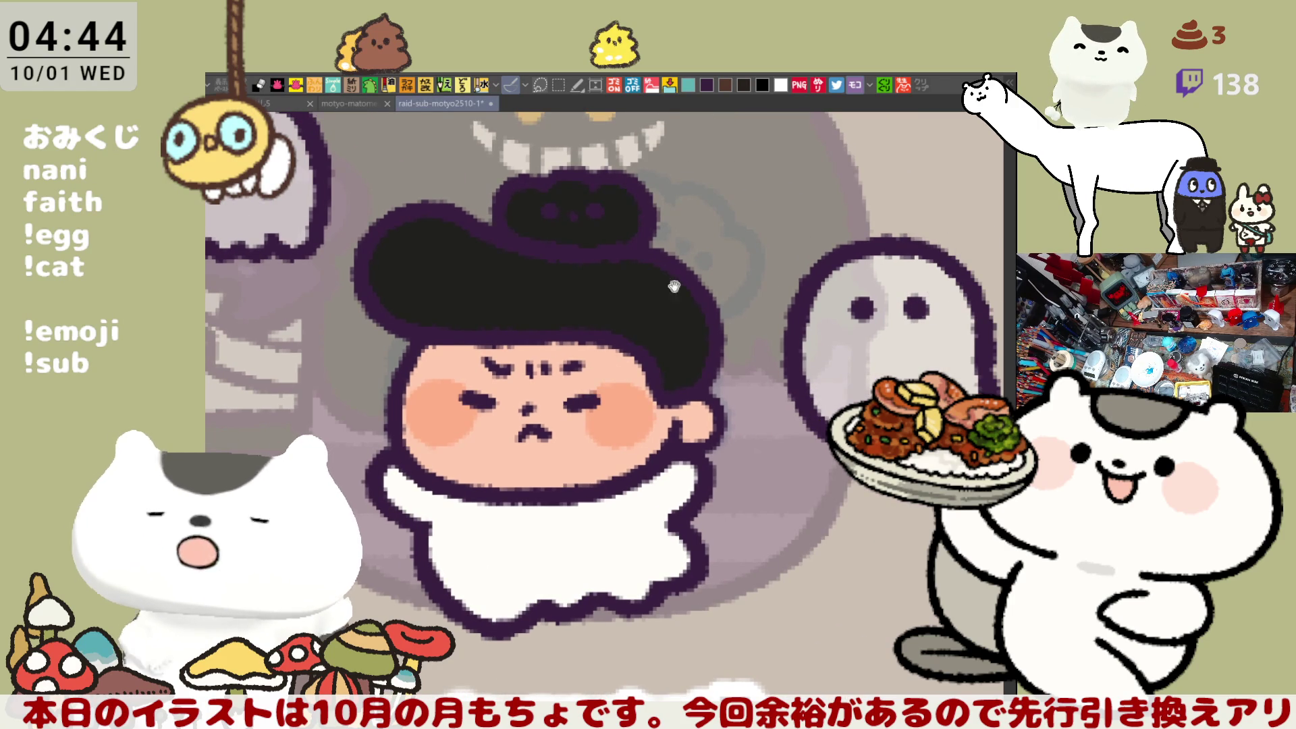
left_click_drag(734, 296, 786, 350)
key("ctrl+z")
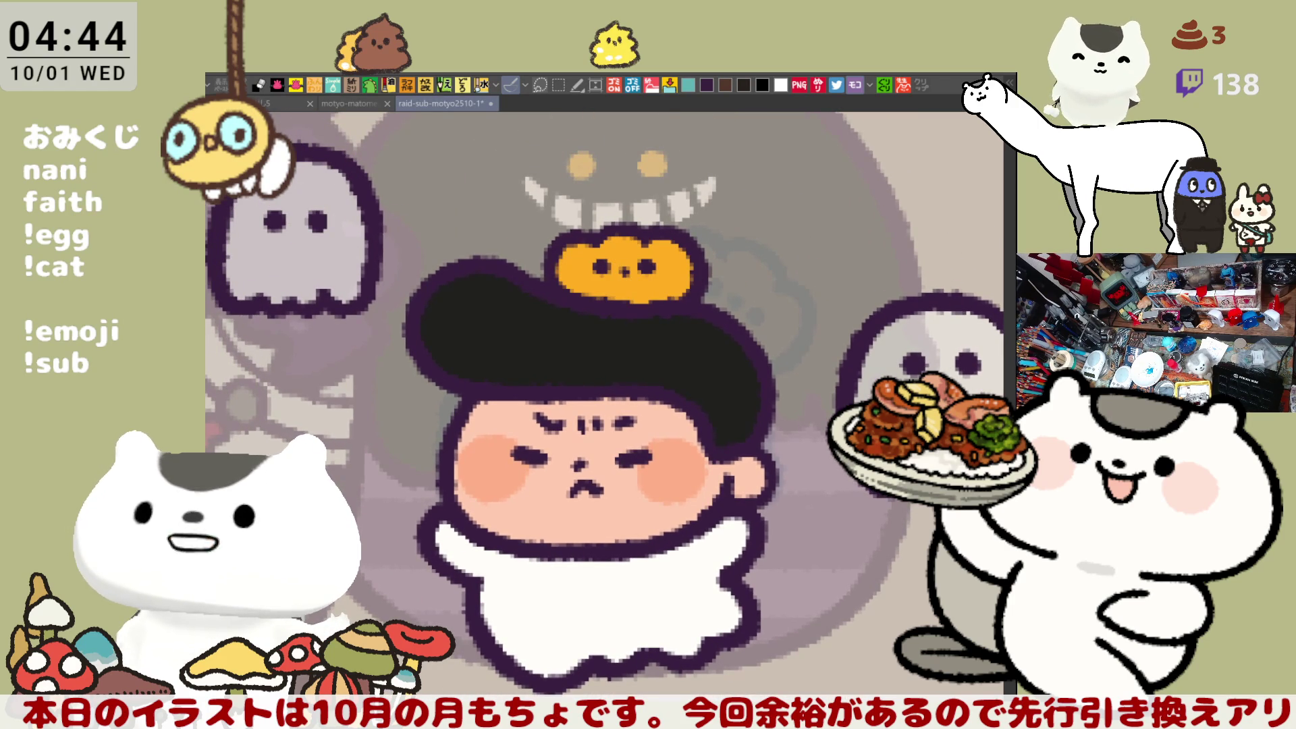
left_click_drag(589, 263, 579, 280)
mouse_move(672, 266)
left_mouse_down()
mouse_move(658, 274)
mouse_move(675, 267)
left_mouse_up()
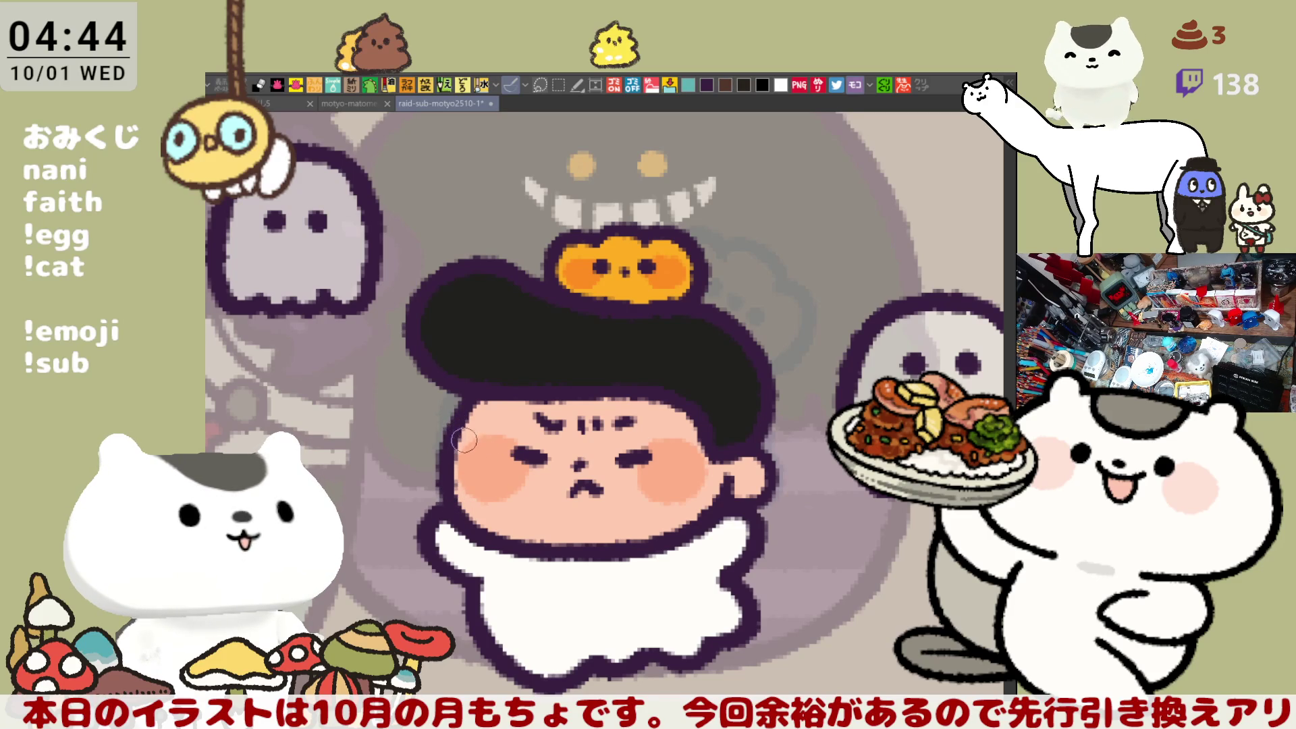
scroll(458, 440, "down", 5)
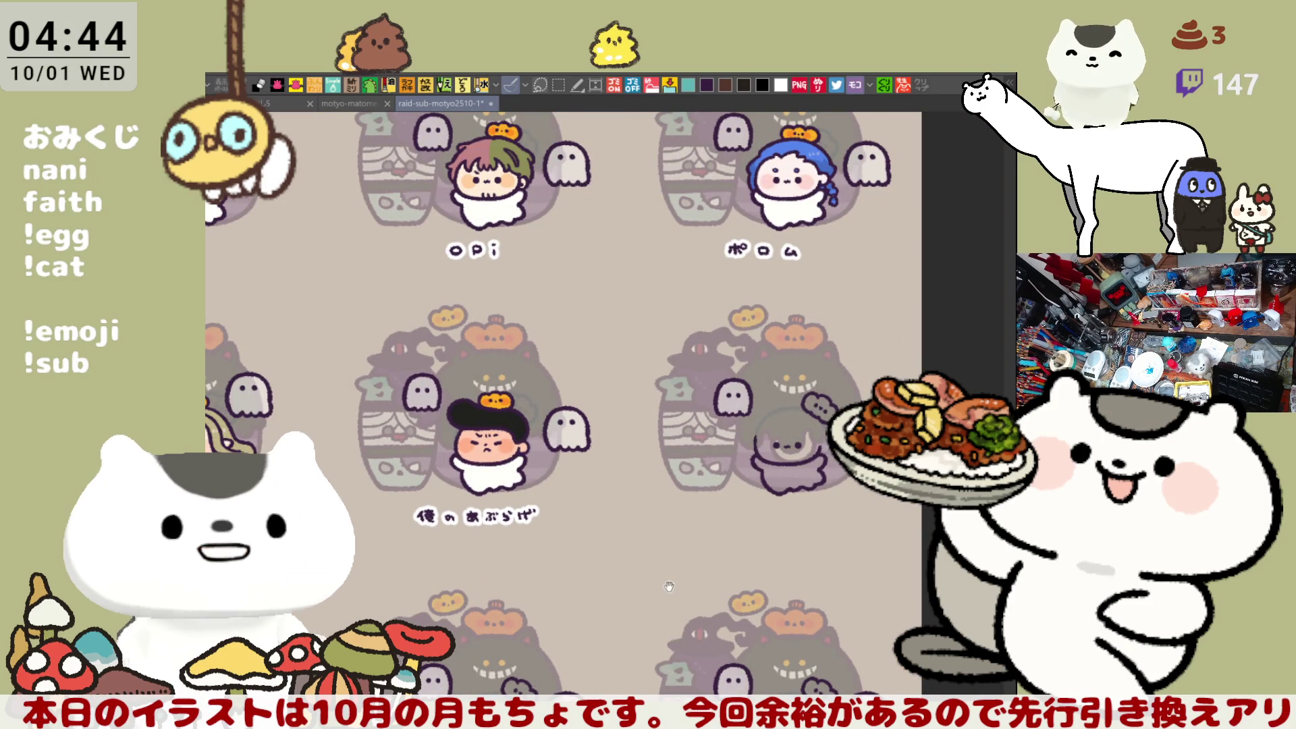
Step: Pan across the character tiles to the unlabelled purple ghost and zoom in
left_click_drag(665, 583, 696, 497)
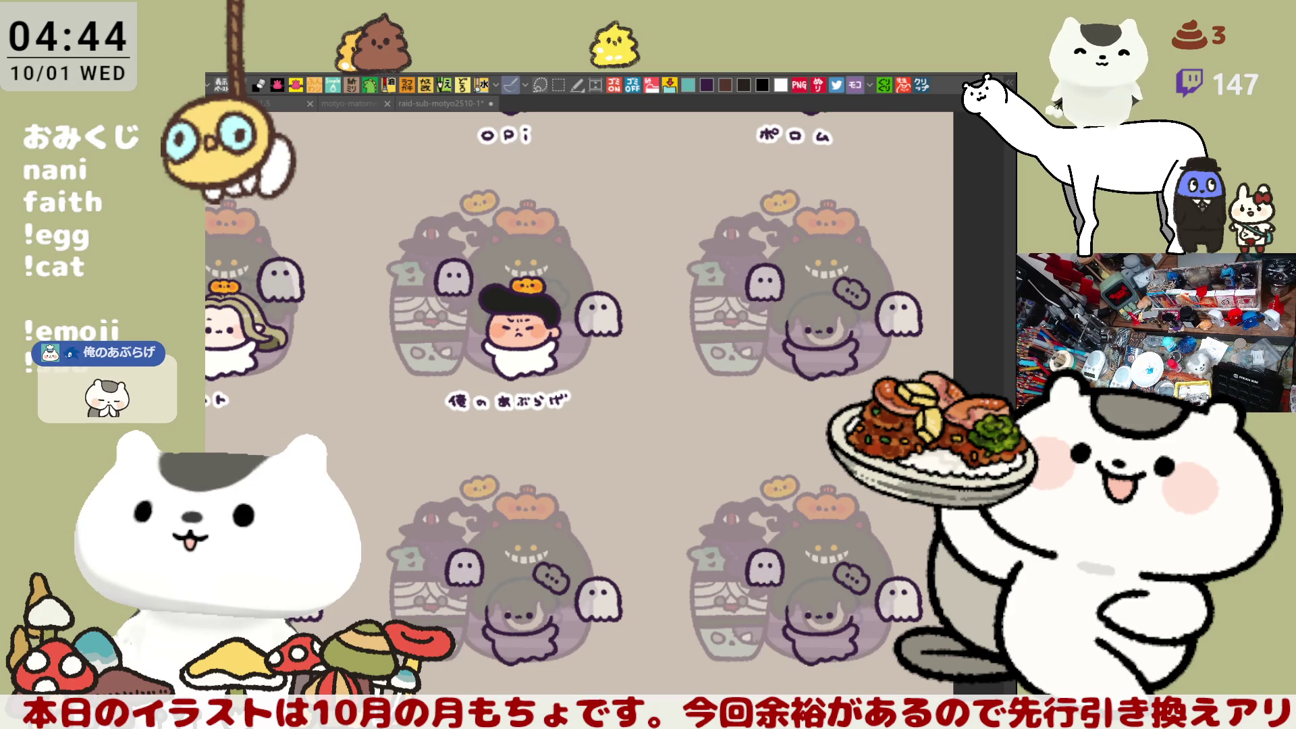
left_click_drag(784, 631, 696, 645)
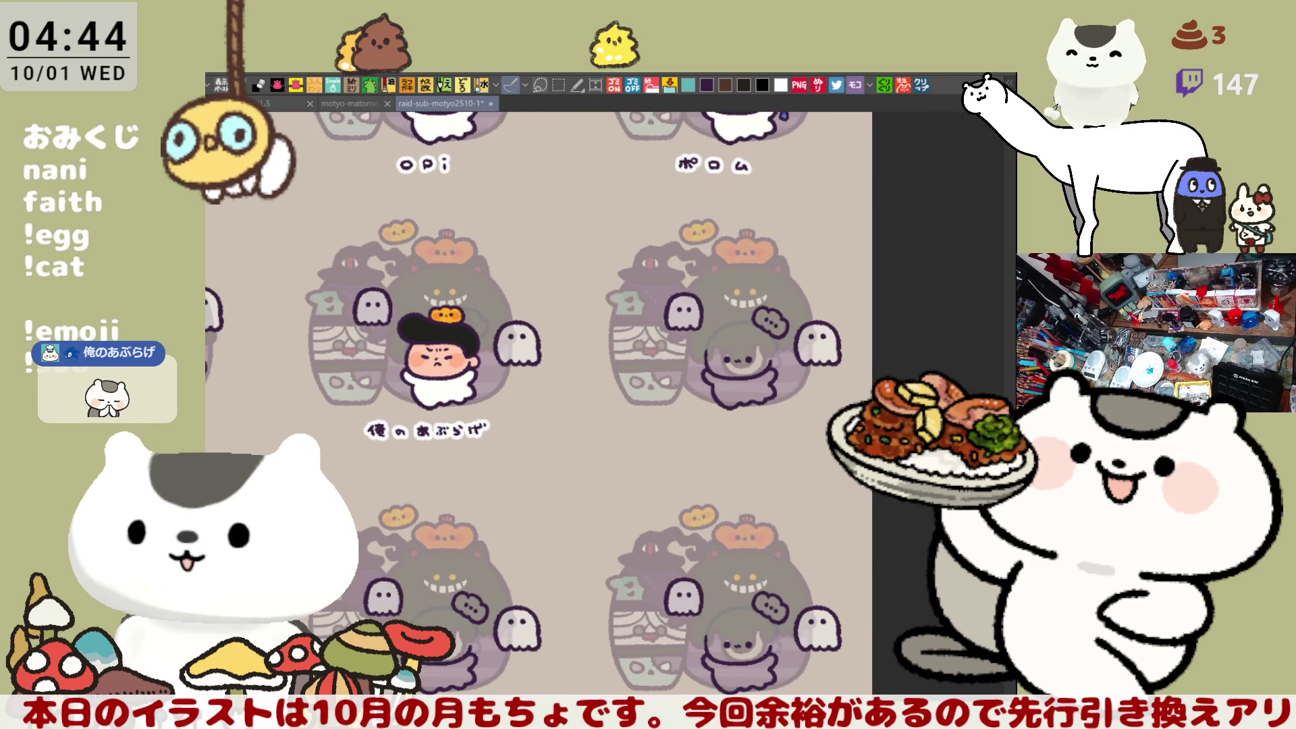
left_click_drag(796, 501, 742, 569)
scroll(742, 569, "up", 5)
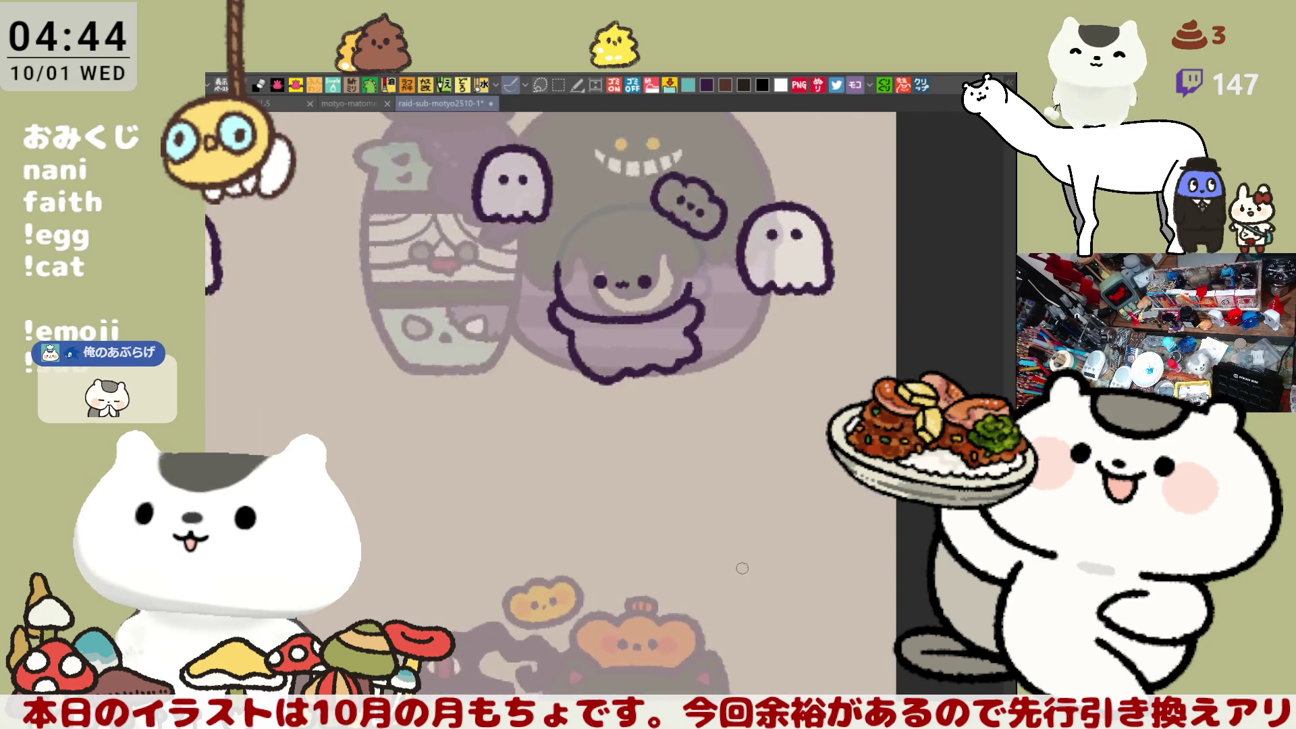
Step: Position the view over the empty label space under the purple ghost, testing a first stroke
left_click_drag(543, 404, 535, 333)
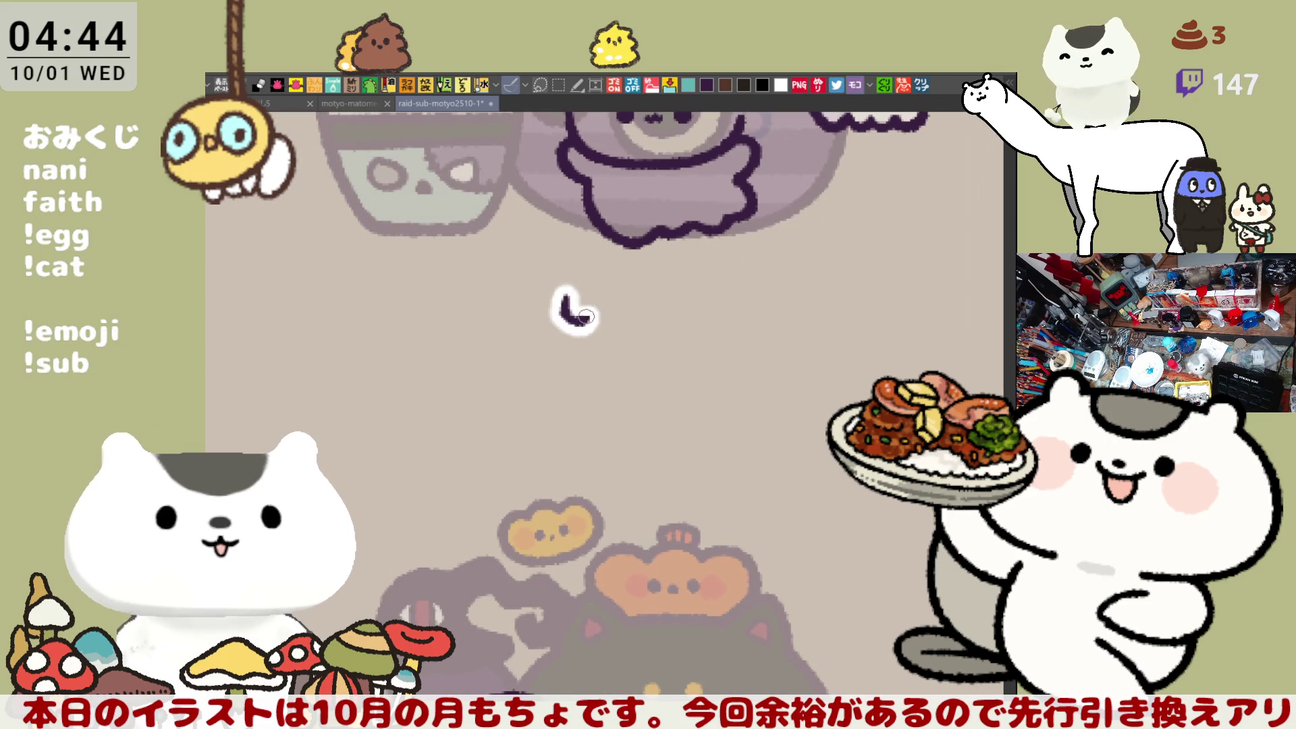
mouse_move(566, 295)
left_mouse_down()
mouse_move(590, 313)
mouse_move(648, 293)
mouse_move(641, 319)
left_mouse_up()
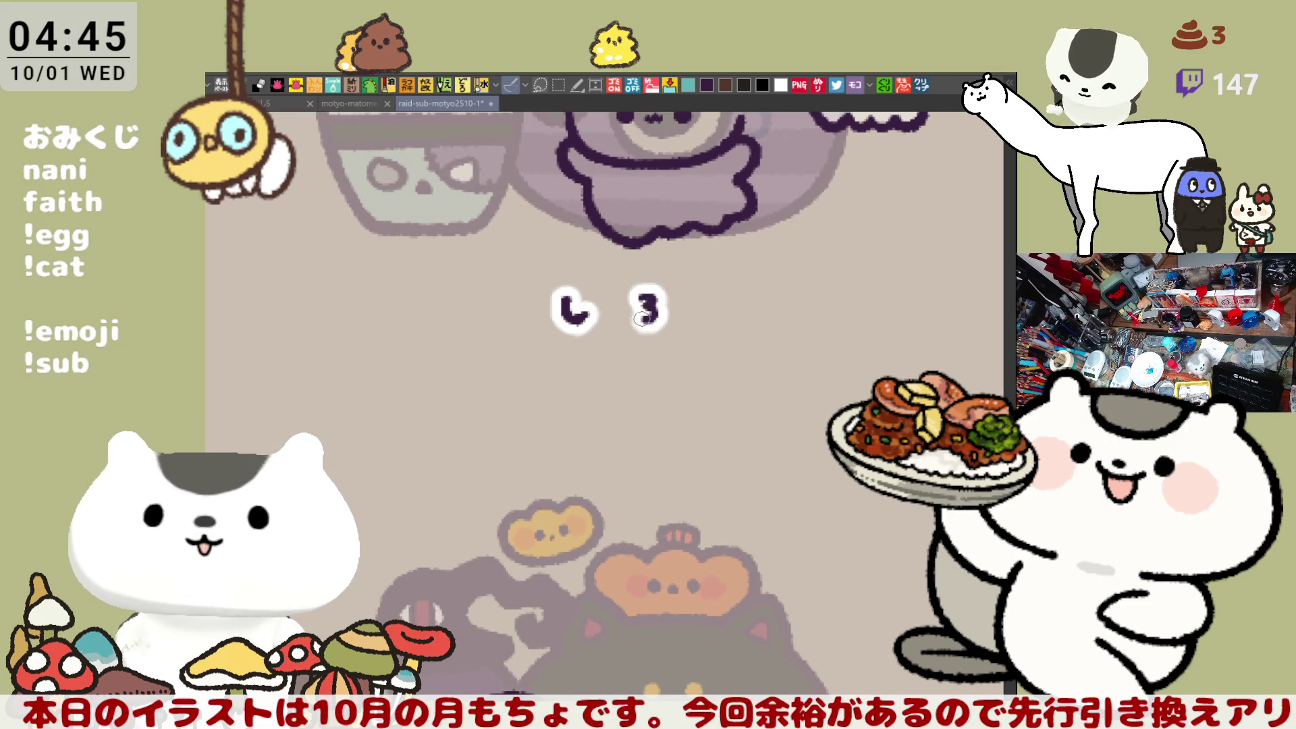
mouse_move(753, 613)
left_mouse_down()
mouse_move(814, 673)
mouse_move(746, 405)
mouse_move(602, 240)
mouse_move(813, 673)
mouse_move(867, 436)
left_mouse_up()
mouse_move(390, 664)
left_mouse_down()
mouse_move(613, 571)
mouse_move(713, 578)
mouse_move(612, 465)
mouse_move(621, 270)
left_mouse_up()
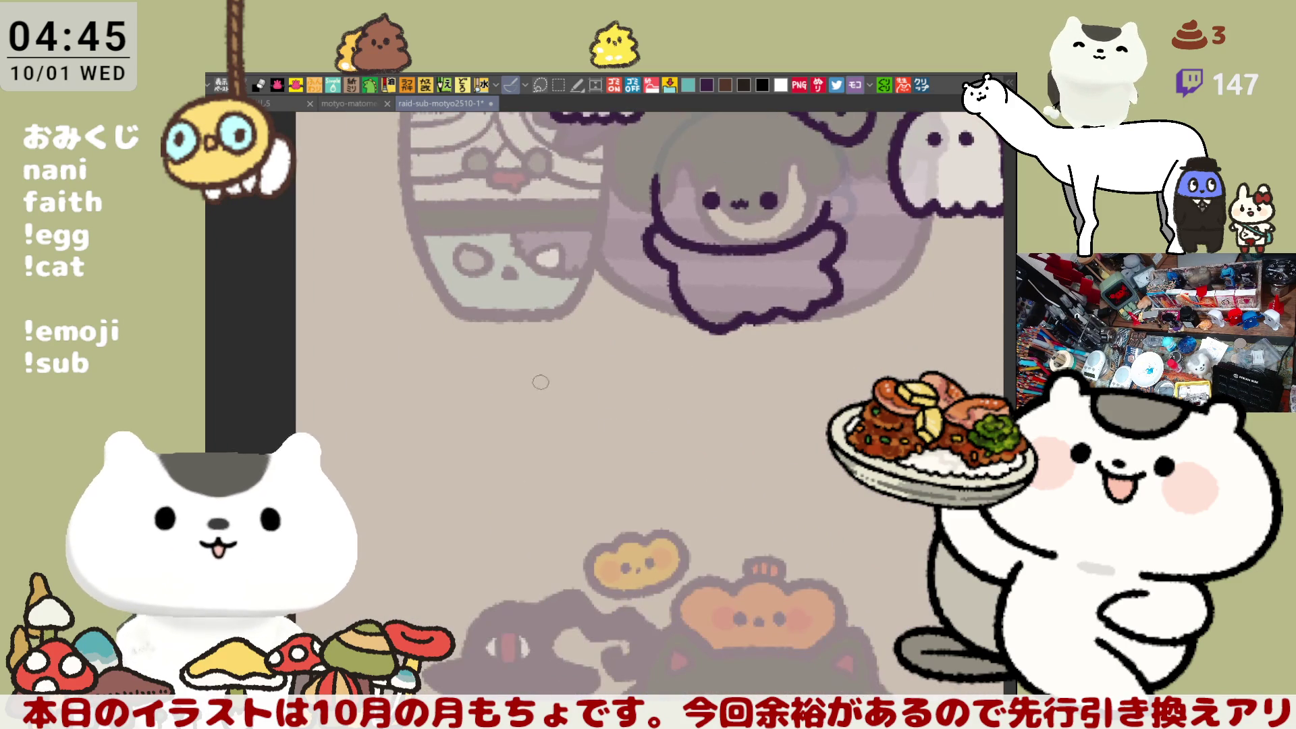
mouse_move(571, 368)
left_mouse_down()
mouse_move(603, 368)
mouse_move(581, 395)
mouse_move(633, 392)
mouse_move(624, 404)
mouse_move(685, 382)
mouse_move(685, 404)
mouse_move(716, 382)
mouse_move(711, 405)
mouse_move(758, 375)
mouse_move(733, 394)
mouse_move(743, 399)
mouse_move(762, 370)
left_mouse_up()
key("ctrl+z")
key("ctrl+z")
key("ctrl+z")
key("ctrl+z")
key("ctrl+z")
mouse_move(584, 400)
left_mouse_down()
mouse_move(401, 371)
mouse_move(644, 327)
left_mouse_up()
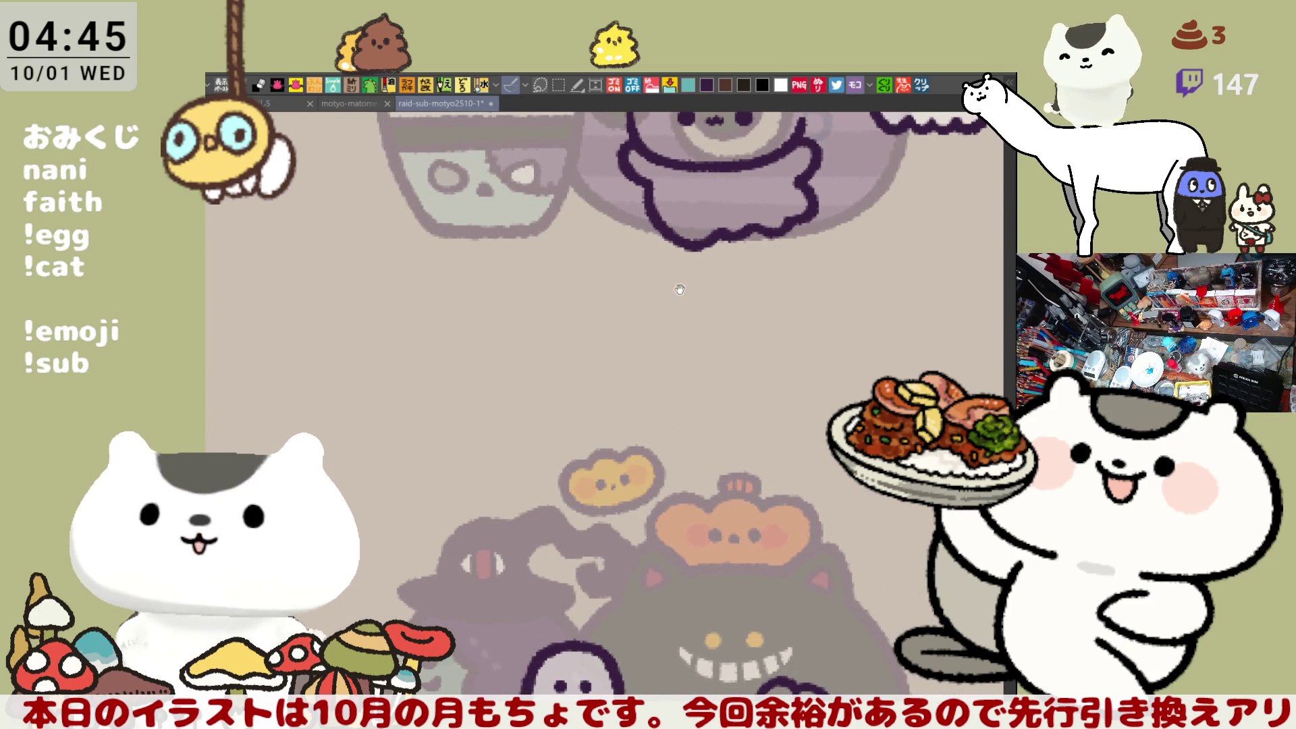
left_click_drag(678, 284, 689, 299)
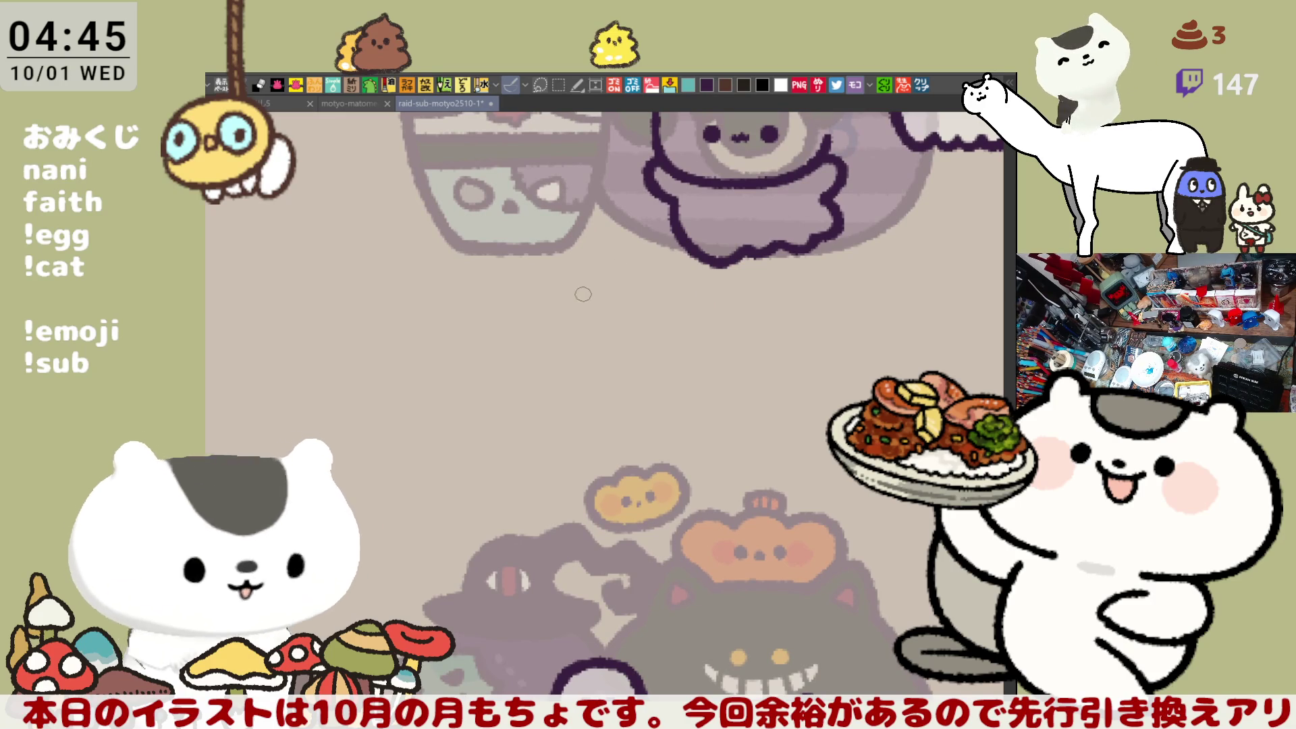
Step: Letter 'pen' beneath the ghost, redrawing the e and n until they look right
mouse_move(575, 297)
left_mouse_down()
mouse_move(589, 301)
mouse_move(582, 330)
mouse_move(606, 300)
mouse_move(624, 312)
mouse_move(612, 294)
left_mouse_up()
key("ctrl+z")
key("ctrl+z")
key("ctrl+z")
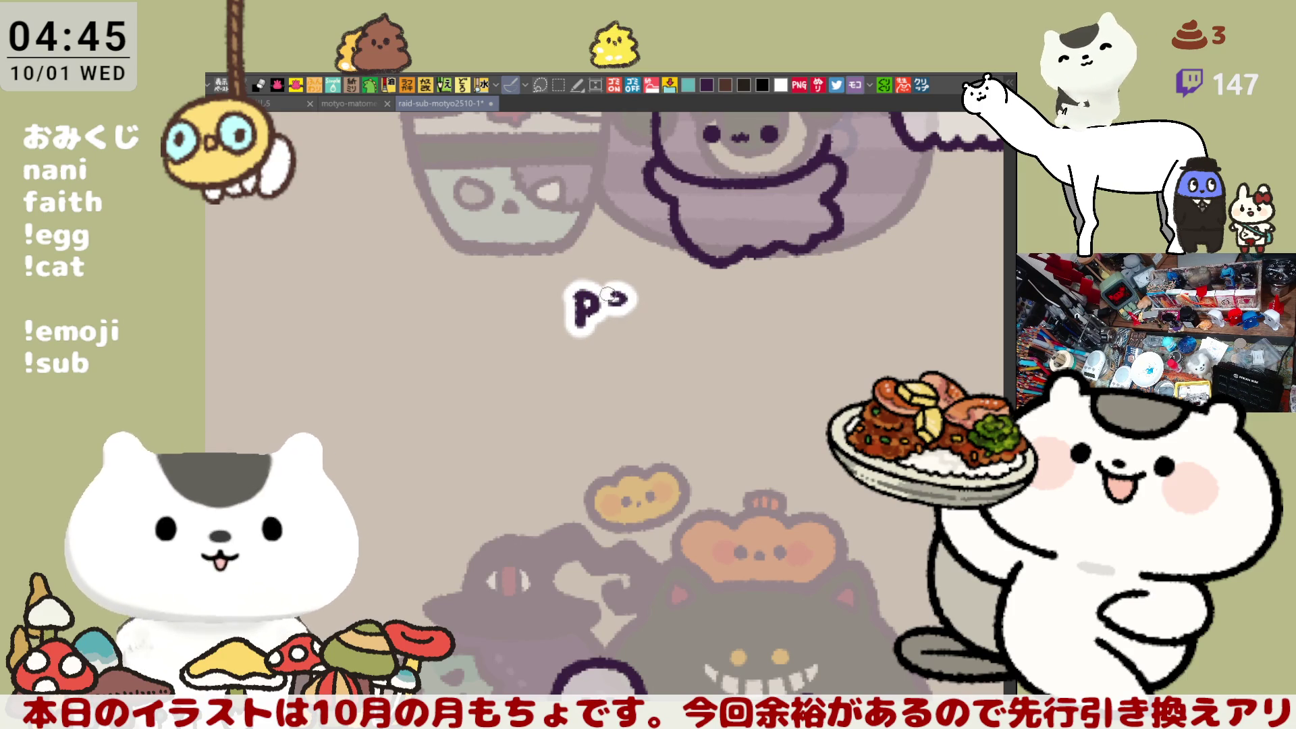
key("ctrl+z")
key("ctrl+z")
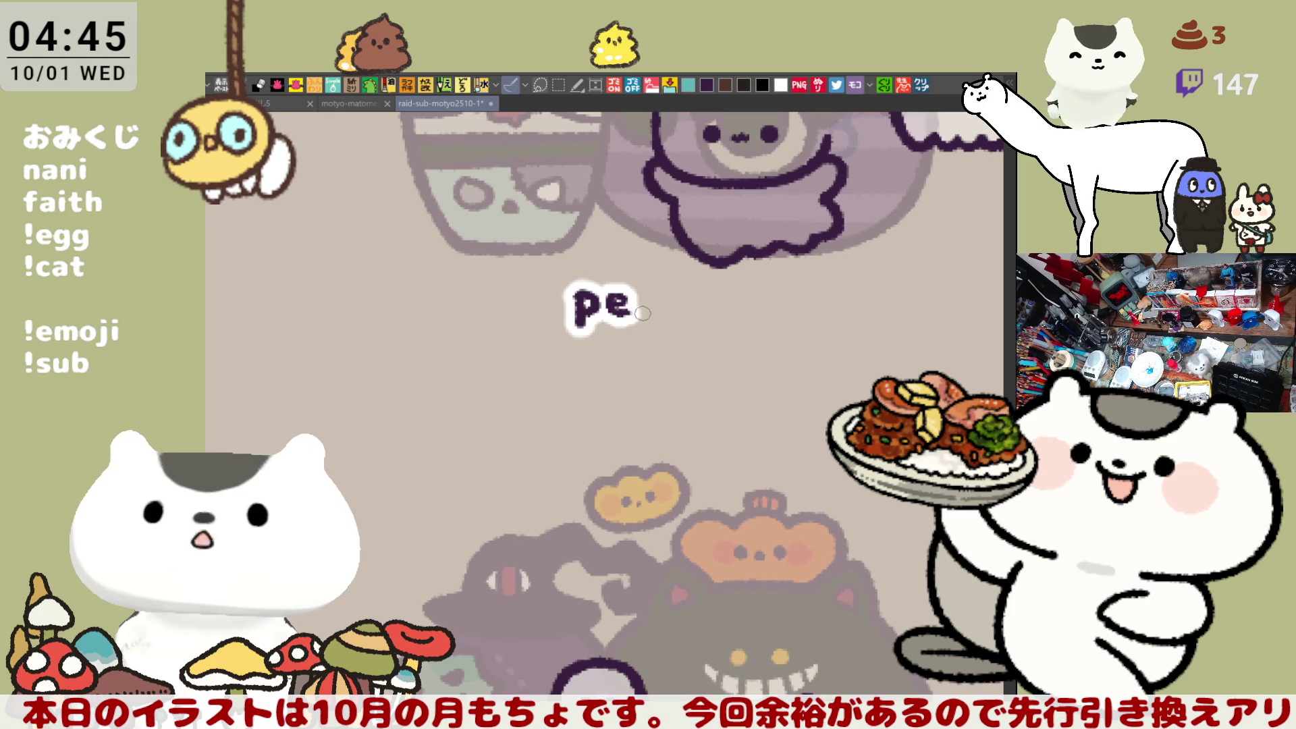
key("ctrl+z")
mouse_move(611, 299)
left_mouse_down()
mouse_move(665, 313)
mouse_move(647, 308)
left_mouse_up()
key("ctrl+z")
key("ctrl+z")
key("ctrl+z")
key("ctrl+z")
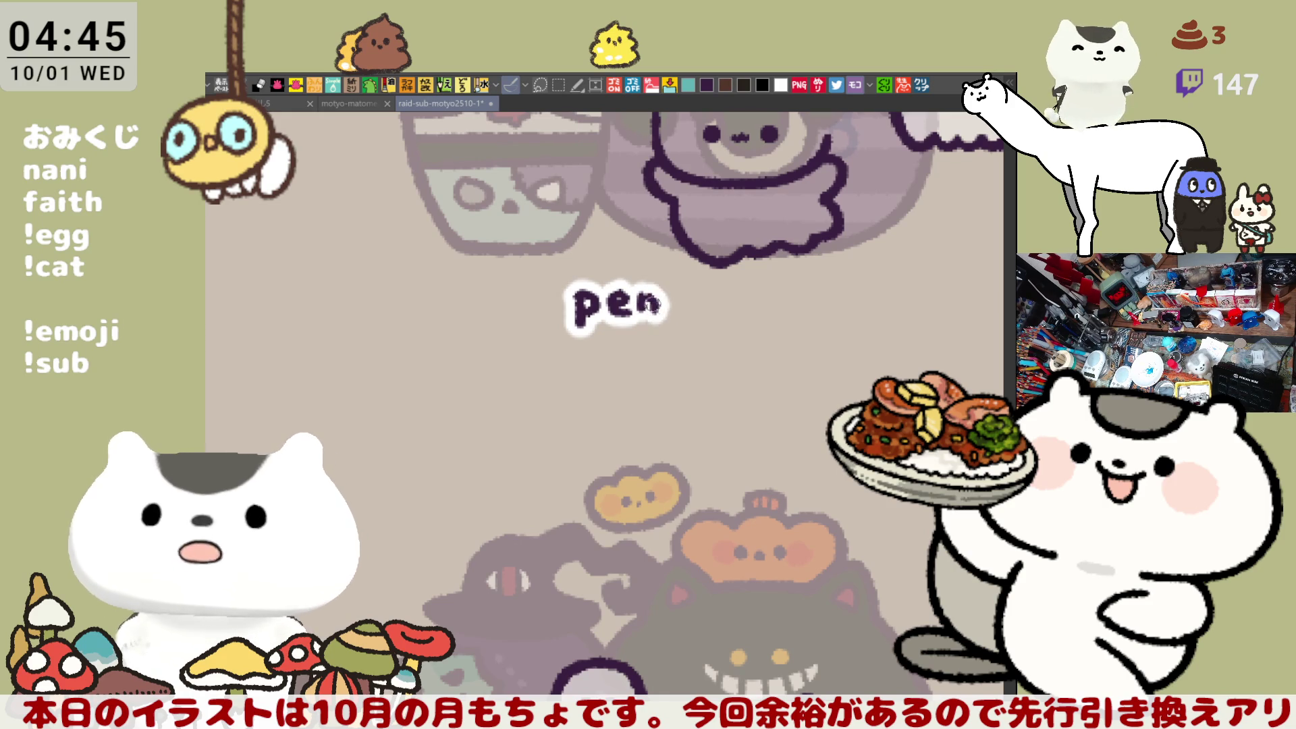
key("ctrl+z")
left_click_drag(644, 309, 652, 298)
key("ctrl+z")
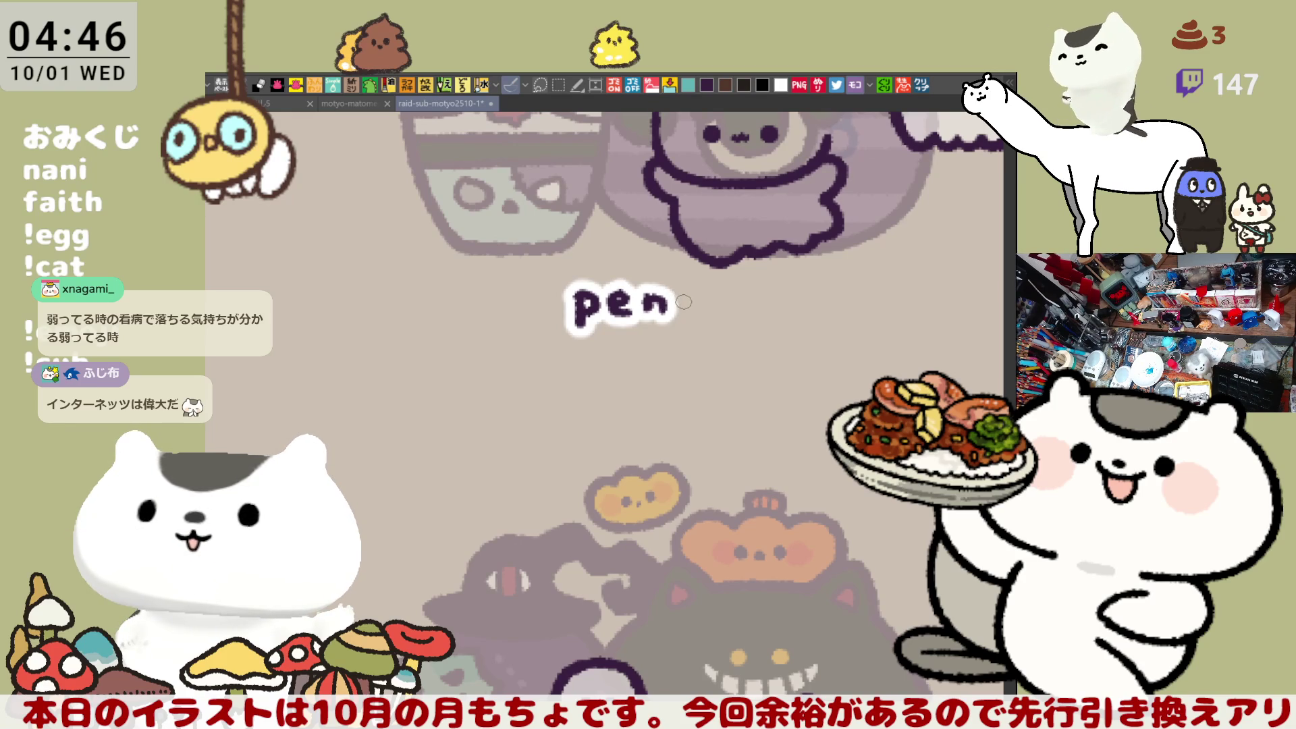
Step: Continue lettering 'chan' after 'pen', redrawing faulty strokes
mouse_move(691, 298)
left_mouse_down()
mouse_move(736, 319)
mouse_move(711, 316)
left_mouse_up()
key("ctrl+z")
key("ctrl+z")
key("ctrl+z")
key("ctrl+z")
key("ctrl+z")
key("ctrl+z")
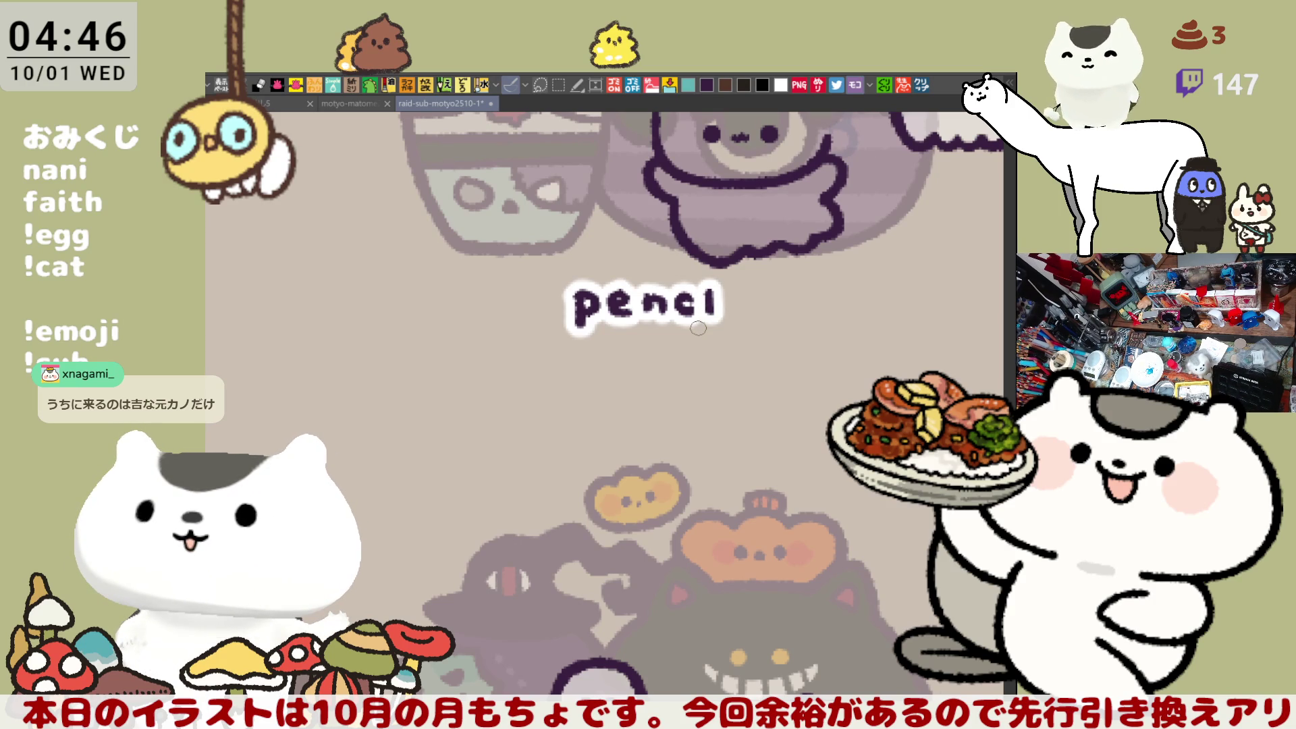
scroll(698, 328, "up", 1)
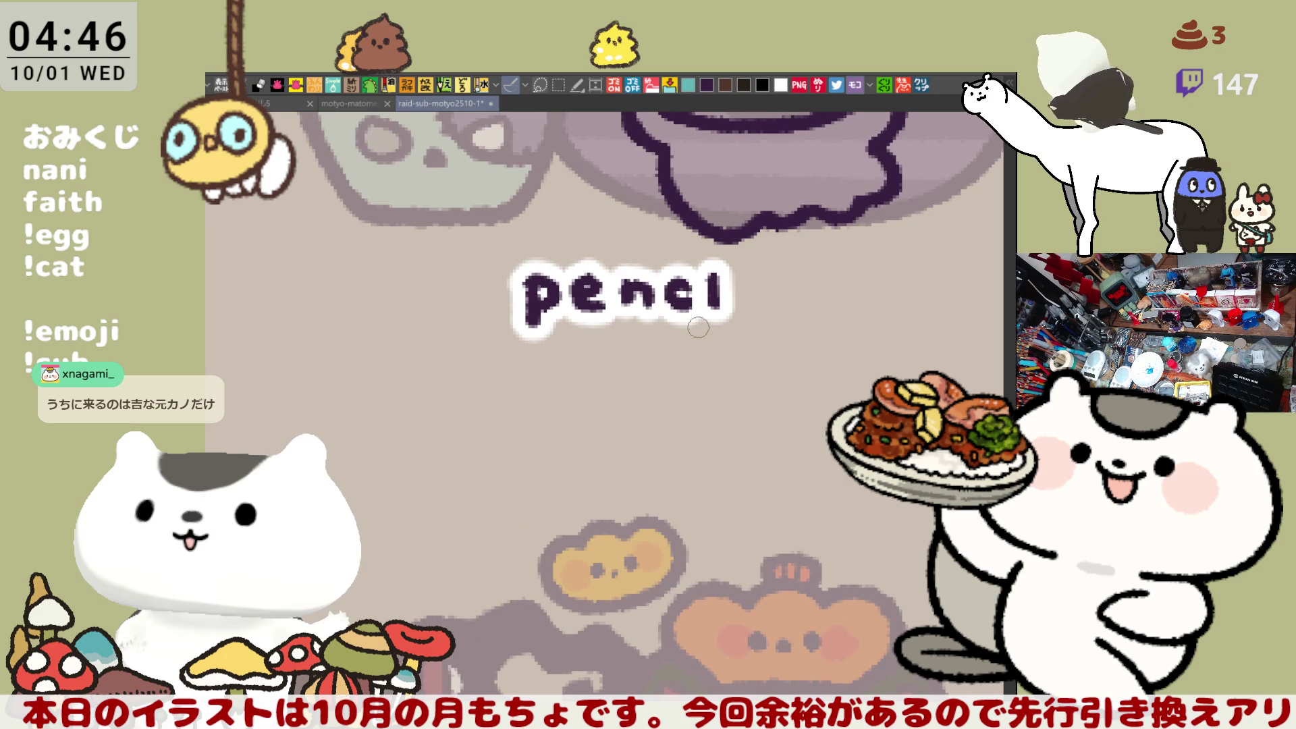
key("ctrl+z")
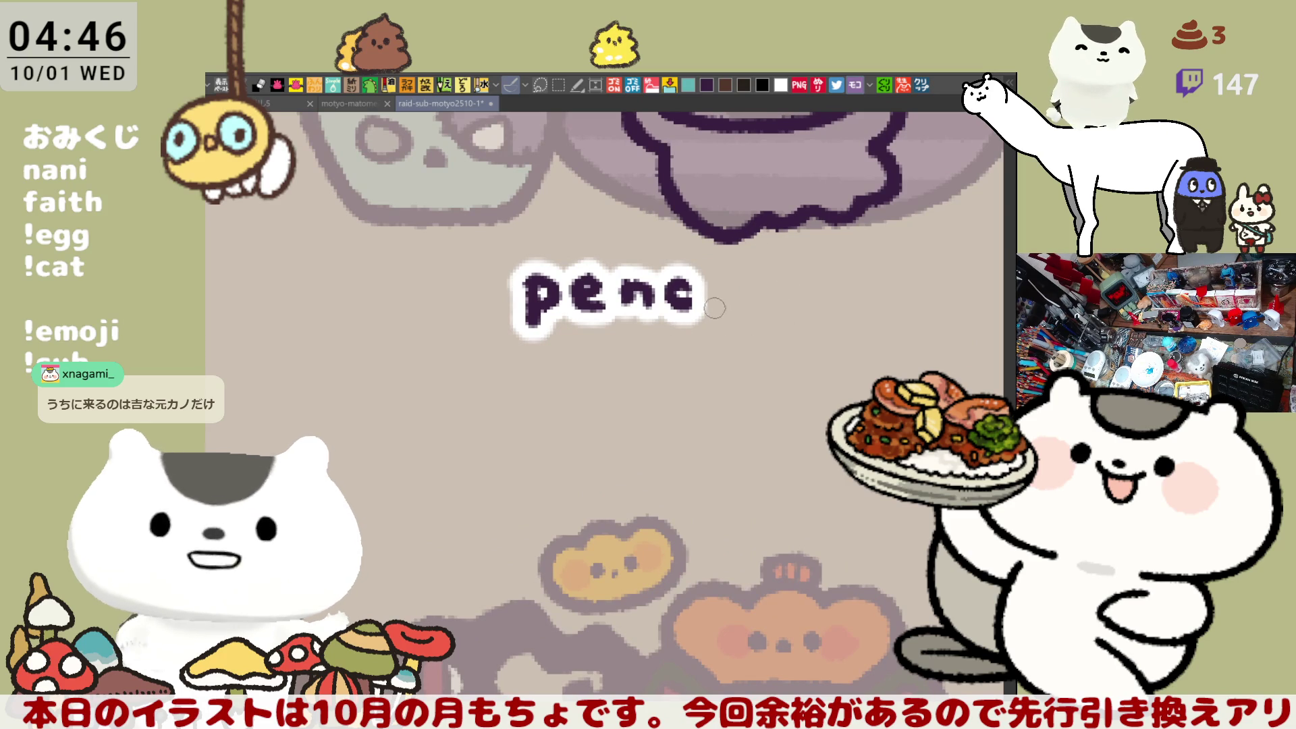
mouse_move(705, 276)
left_mouse_down()
mouse_move(705, 310)
mouse_move(739, 322)
mouse_move(821, 290)
mouse_move(790, 312)
mouse_move(814, 316)
mouse_move(678, 294)
mouse_move(670, 281)
mouse_move(664, 310)
mouse_move(711, 281)
left_mouse_up()
key("ctrl+z")
key("ctrl+z")
key("ctrl+z")
key("ctrl+z")
key("ctrl+z")
key("ctrl+z")
key("ctrl+z")
key("ctrl+z")
Step: Add a second 7 to finish 'penchan 77' and shift the label down and left
left_click_drag(710, 282, 703, 311)
key("m")
mouse_move(786, 417)
left_mouse_down()
mouse_move(888, 514)
mouse_move(364, 312)
left_mouse_up()
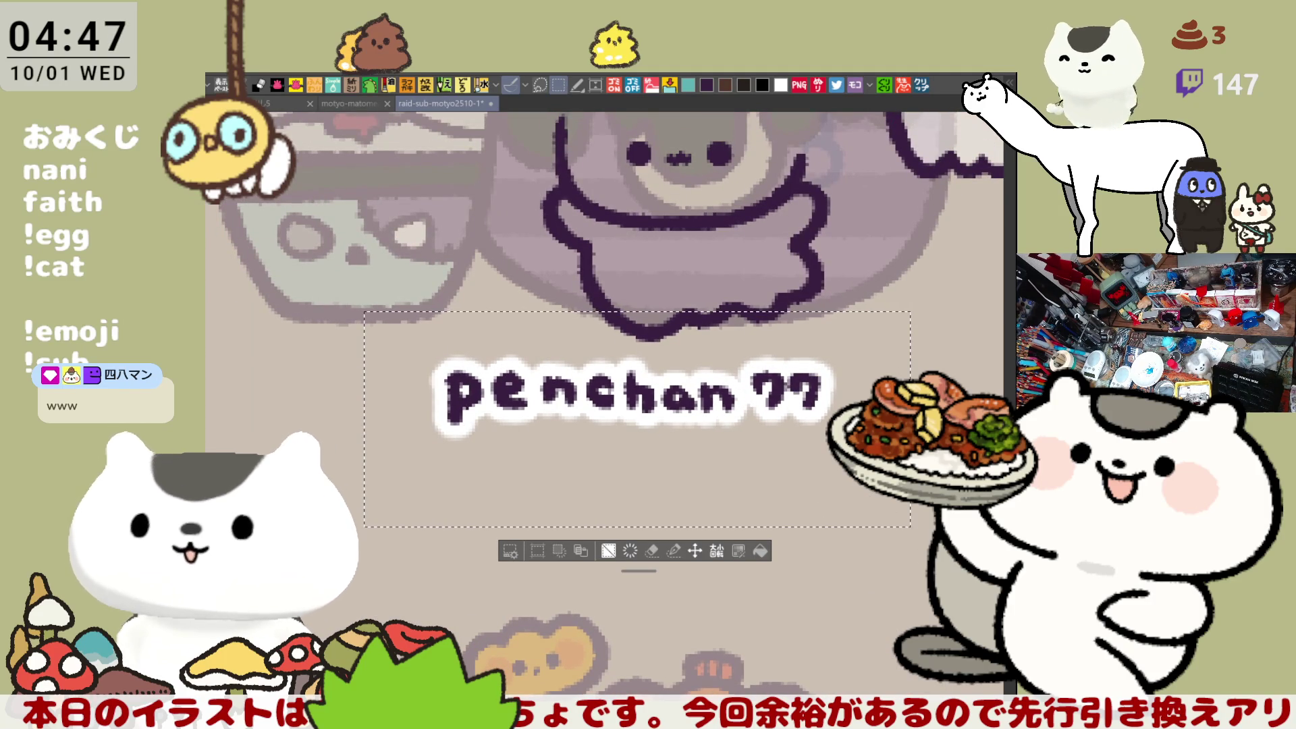
left_click_drag(637, 399, 610, 420)
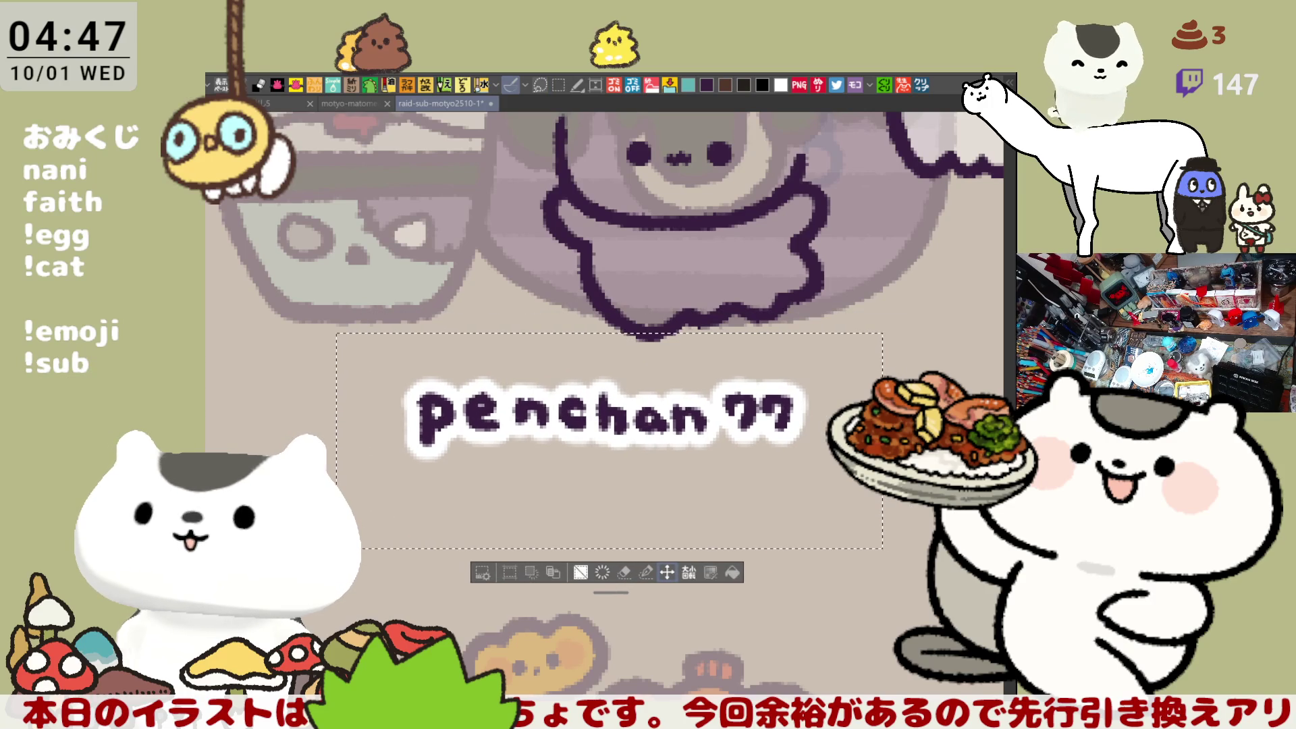
key("ctrl+d")
Step: Move to the next ghost's empty label area and start lettering 'remo'
mouse_move(898, 607)
left_mouse_down()
mouse_move(743, 561)
mouse_move(723, 457)
mouse_move(461, 486)
left_mouse_up()
mouse_move(688, 335)
left_mouse_down()
mouse_move(497, 323)
mouse_move(490, 346)
left_mouse_up()
mouse_move(496, 325)
left_mouse_down()
mouse_move(561, 318)
mouse_move(559, 348)
mouse_move(560, 318)
mouse_move(560, 348)
mouse_move(686, 325)
left_mouse_up()
key("ctrl+z")
key("ctrl+z")
key("ctrl+z")
mouse_move(717, 320)
left_mouse_down()
mouse_move(703, 346)
mouse_move(764, 345)
left_mouse_up()
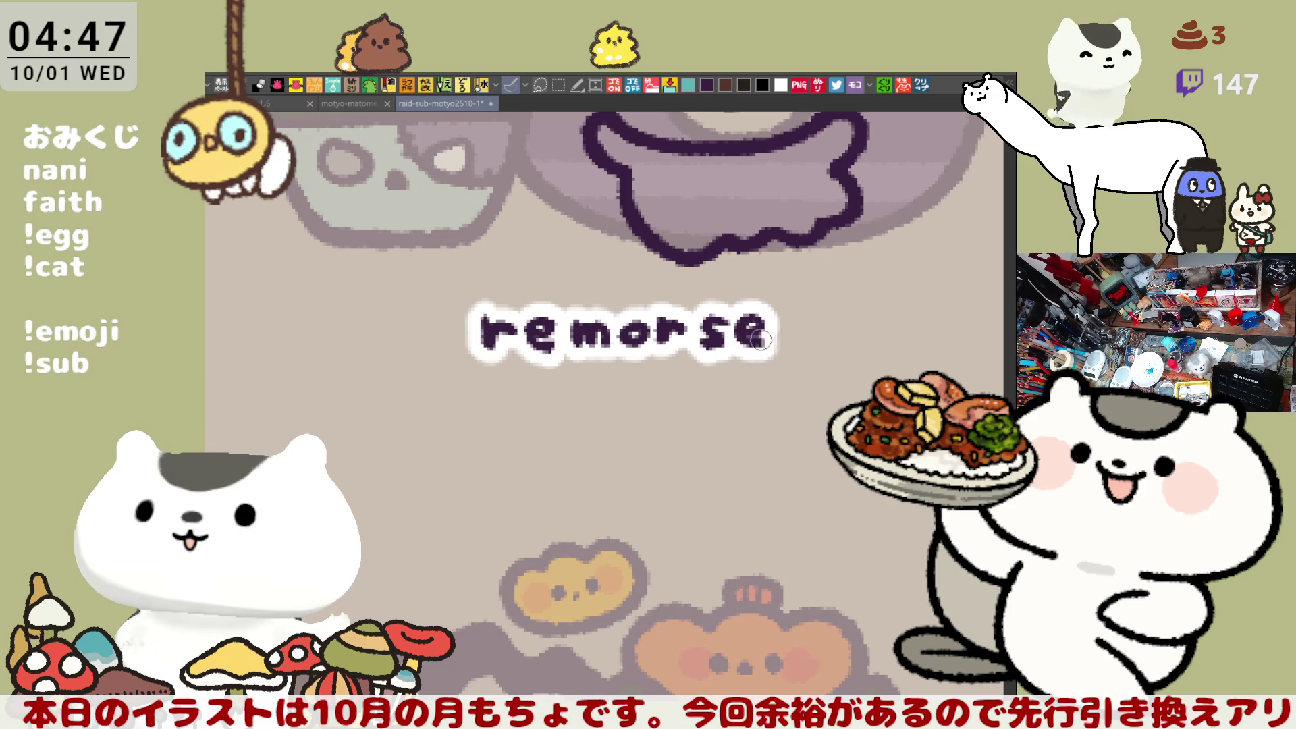
Step: Letter the remaining 'rse' plus extra trailing e's so the label reads 'remorseee'
key("ctrl+z")
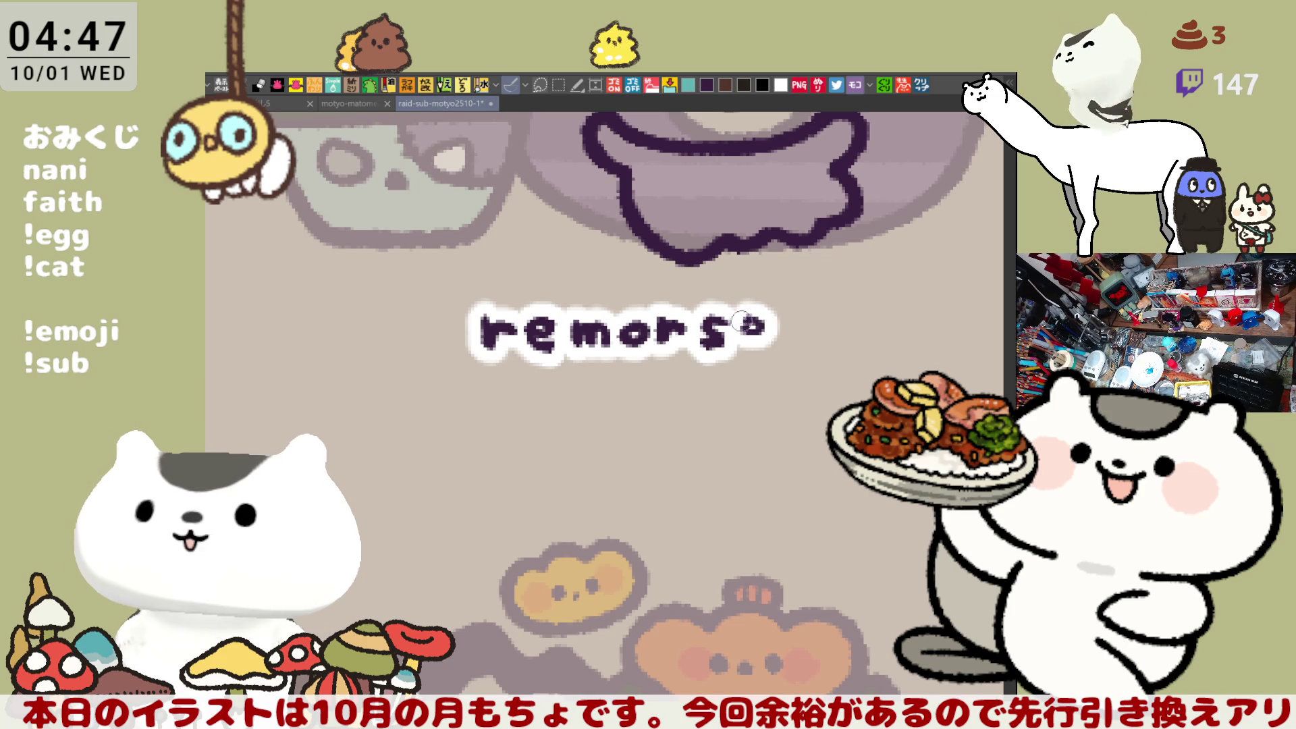
key("ctrl+z")
left_click_drag(722, 316, 704, 348)
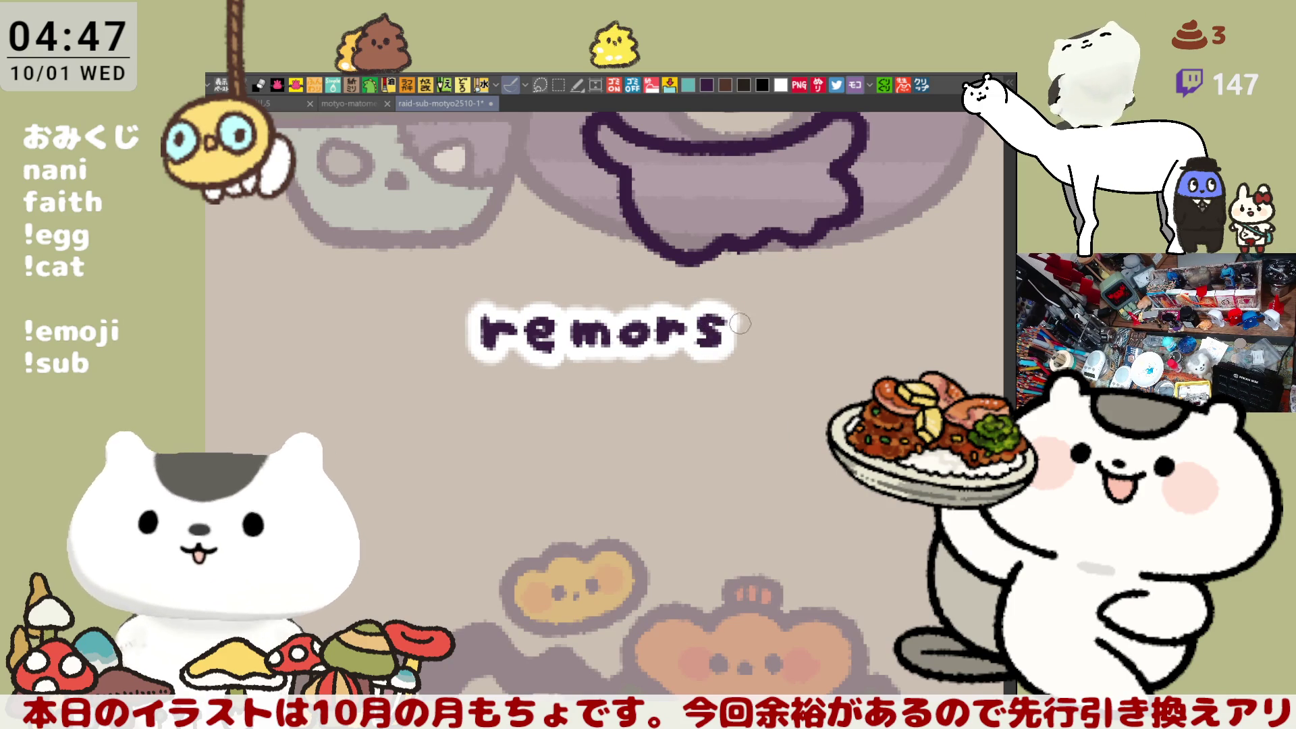
mouse_move(736, 331)
left_mouse_down()
mouse_move(750, 343)
mouse_move(753, 326)
mouse_move(748, 336)
mouse_move(803, 325)
mouse_move(765, 335)
mouse_move(796, 347)
mouse_move(786, 322)
mouse_move(797, 349)
left_mouse_up()
key("ctrl+z")
key("ctrl+z")
key("ctrl+z")
key("ctrl+z")
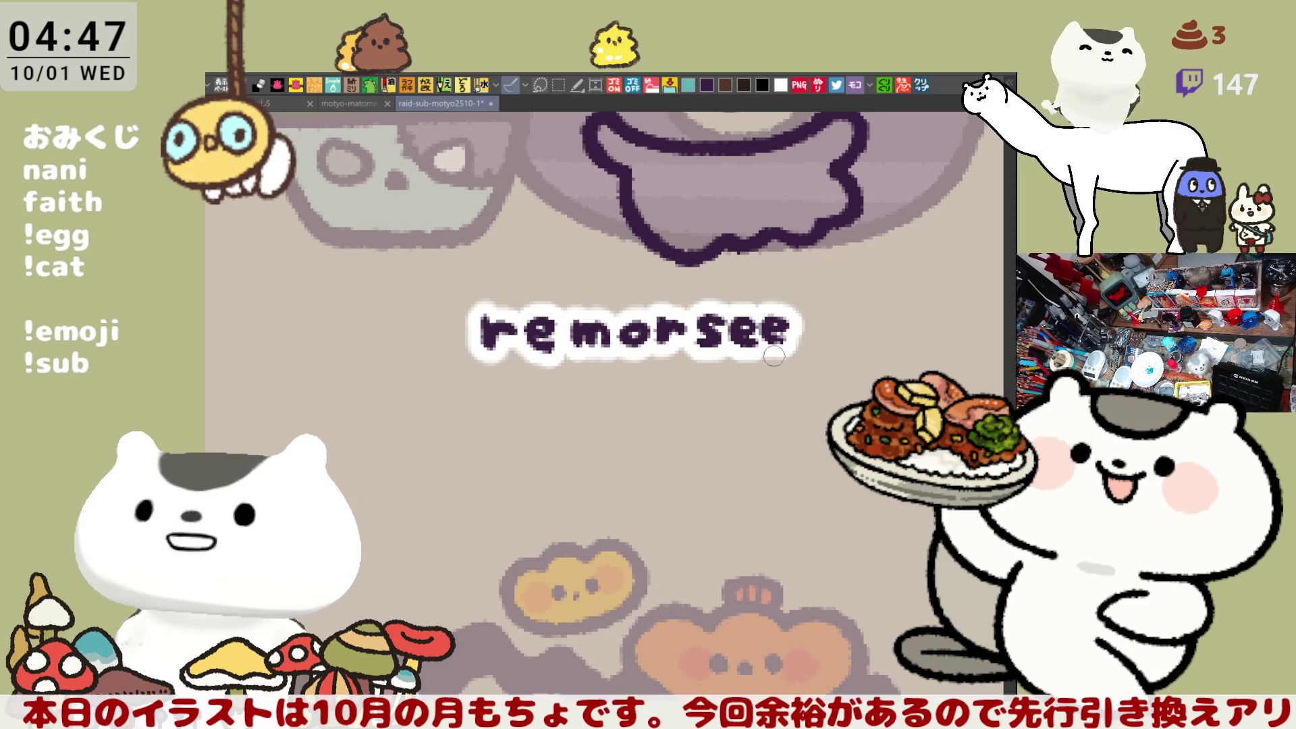
key("ctrl+z")
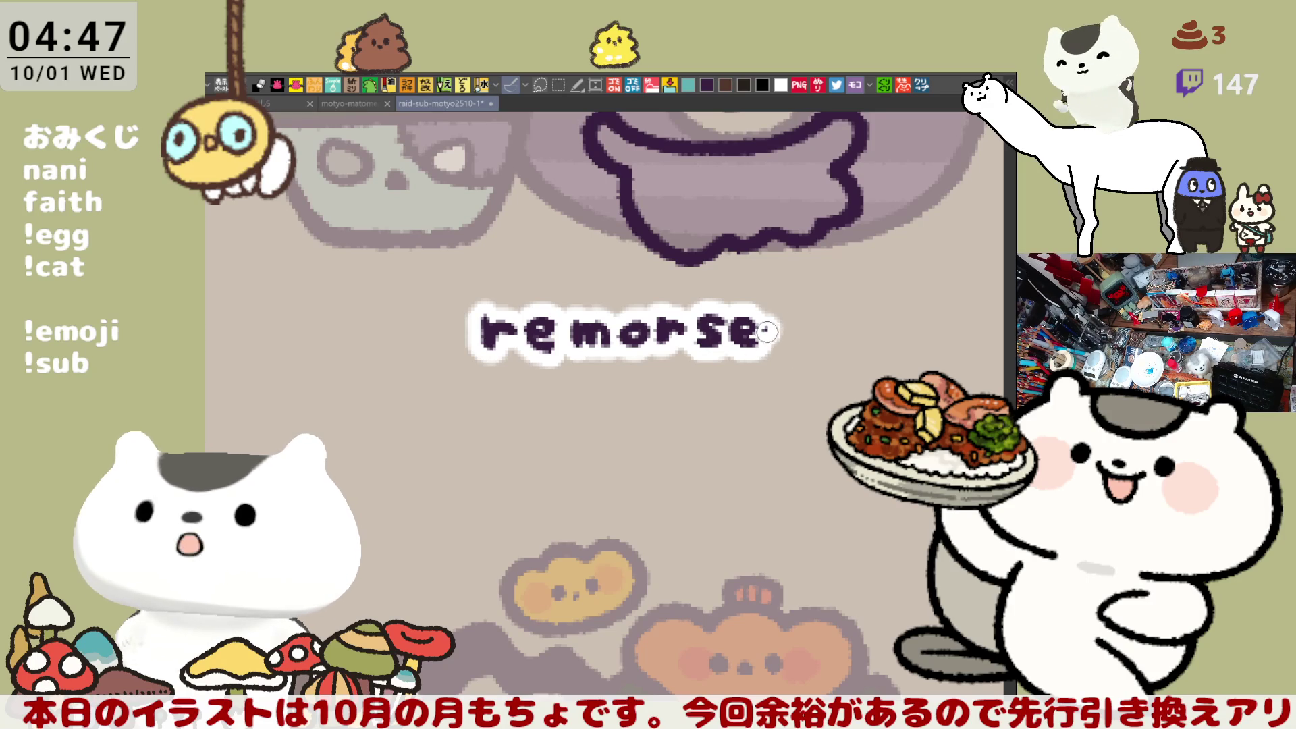
mouse_move(766, 331)
left_mouse_down()
mouse_move(793, 326)
mouse_move(783, 341)
mouse_move(785, 322)
mouse_move(782, 339)
mouse_move(769, 334)
mouse_move(782, 339)
mouse_move(785, 323)
mouse_move(773, 339)
mouse_move(792, 343)
mouse_move(830, 334)
mouse_move(816, 322)
mouse_move(819, 341)
mouse_move(827, 332)
mouse_move(781, 341)
left_mouse_up()
key("ctrl+z")
key("ctrl+z")
key("ctrl+z")
key("ctrl+z")
key("ctrl+z")
key("ctrl+z")
key("ctrl+z")
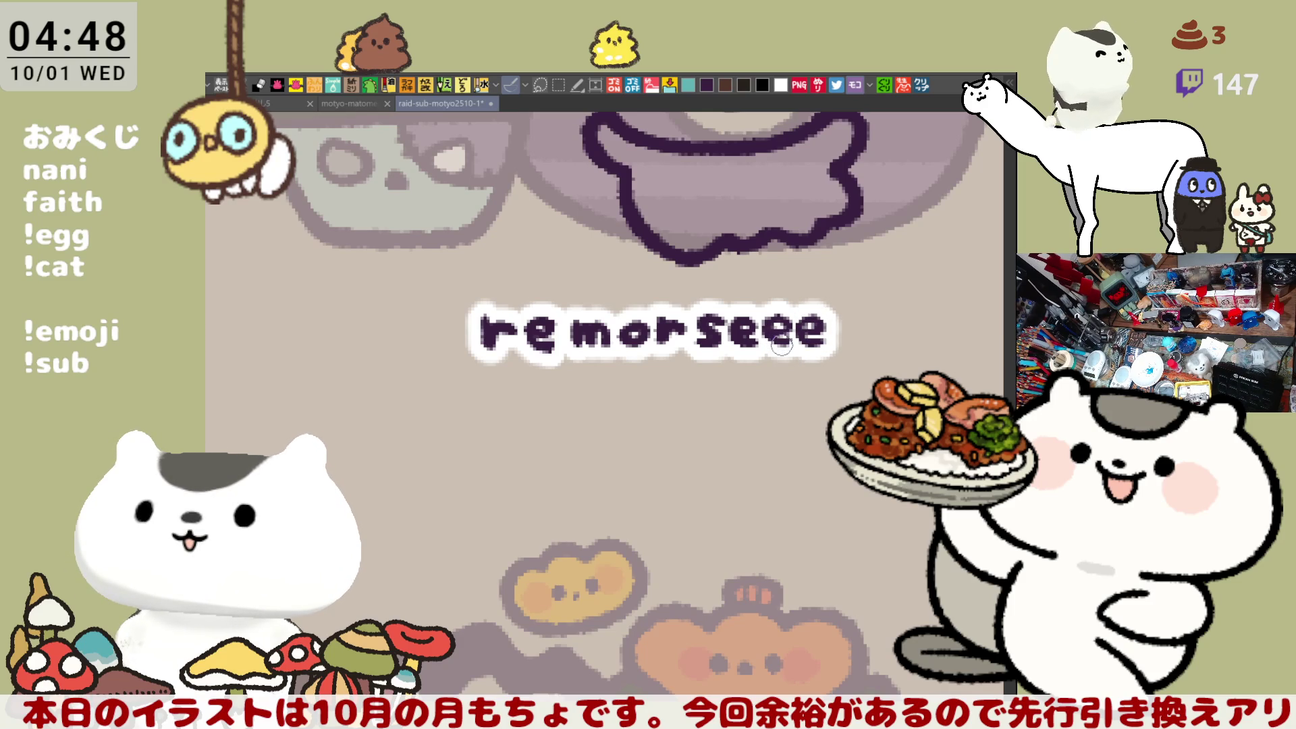